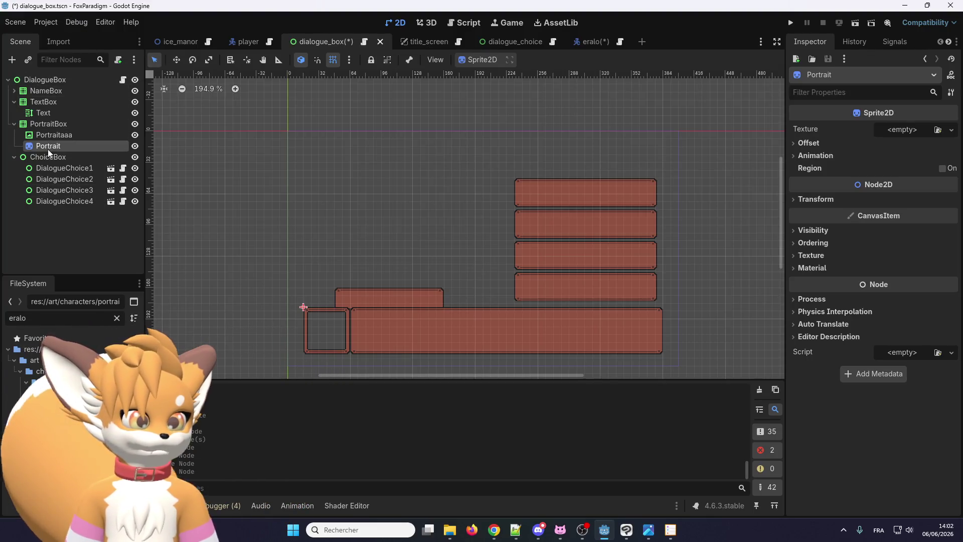
Open dialogue_box.gd and scroll to its top, where portrait is declared as a TextureRect
click(364, 42)
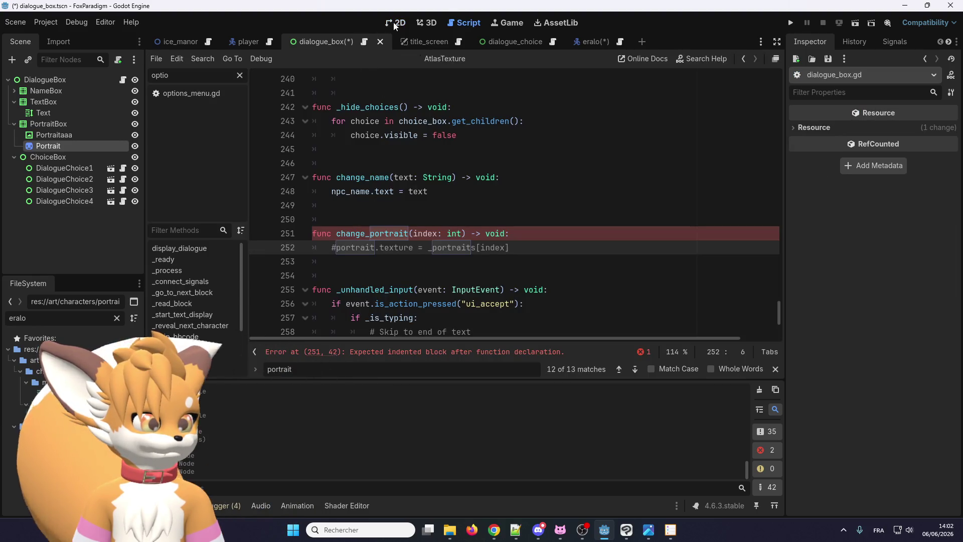
click(395, 23)
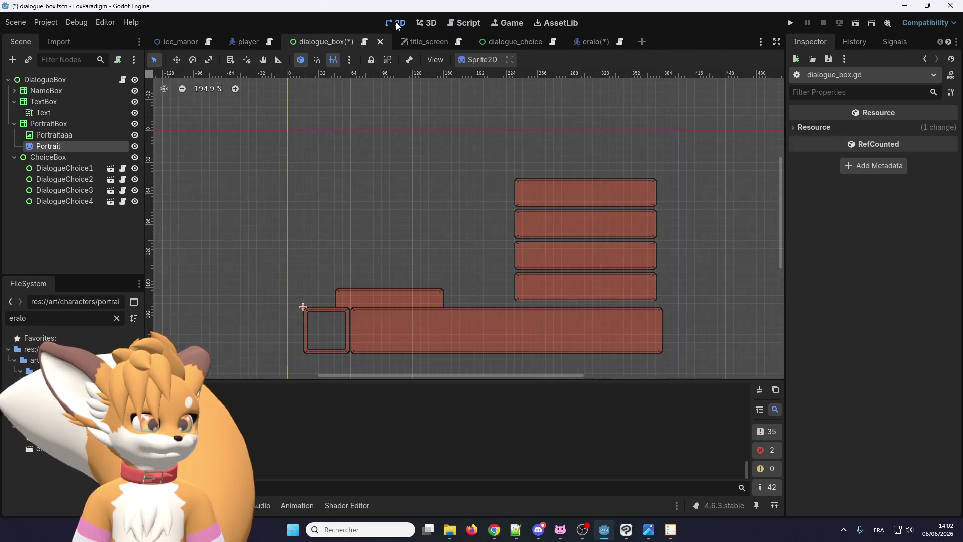
click(365, 42)
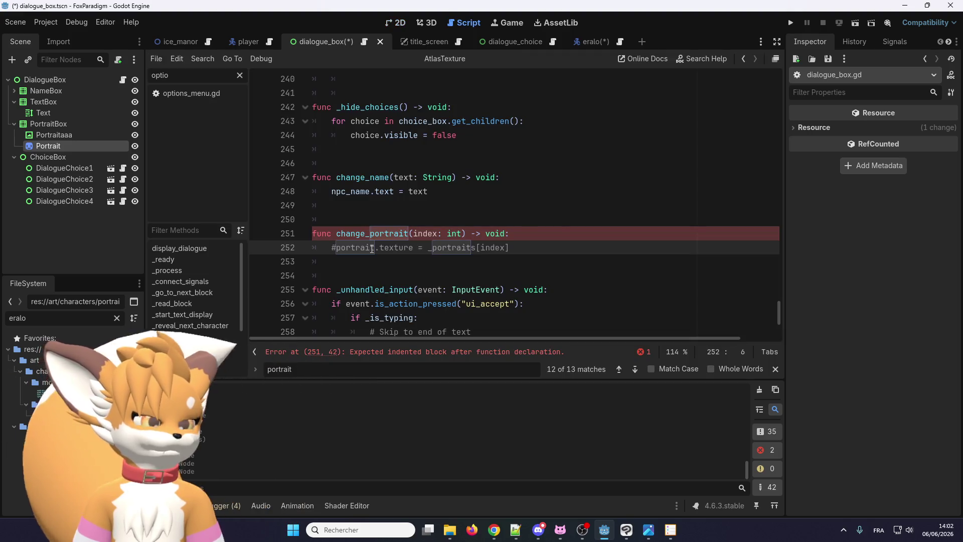
click(532, 233)
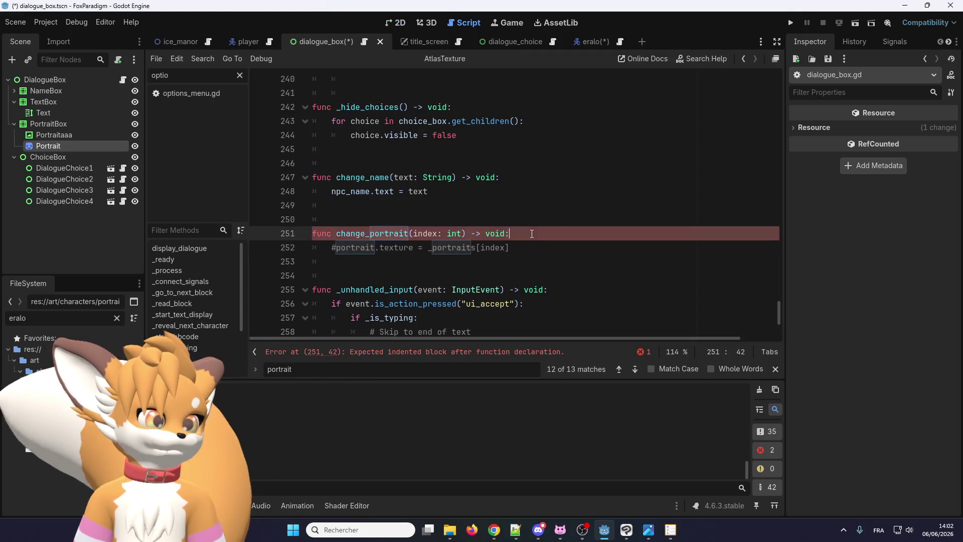
double_click(344, 249)
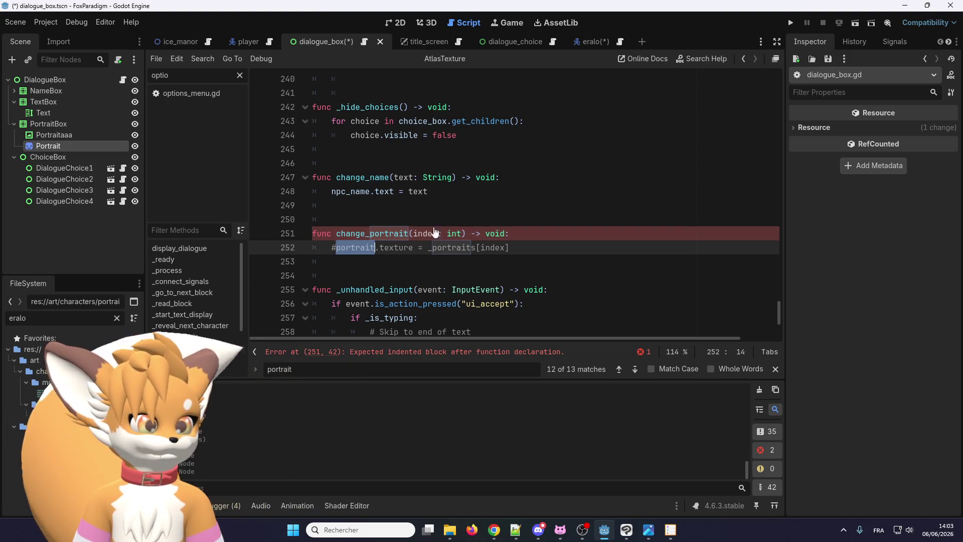
scroll(772, 295, up, 1)
drag(779, 306, 794, 80)
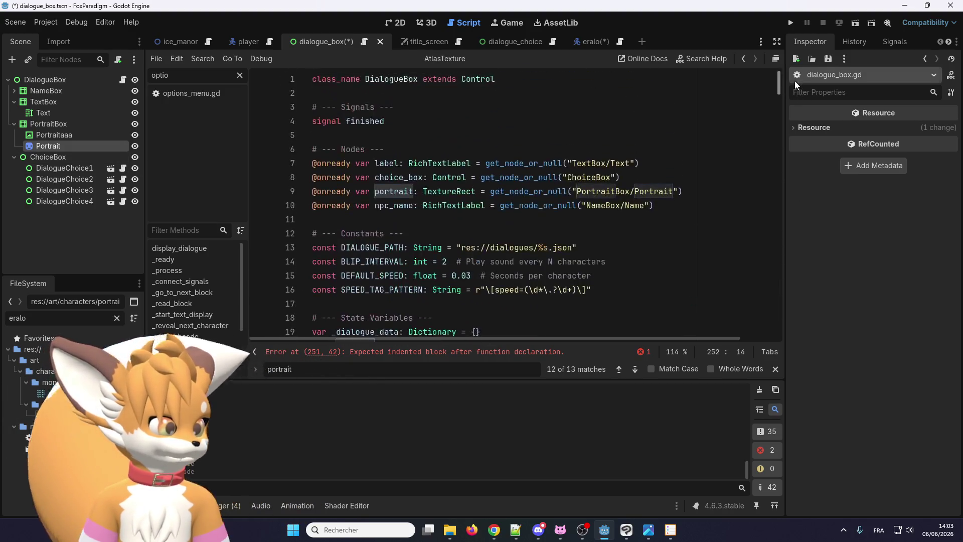
Retype the portrait variable as Sprite2D and search the script for its portrait references
double_click(447, 191)
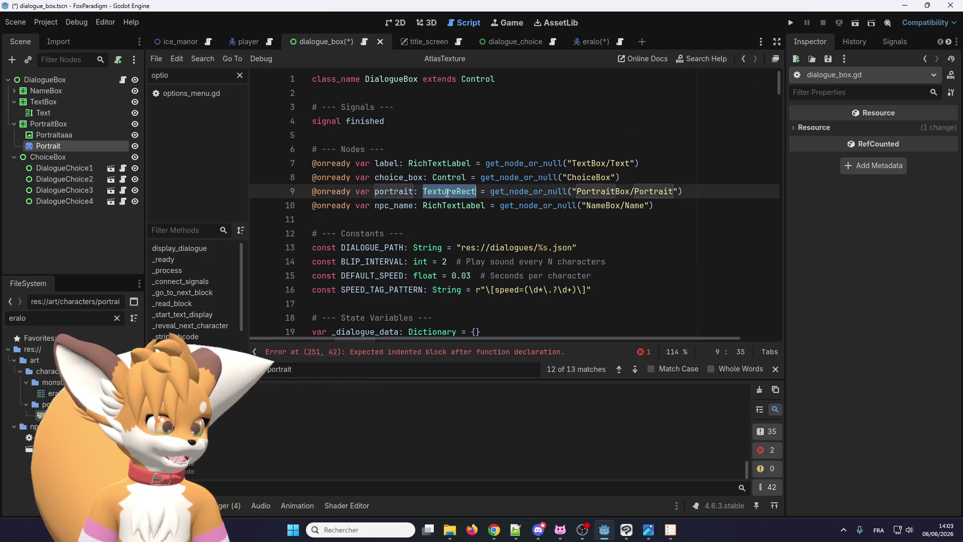
text(Spri)
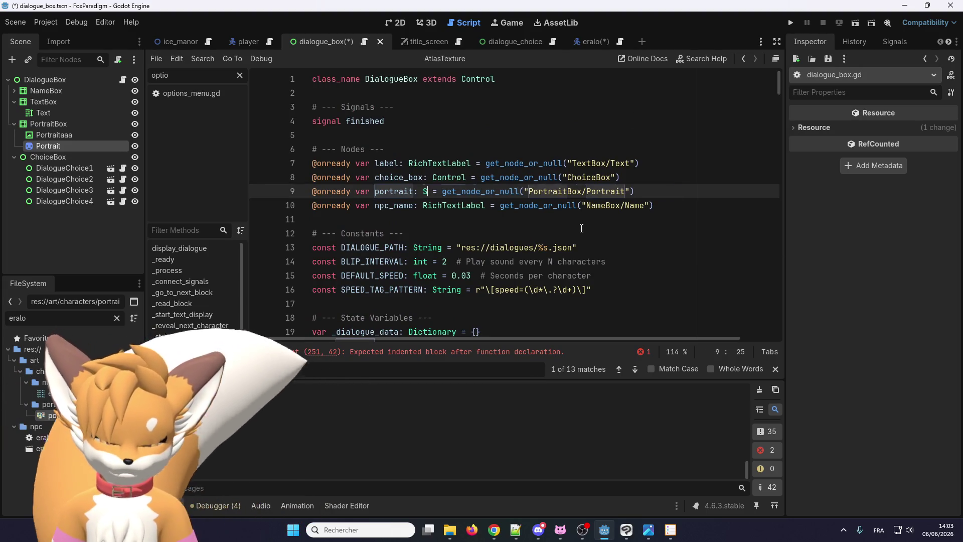
text(te)
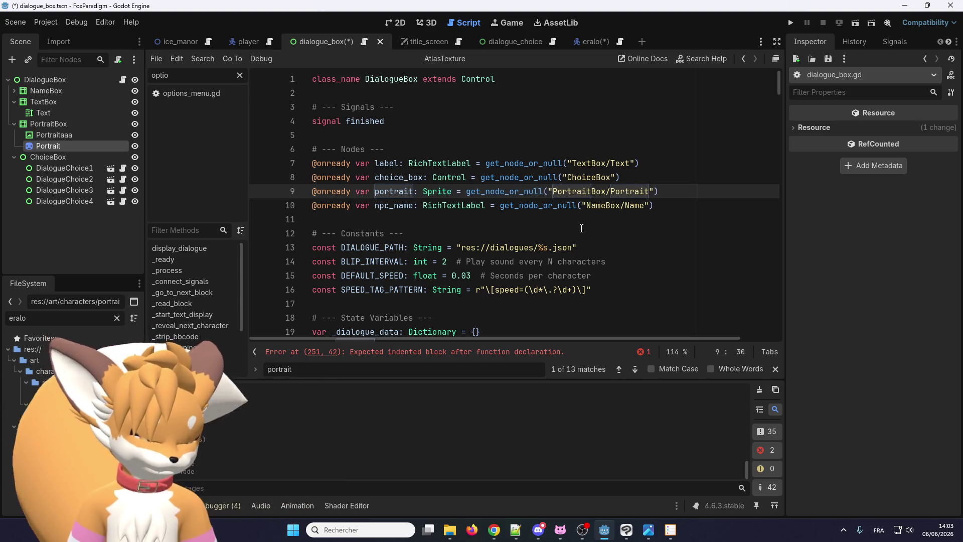
text(2D)
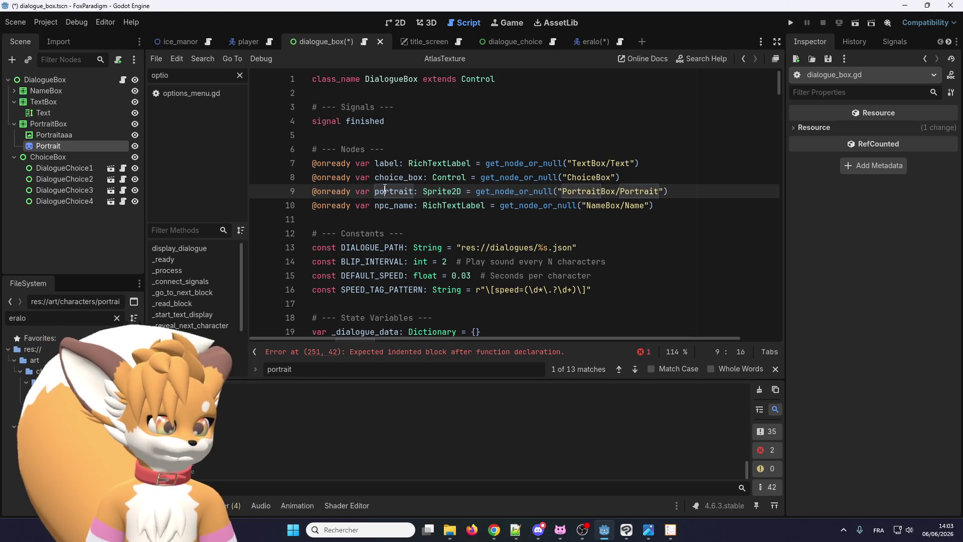
double_click(385, 191)
key(ctrl+f)
click(632, 373)
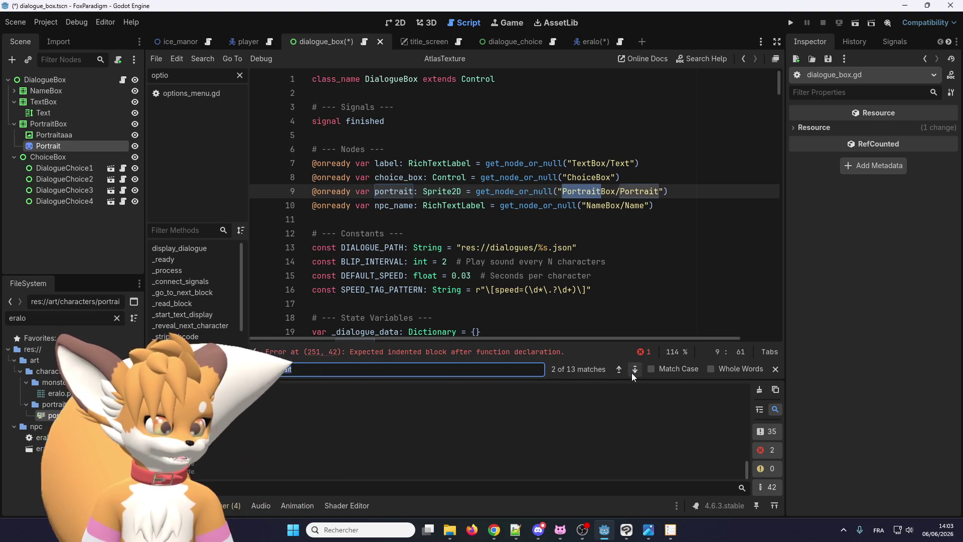
click(632, 373)
click(632, 373)
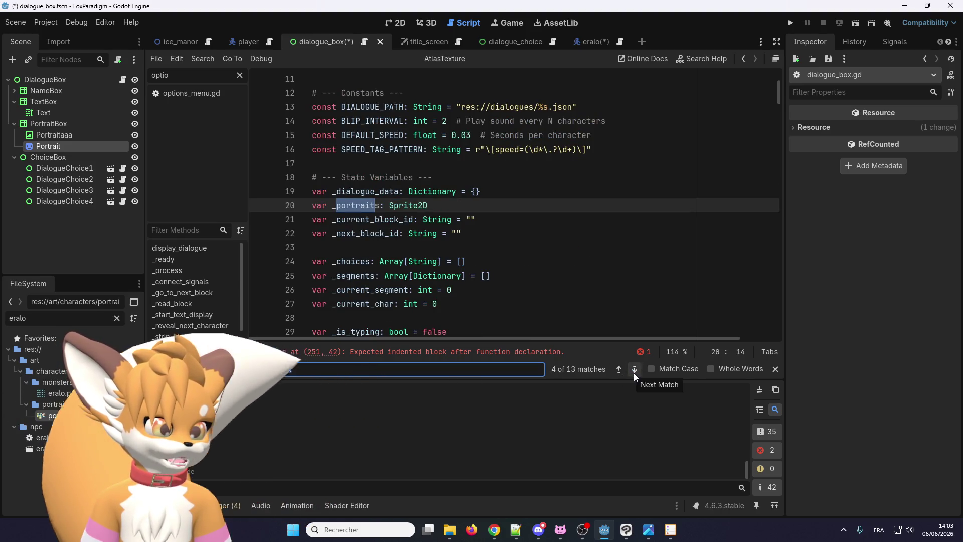
click(635, 373)
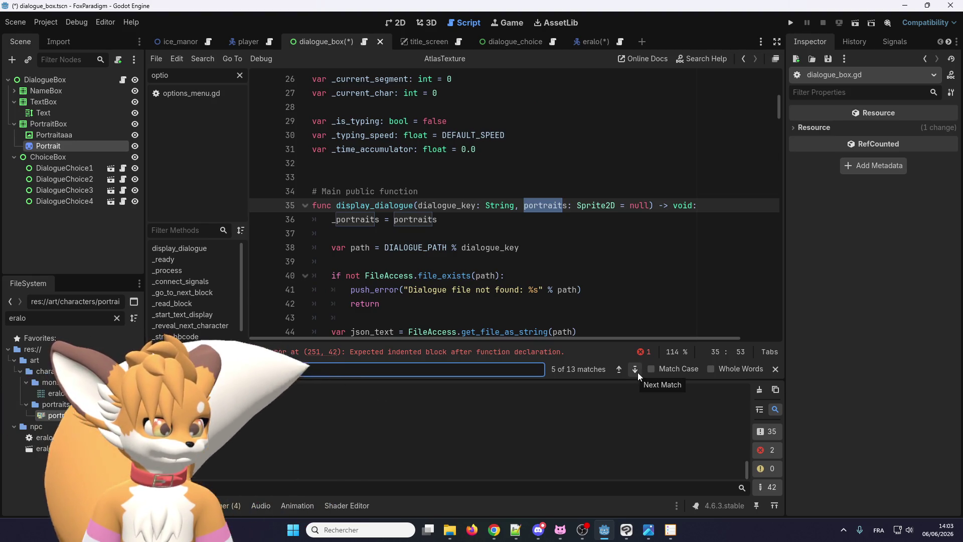
click(636, 372)
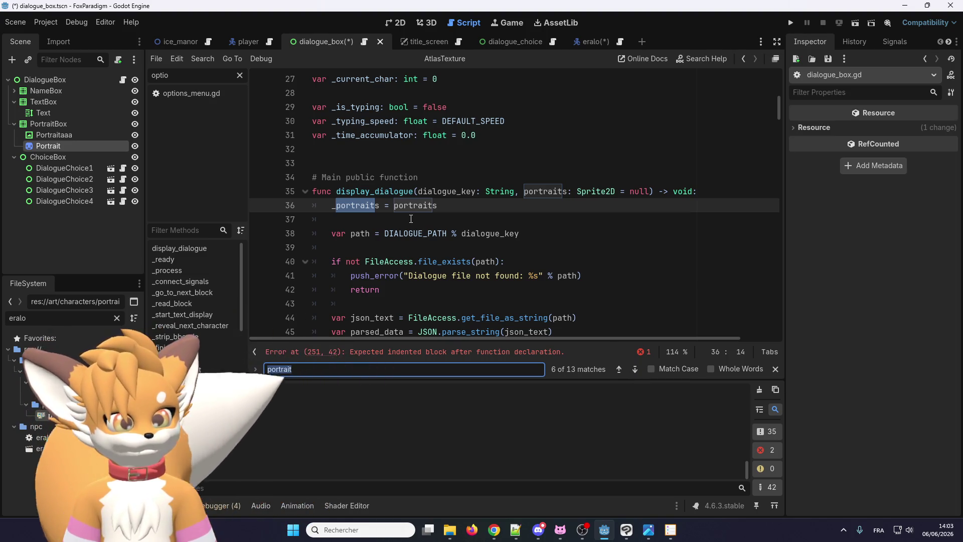
Rename _portraits to portrait in display_dialogue and delete the _portraits declaration line
click(377, 207)
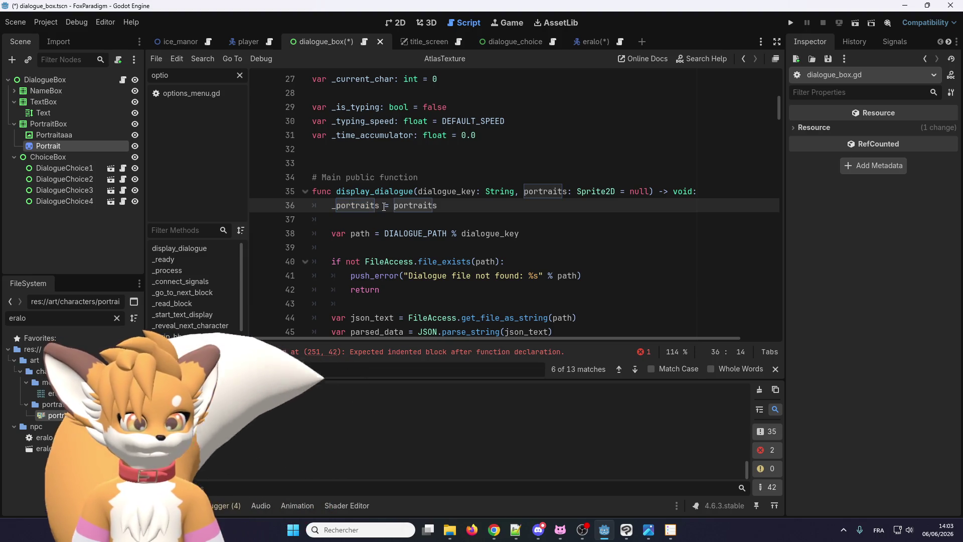
key(BackSpace)
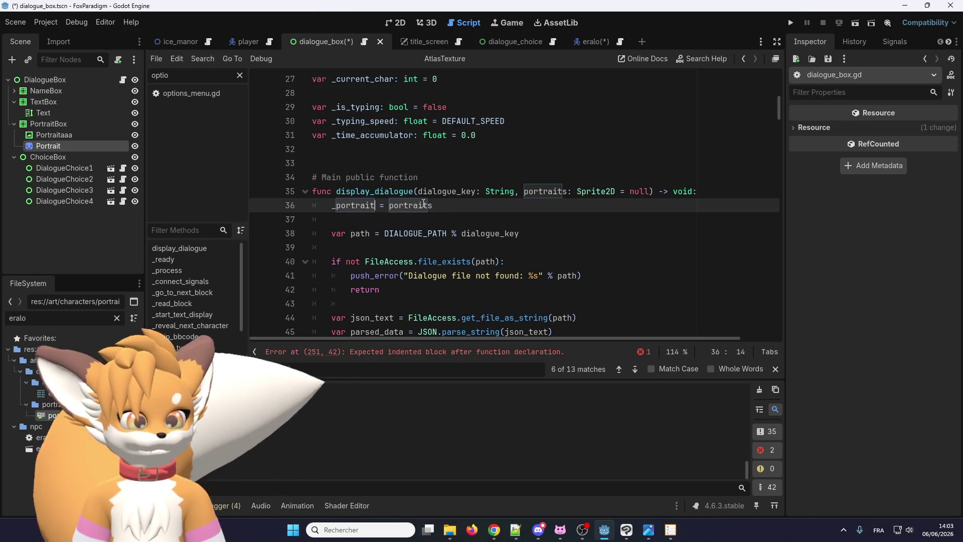
scroll(365, 208, up, 1)
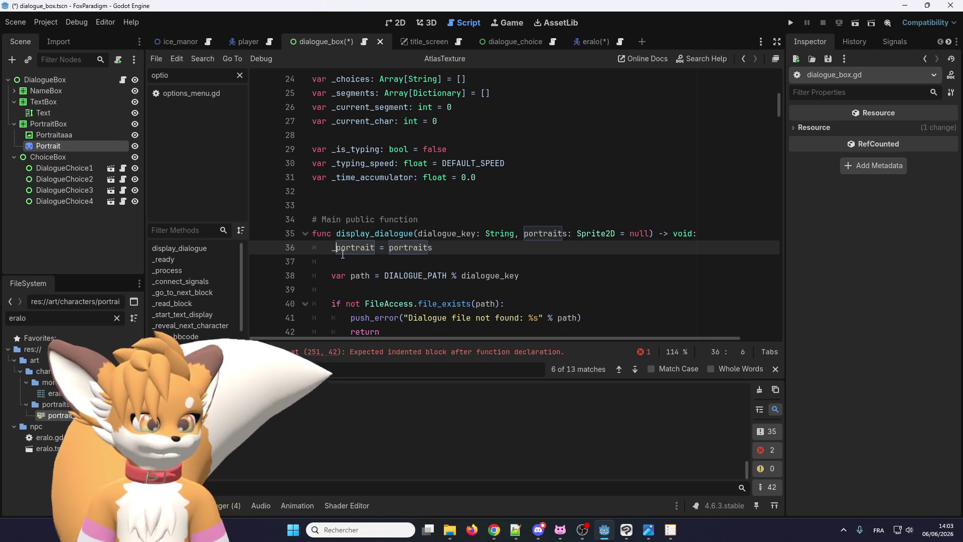
scroll(360, 259, up, 8)
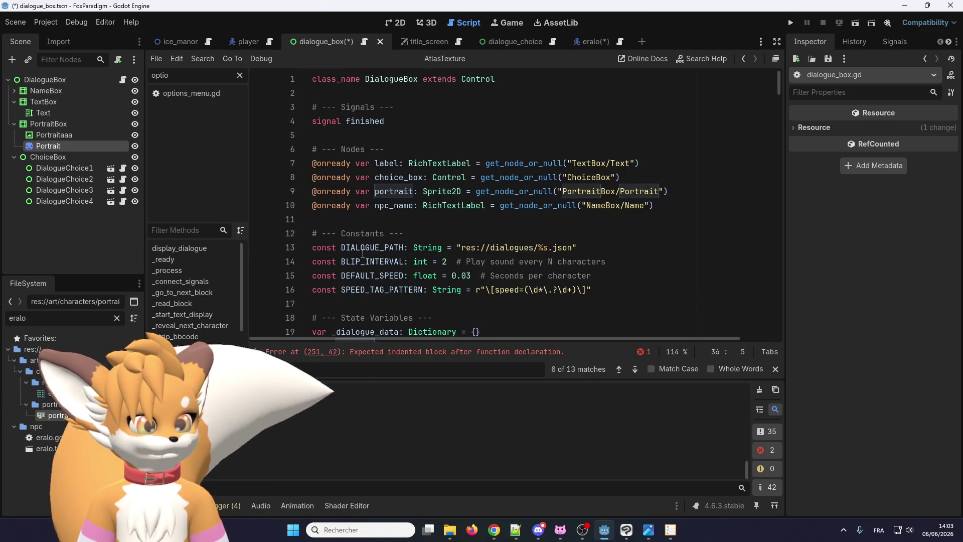
scroll(360, 249, down, 8)
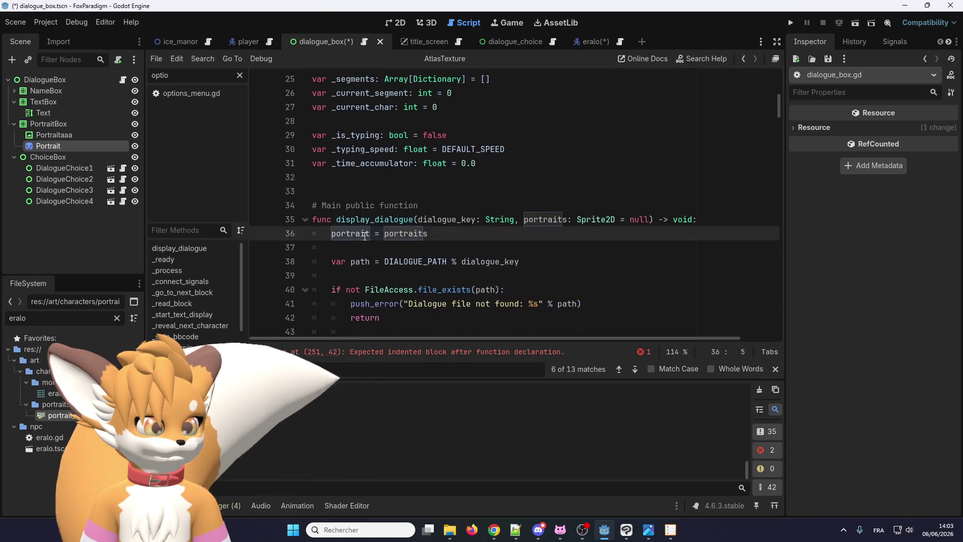
scroll(366, 235, up, 4)
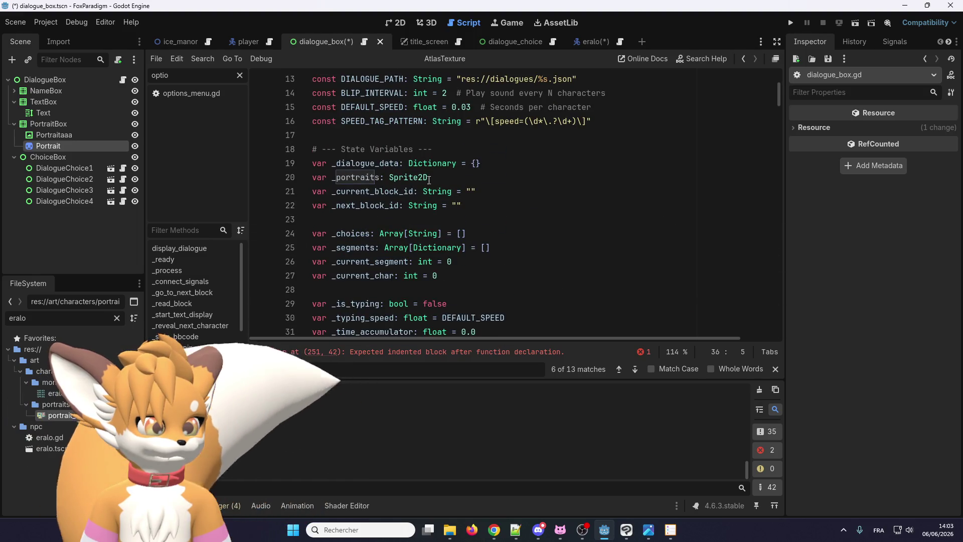
drag(429, 179, 296, 174)
key(BackSpace)
key(BackSpace)
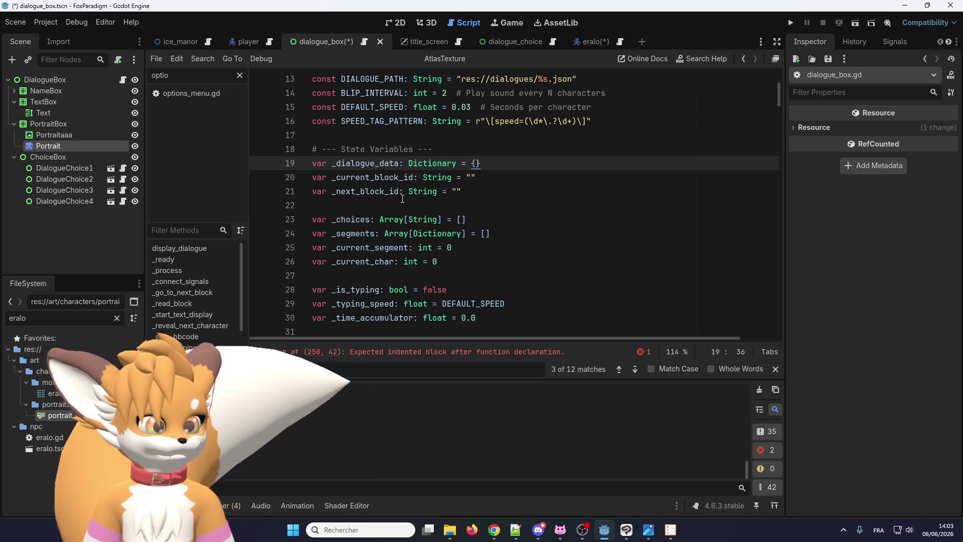
Check the portrait declaration on line 9 and its assignment in display_dialogue
scroll(382, 200, up, 3)
click(399, 148)
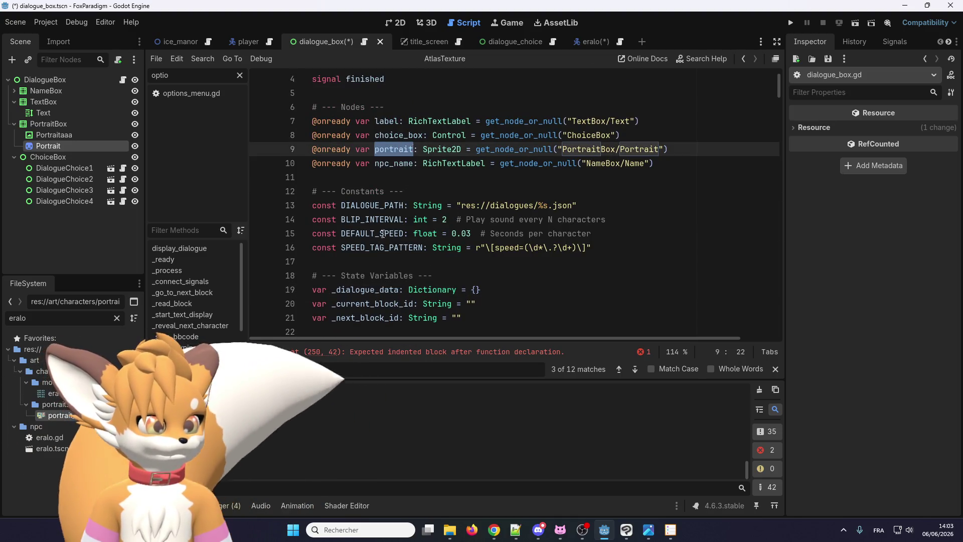
scroll(382, 233, down, 8)
click(433, 205)
click(434, 178)
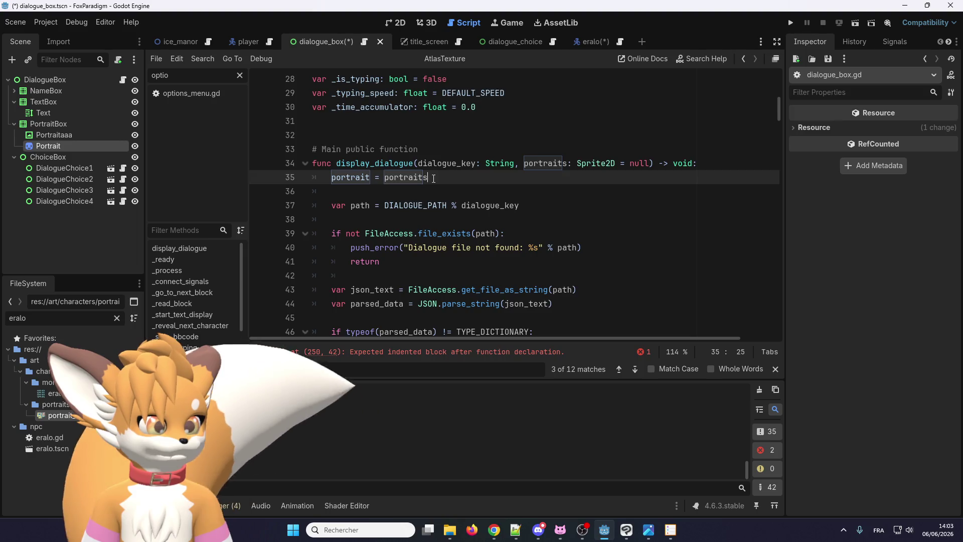
scroll(472, 197, up, 1)
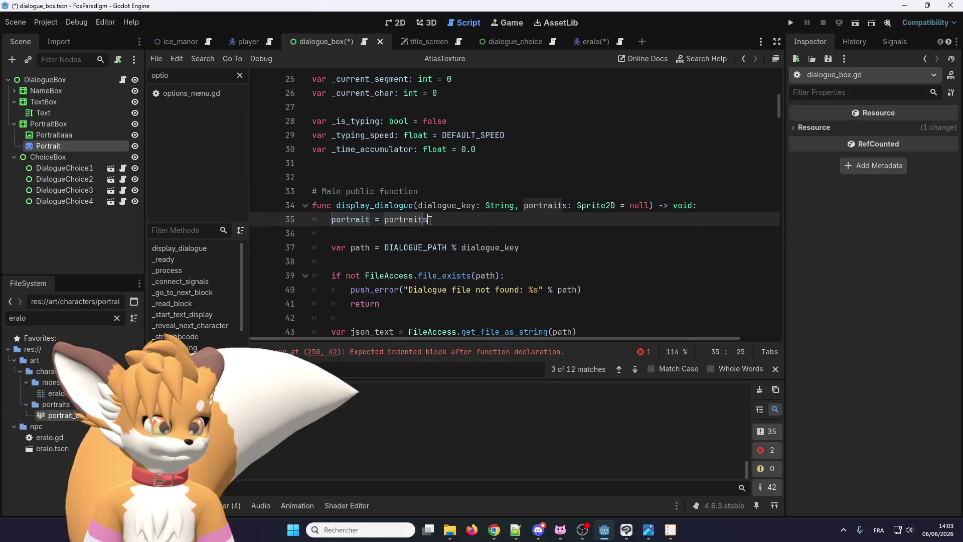
scroll(401, 228, up, 8)
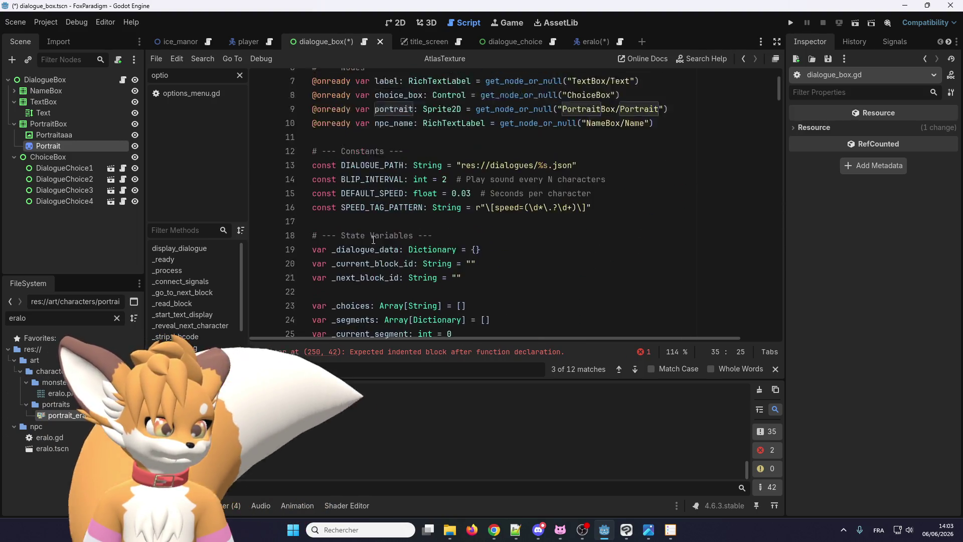
Step through the portrait matches to reach the change_portrait function
double_click(394, 191)
key(F3)
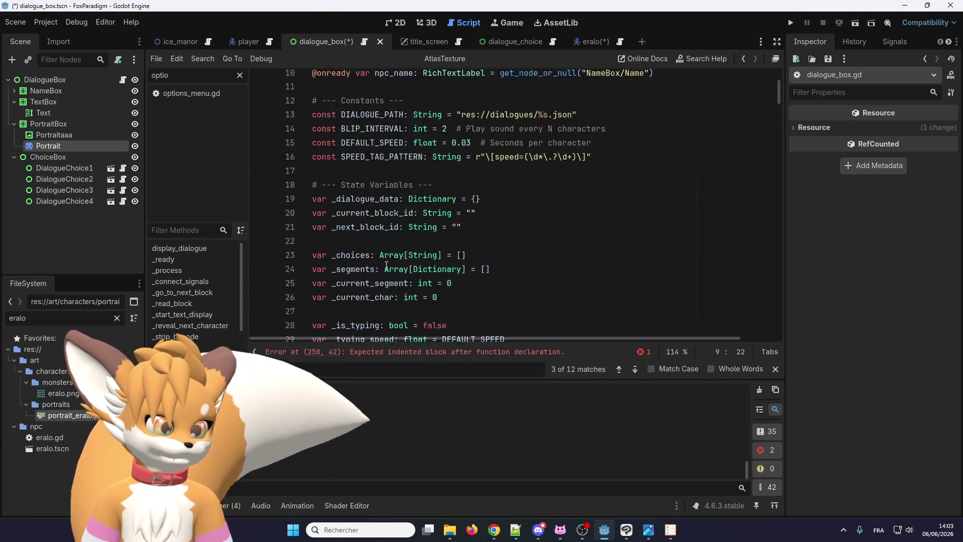
key(F3)
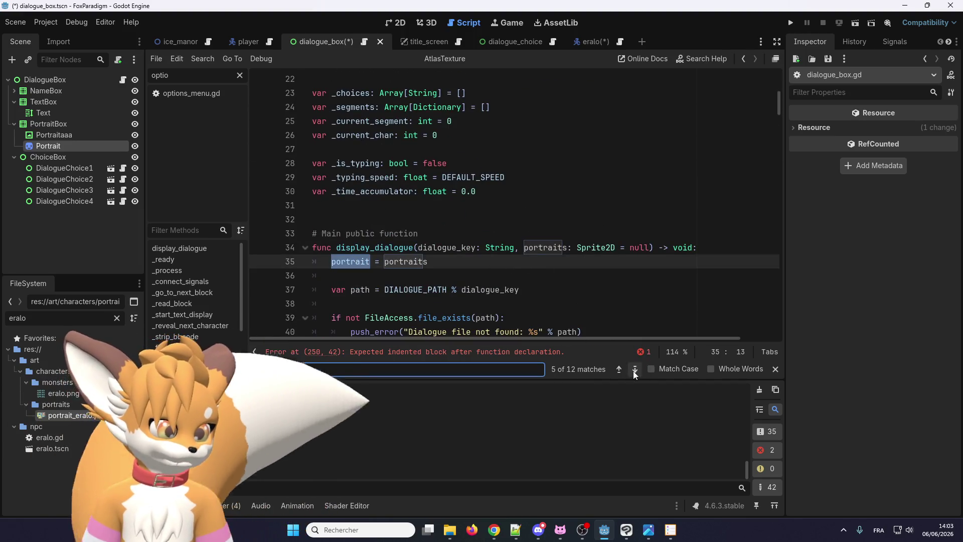
click(635, 370)
click(634, 370)
click(634, 370)
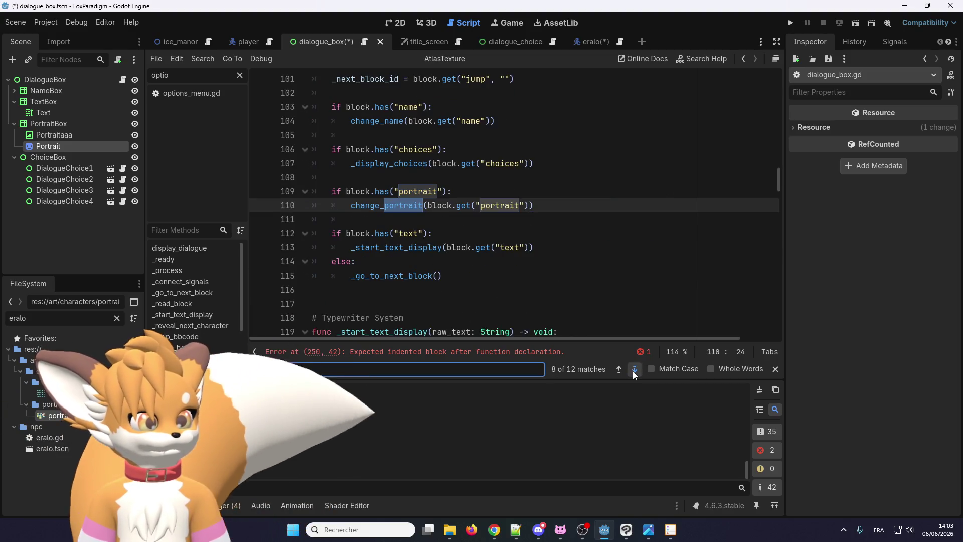
click(634, 370)
click(634, 370)
click(522, 207)
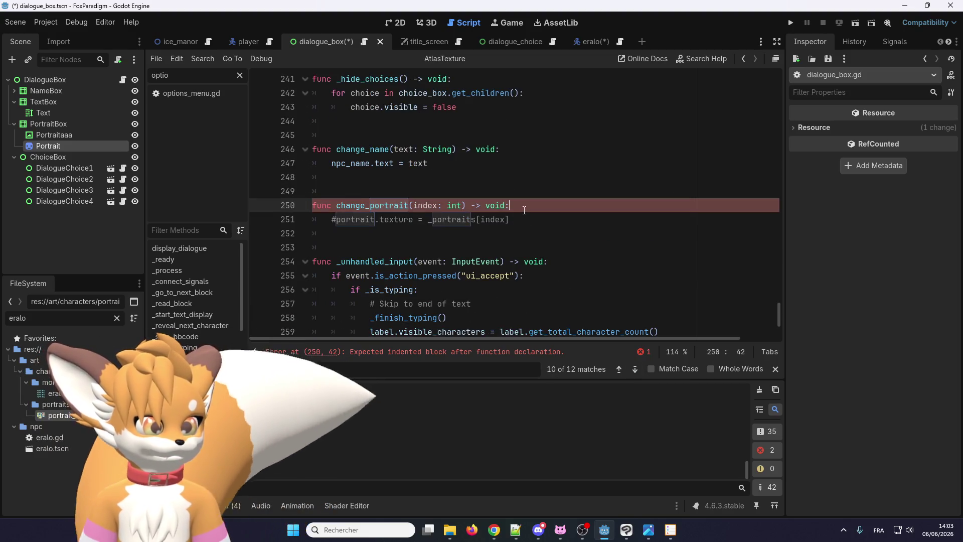
Make change_portrait set the portrait frame to index
key(Return)
text(portrait.frame =)
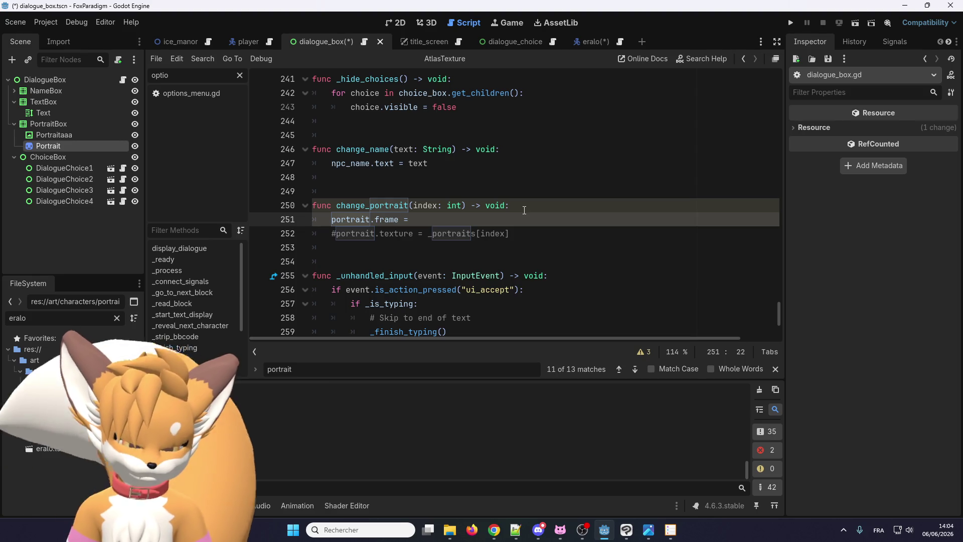
text(index)
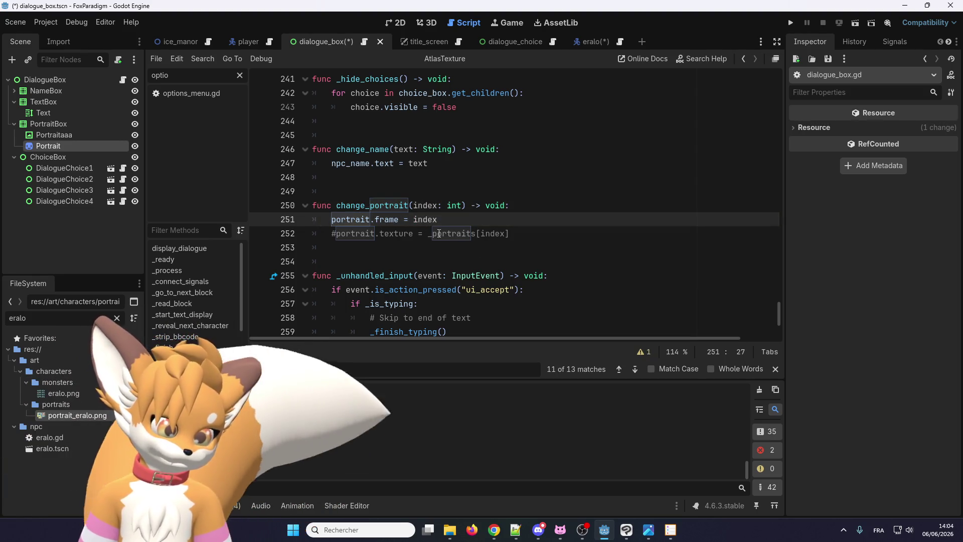
double_click(358, 205)
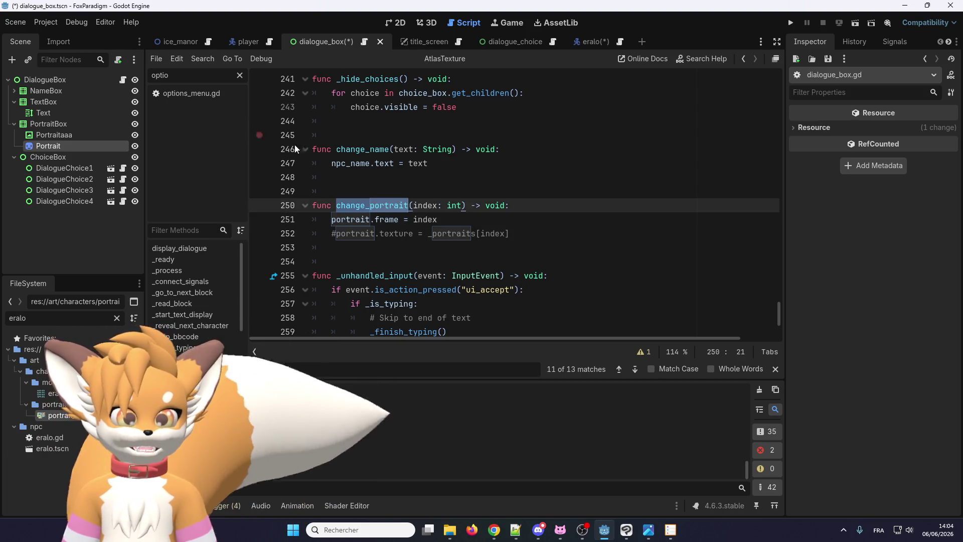
Delete the commented texture line and extra blank lines, then save the scene
mouse_move(527, 232)
mouse_down()
mouse_move(351, 219)
mouse_move(314, 233)
mouse_move(336, 235)
mouse_up()
key(BackSpace)
key(BackSpace)
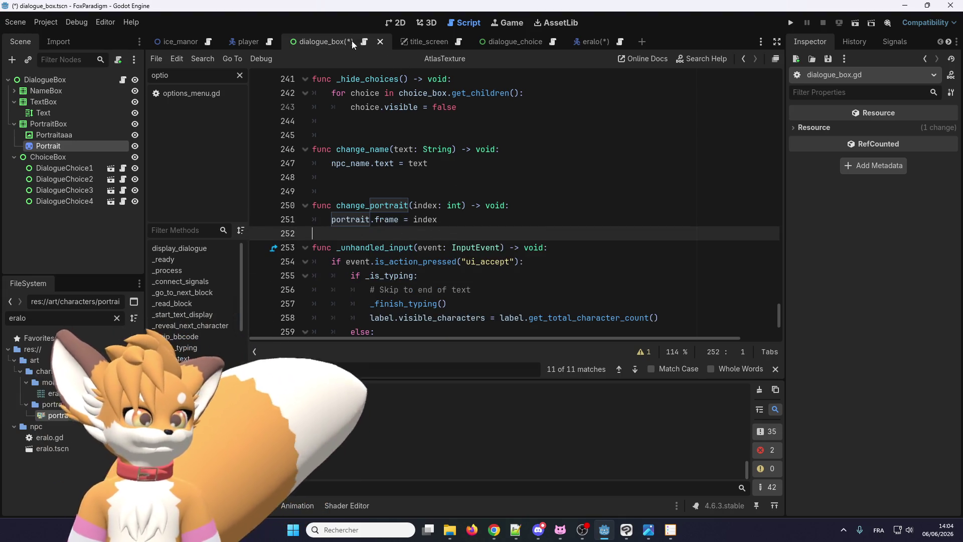
key(Return)
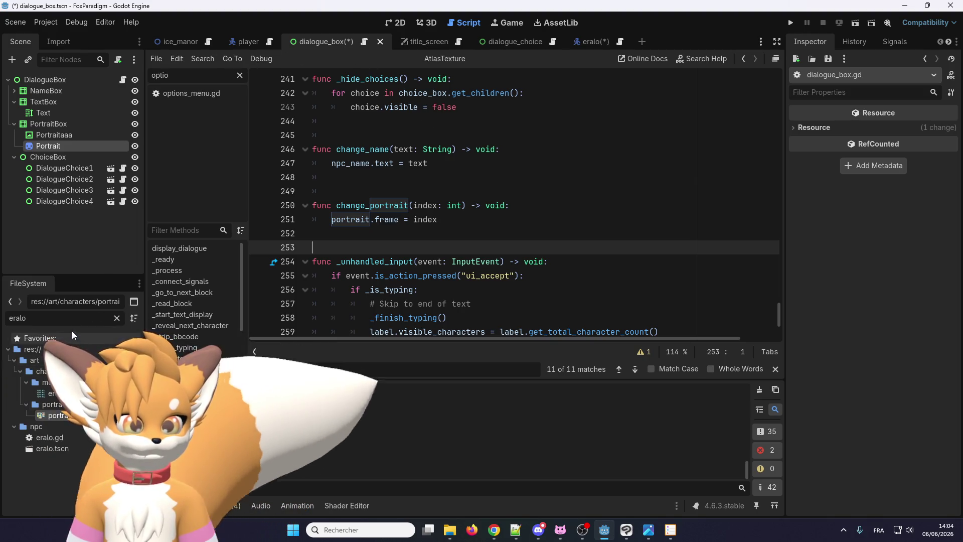
key(ctrl+s)
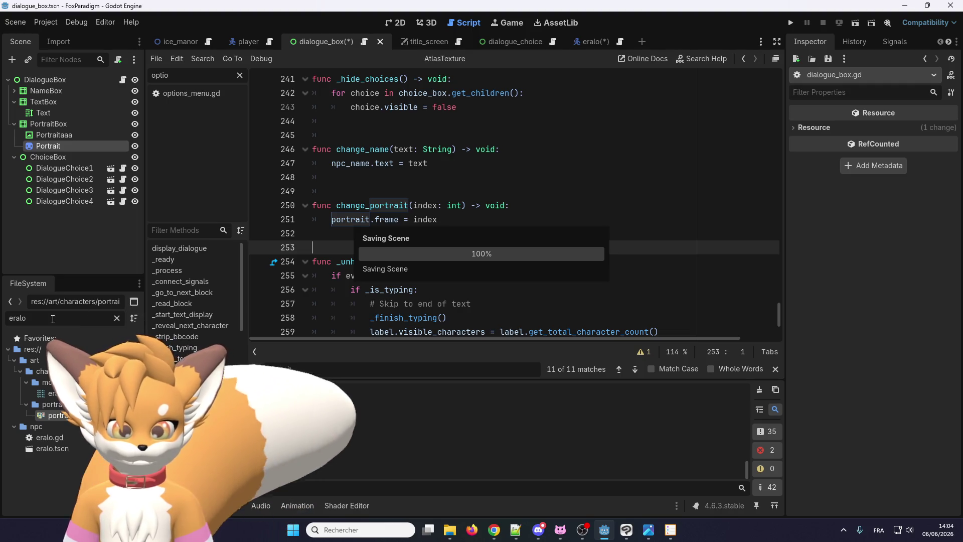
double_click(57, 310)
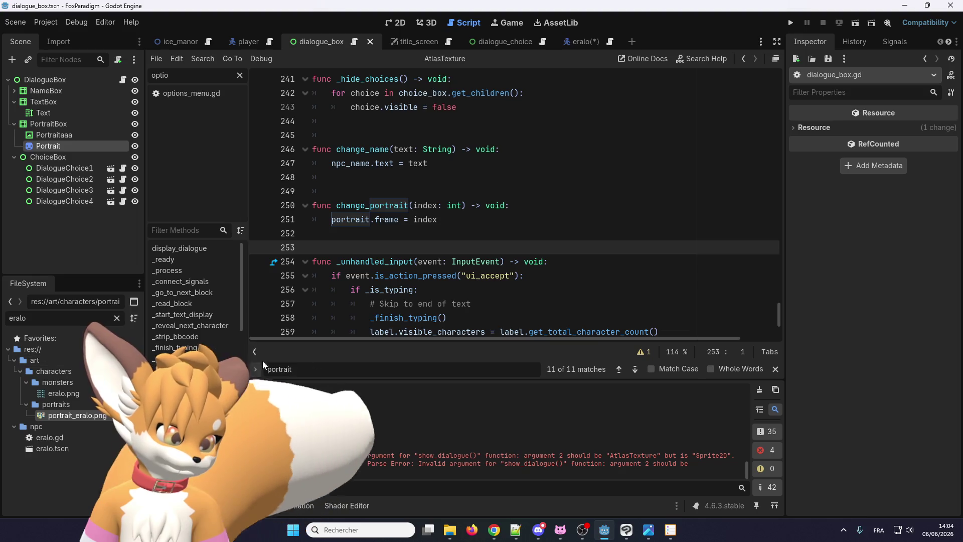
Review the new errors in the debugger and output log
scroll(385, 256, up, 4)
scroll(385, 256, up, 5)
scroll(259, 290, down, 6)
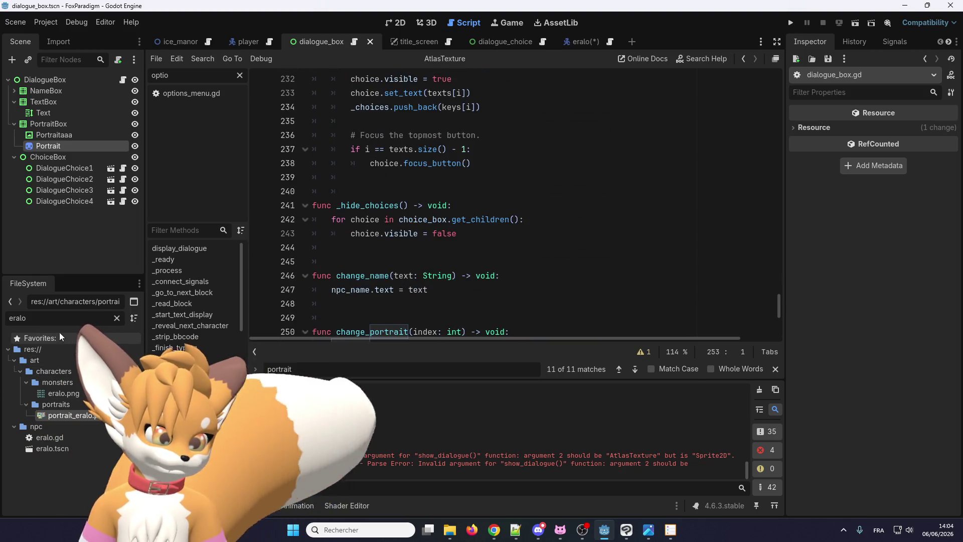
click(226, 502)
click(175, 505)
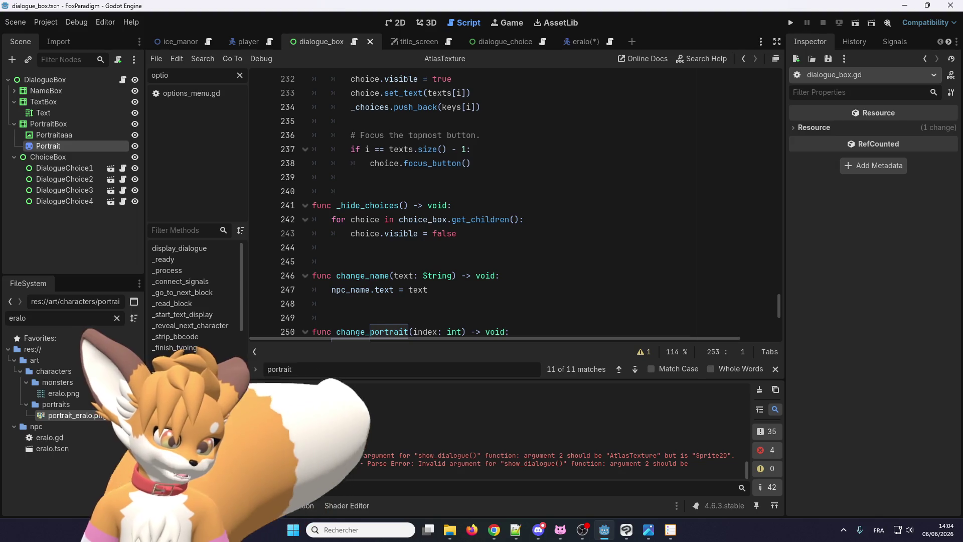
click(524, 190)
Find AtlasTexture project-wide and delete the portrait export line from eralo.gd, then save
key(ctrl+shift+f)
text(AtlasTexture)
click(491, 318)
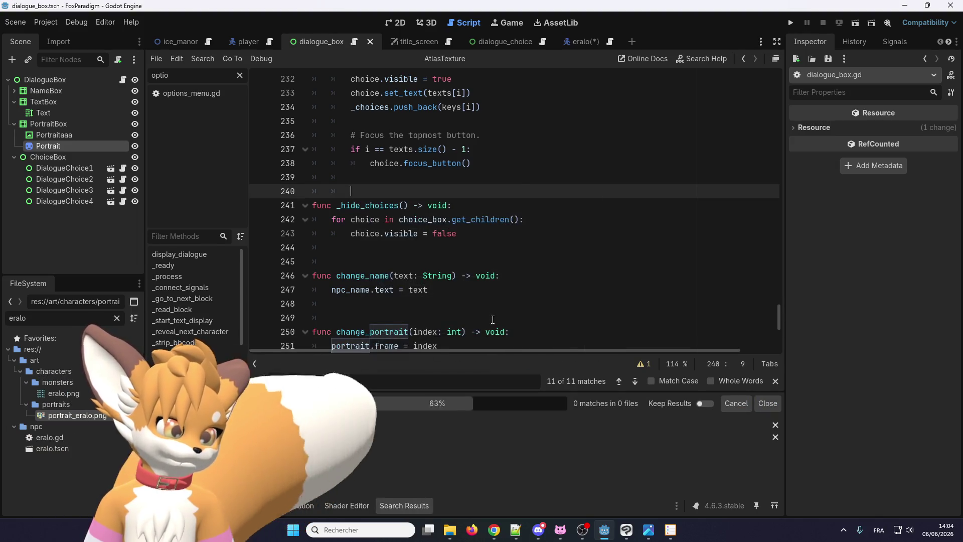
click(281, 437)
scroll(445, 134, up, 2)
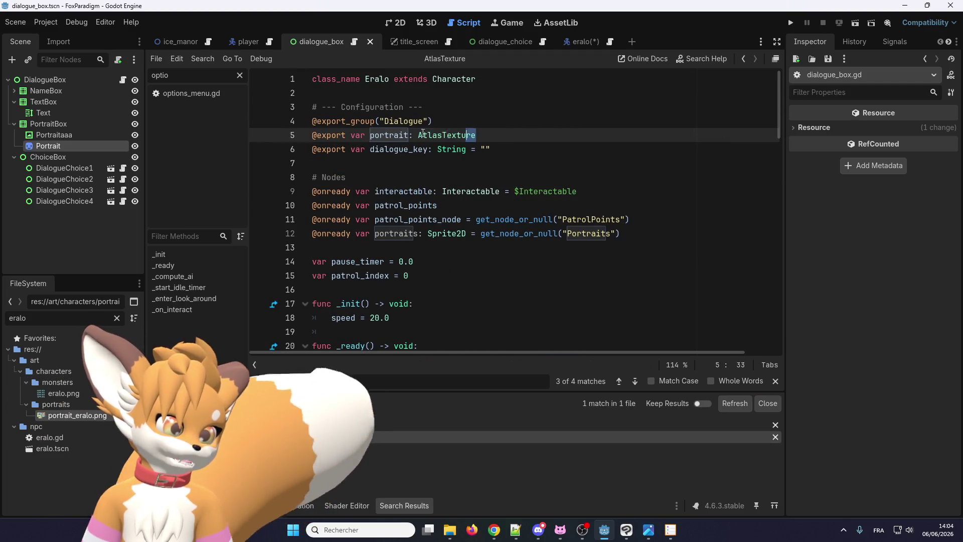
shift+click(263, 131)
key(BackSpace)
key(BackSpace)
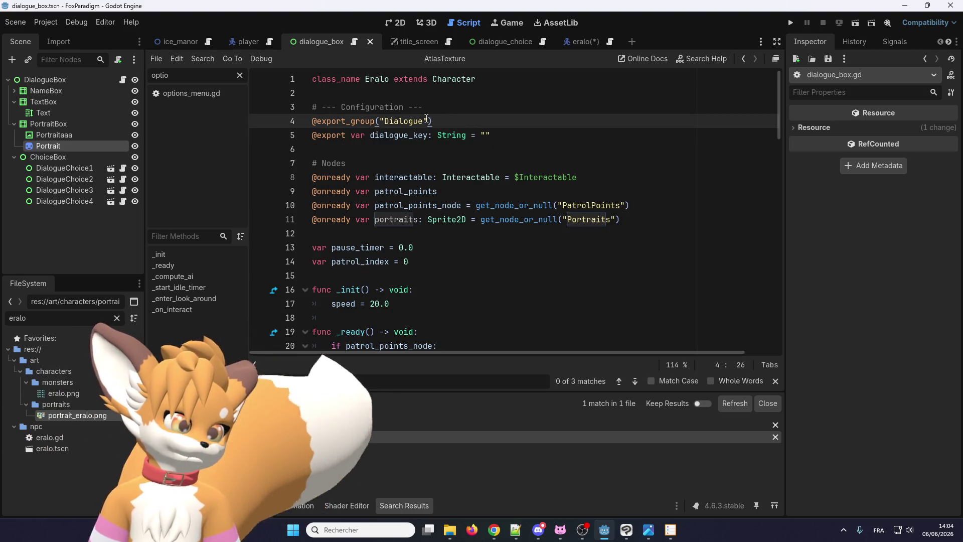
key(ctrl+s)
Filter the FileSystem panel by 'json'
scroll(426, 226, down, 10)
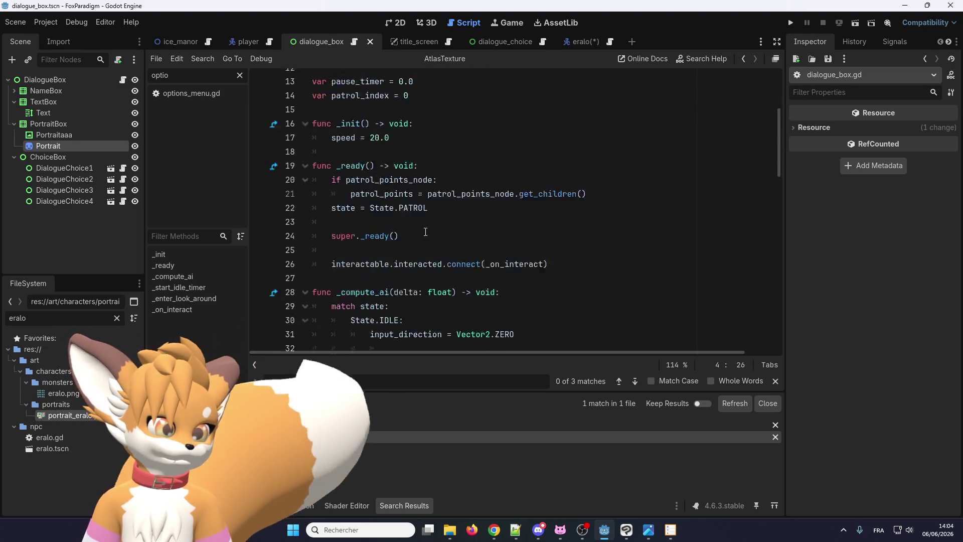
scroll(428, 246, down, 8)
click(397, 316)
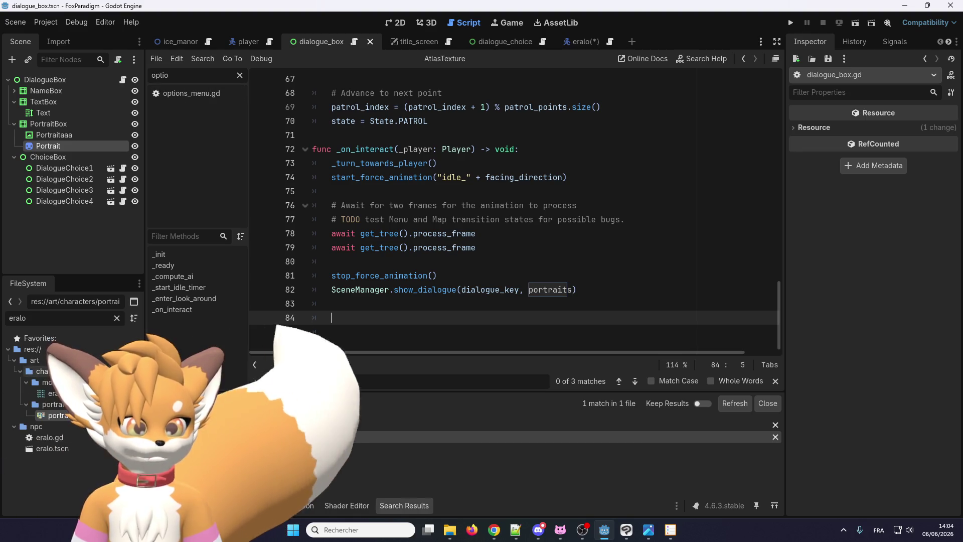
double_click(70, 313)
text(json)
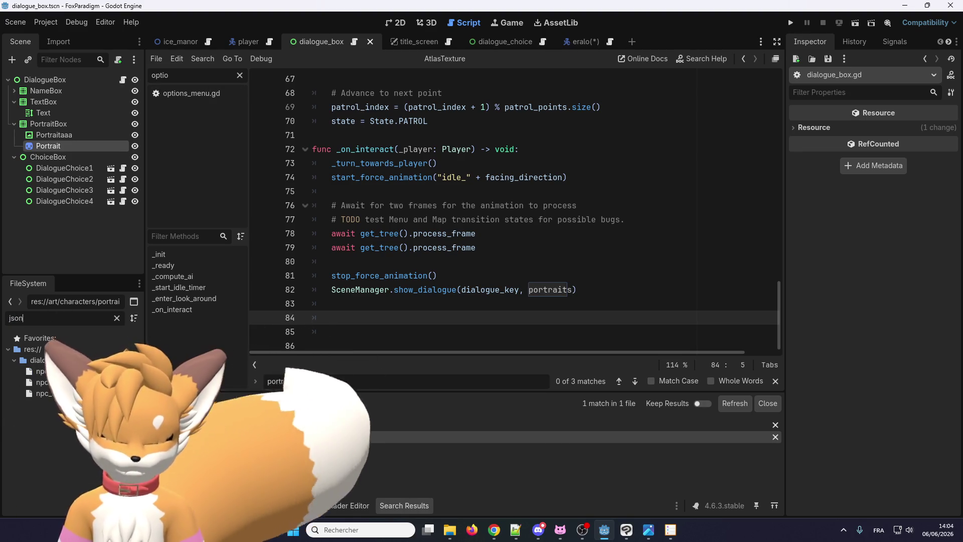
Open npc_test_004.json and duplicate d001's name line as a portrait key
double_click(69, 394)
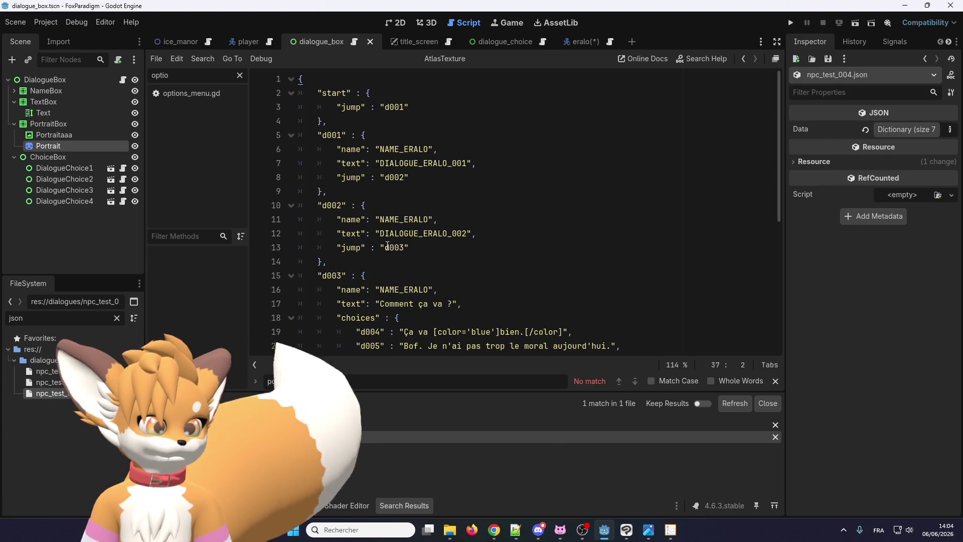
click(423, 175)
click(351, 151)
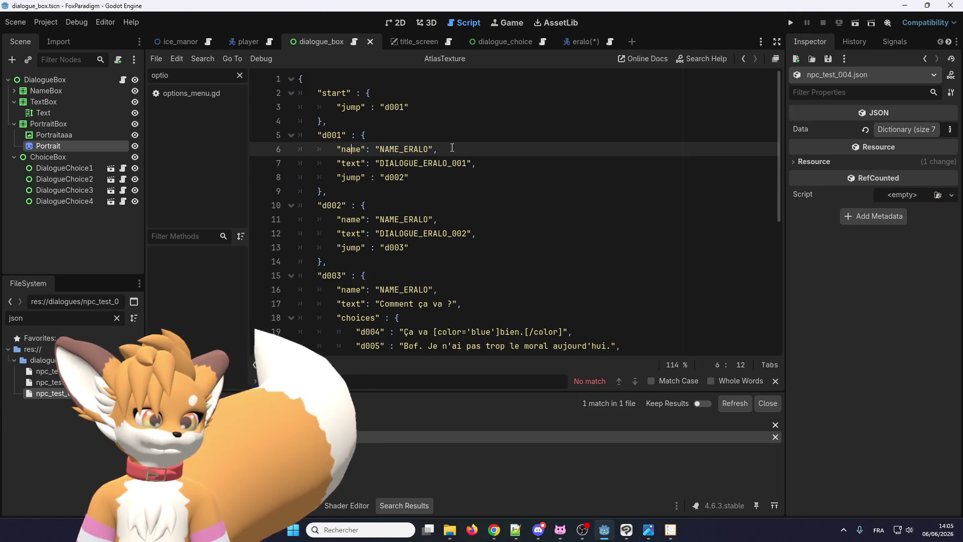
key(ctrl+shift+d)
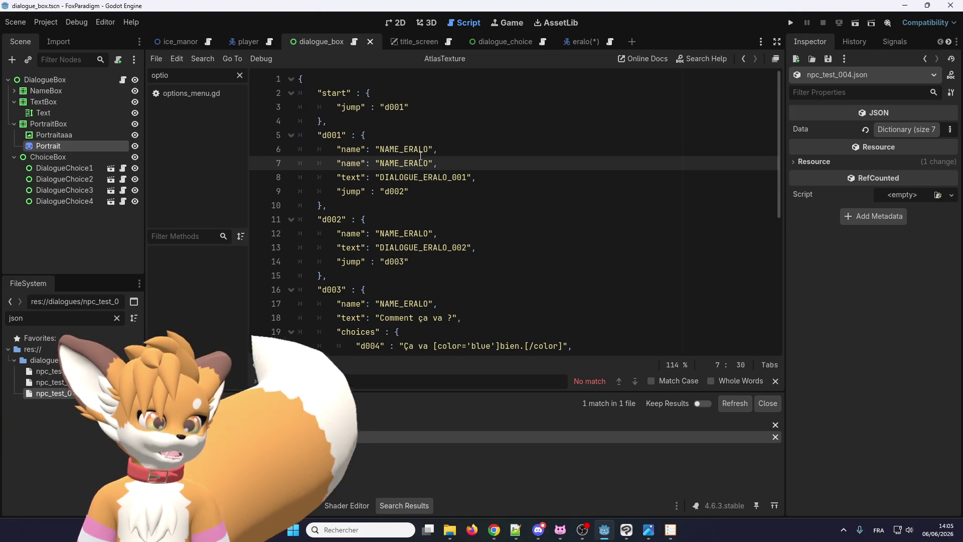
double_click(351, 163)
text(portrait)
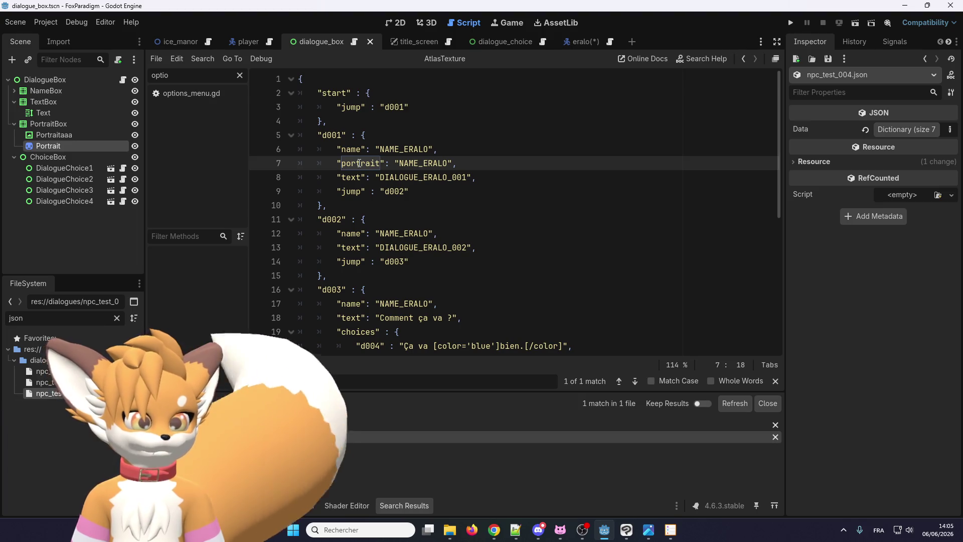
double_click(359, 163)
text(face)
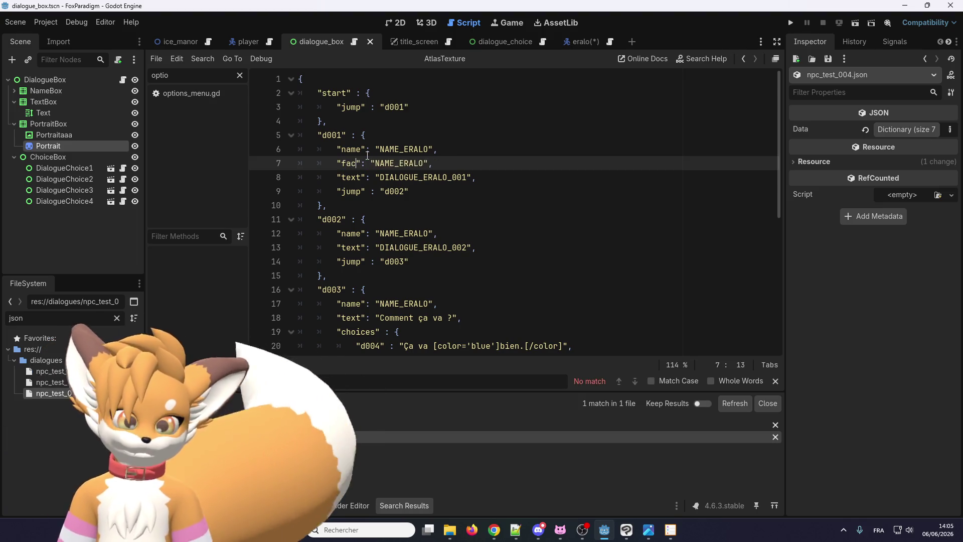
key(Up)
key(Up)
key(Up)
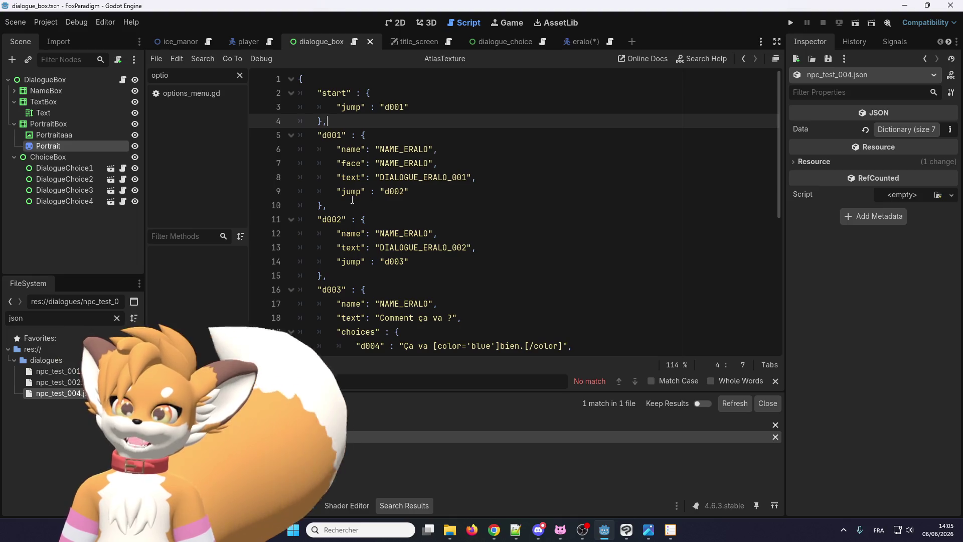
key(ctrl+z)
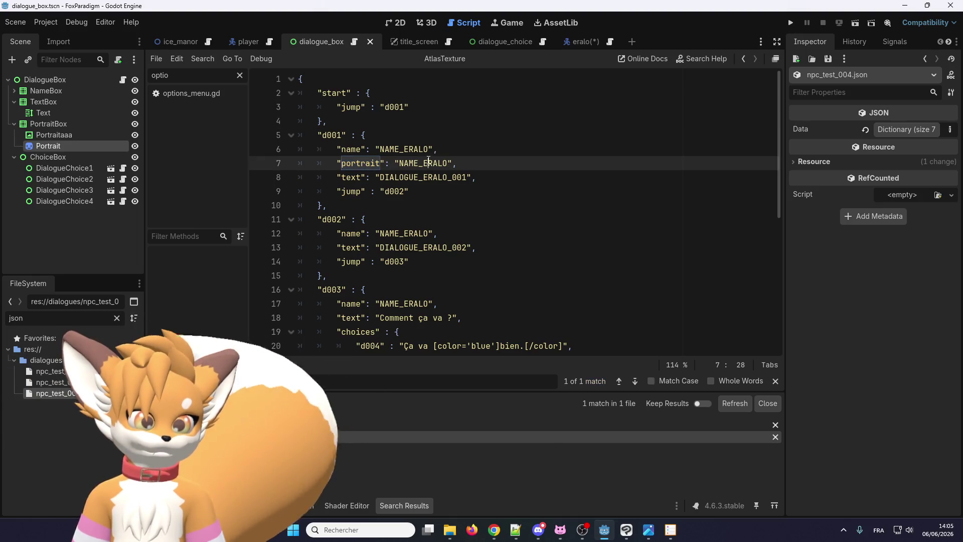
Set d001's portrait value to 0 and copy the portrait entry
double_click(412, 163)
key(BackSpace)
key(BackSpace)
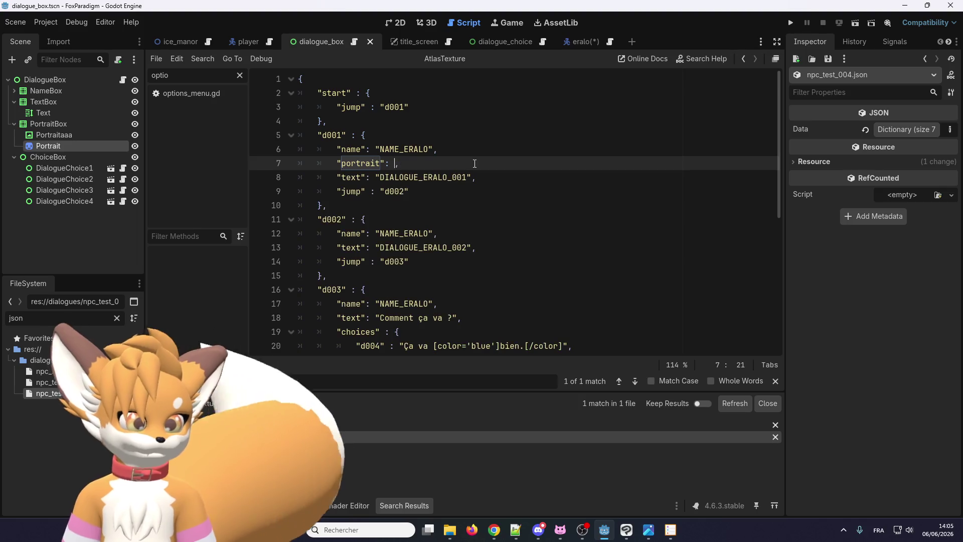
text(0)
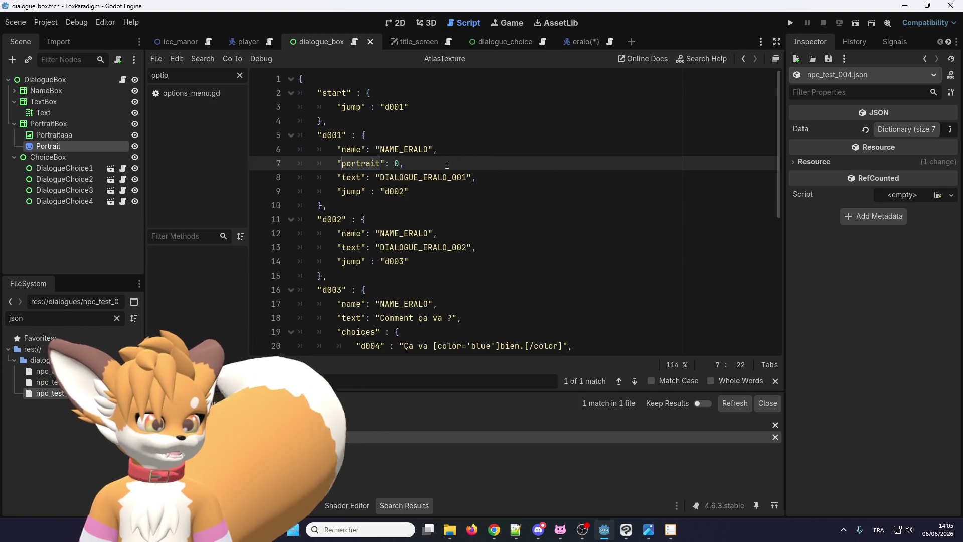
drag(447, 165, 336, 165)
key(ctrl+c)
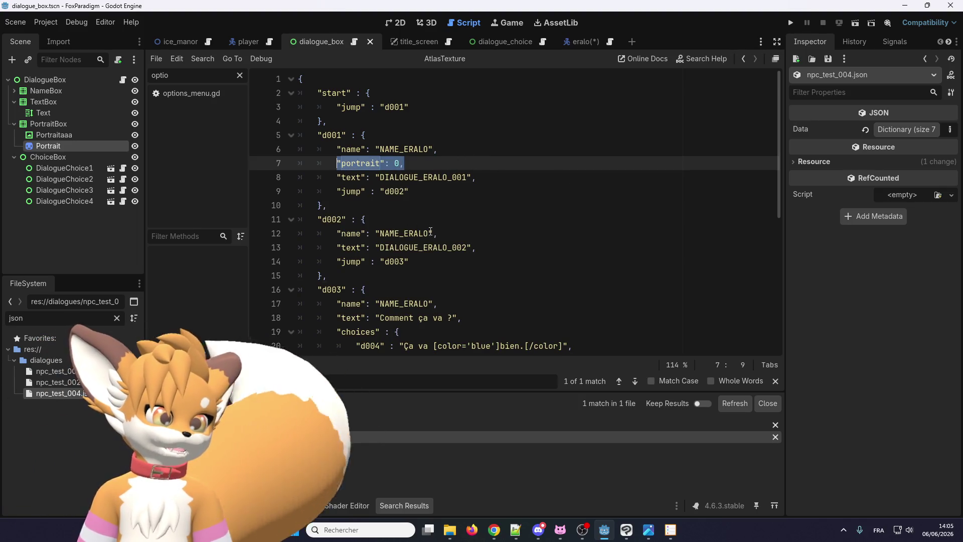
Add portrait entries 1 to d002 and 2 to d003
click(470, 236)
key(Return)
key(ctrl+v)
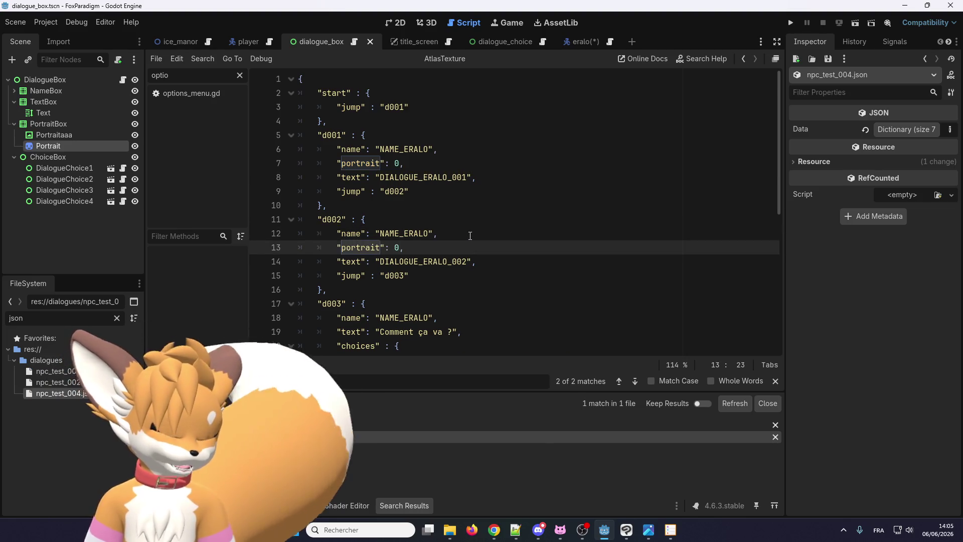
key(Left)
key(BackSpace)
text(1)
scroll(469, 236, down, 2)
click(454, 237)
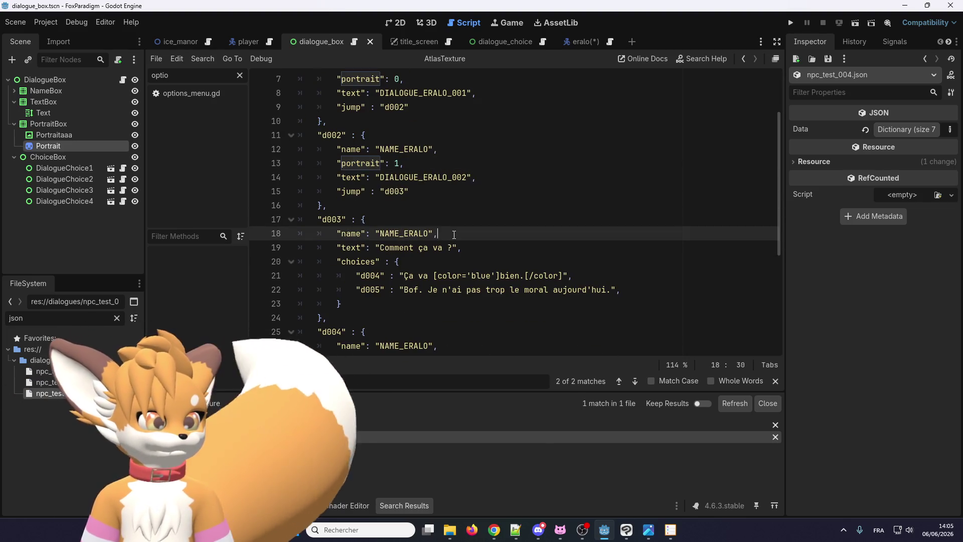
key(Return)
key(ctrl+v)
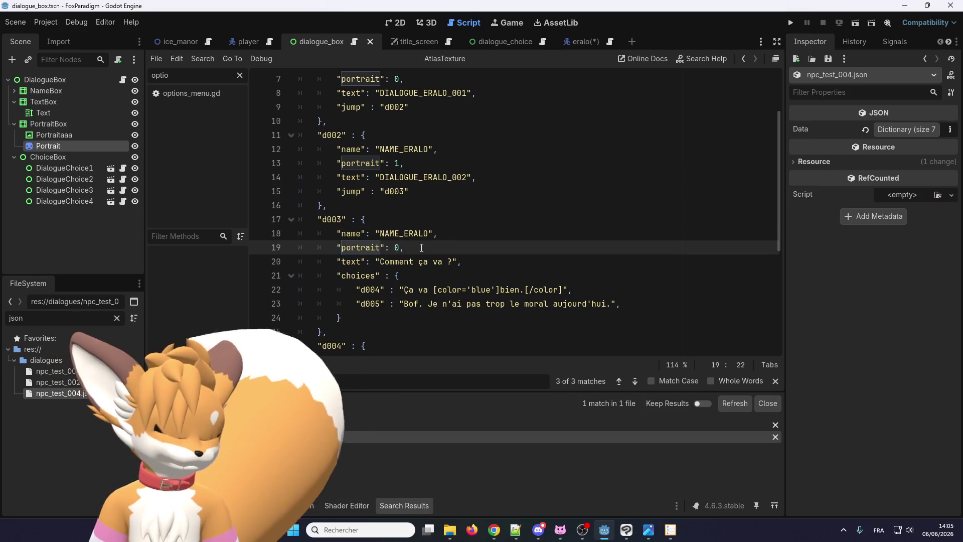
key(BackSpace)
text(2)
Add portrait 3 to d004 and paste a portrait entry into d005
scroll(419, 246, down, 3)
click(457, 234)
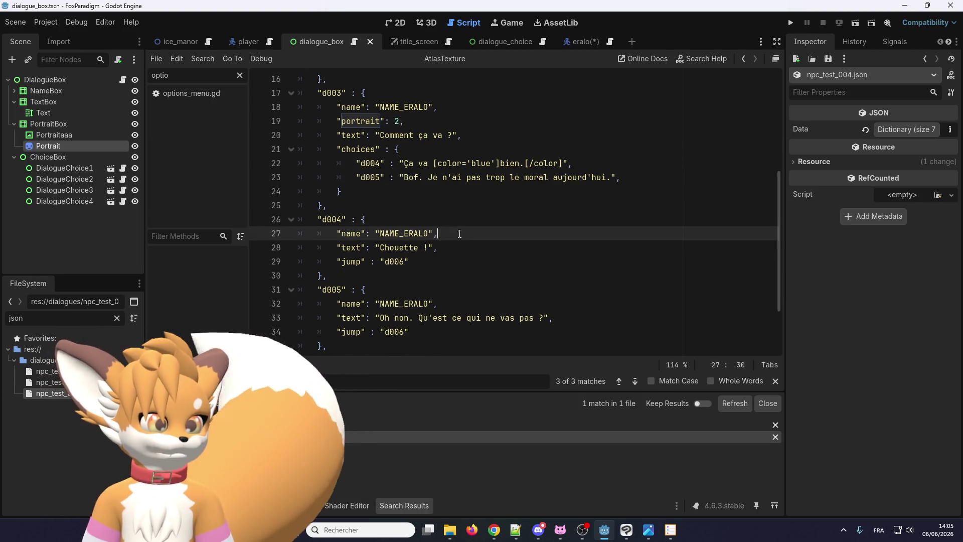
key(Return)
key(ctrl+v)
key(BackSpace)
text(3)
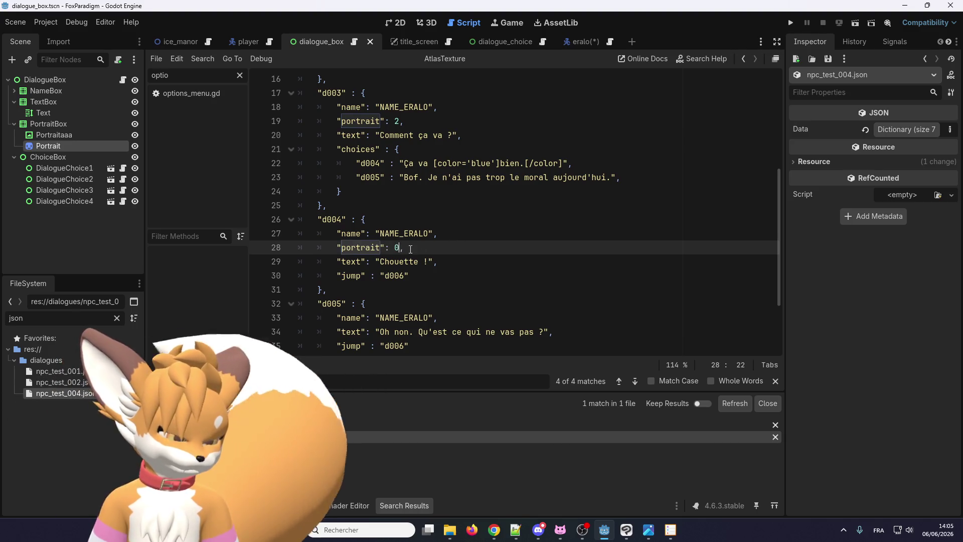
scroll(464, 230, down, 2)
click(463, 231)
key(Return)
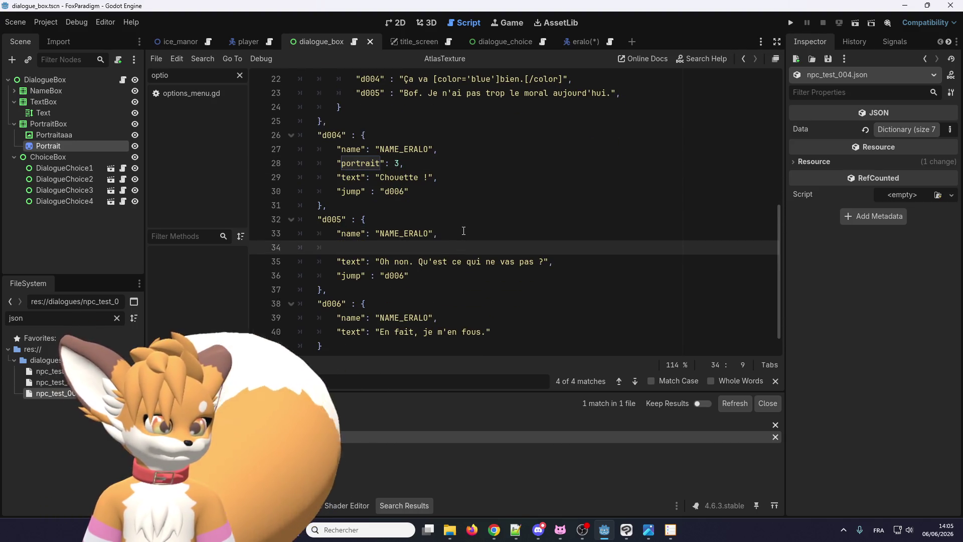
key(ctrl+v)
click(402, 247)
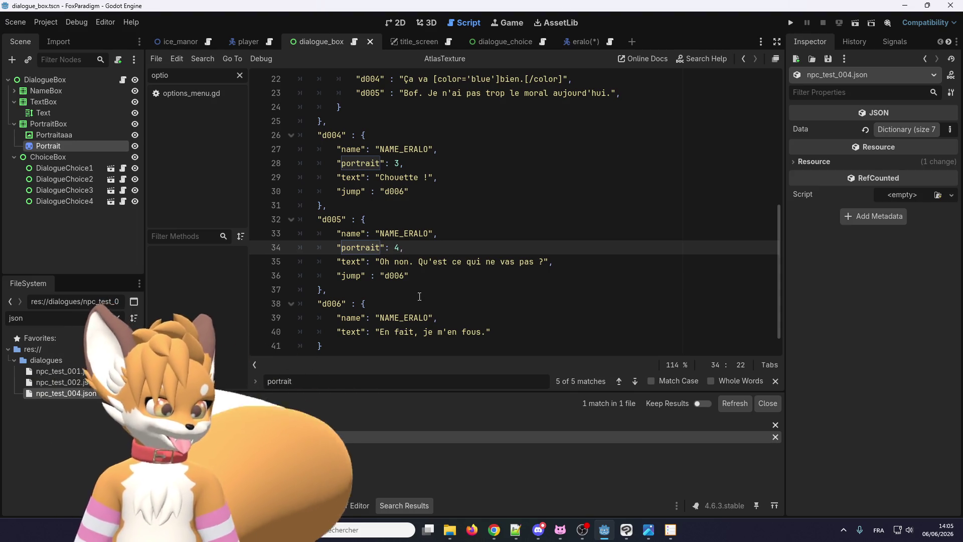
Give d006 portrait 5 and run the game to test the dialogue
click(465, 317)
key(Return)
text("portrait": 0,)
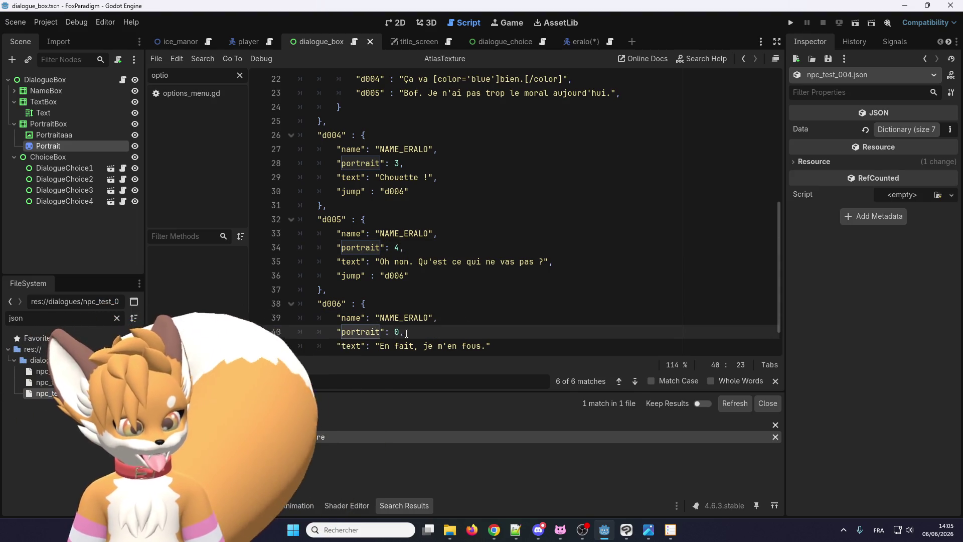
key(Left)
key(BackSpace)
text(5)
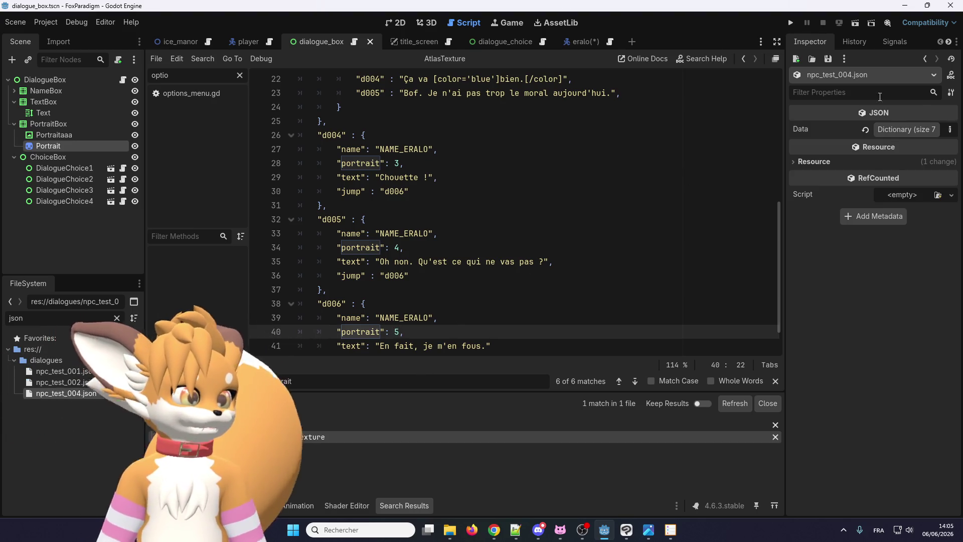
click(790, 23)
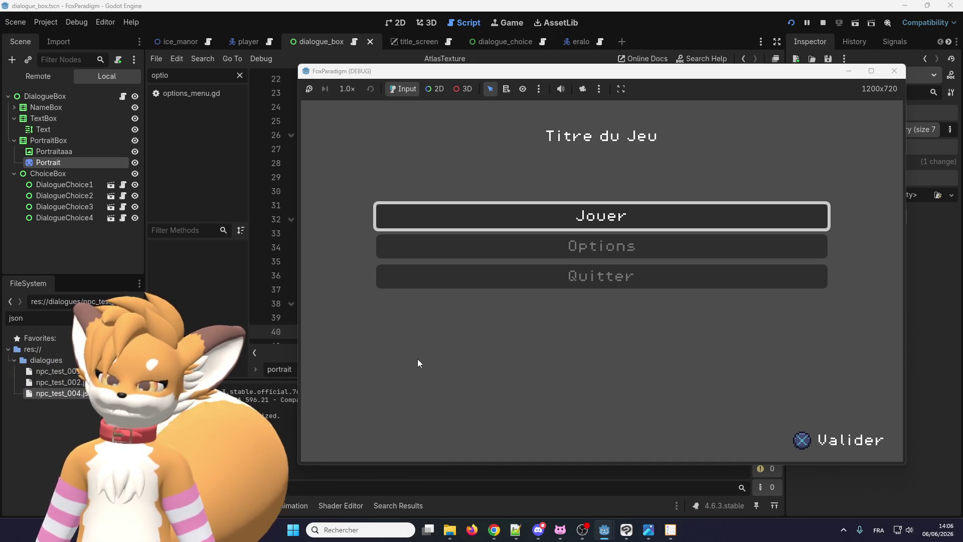
key(Return)
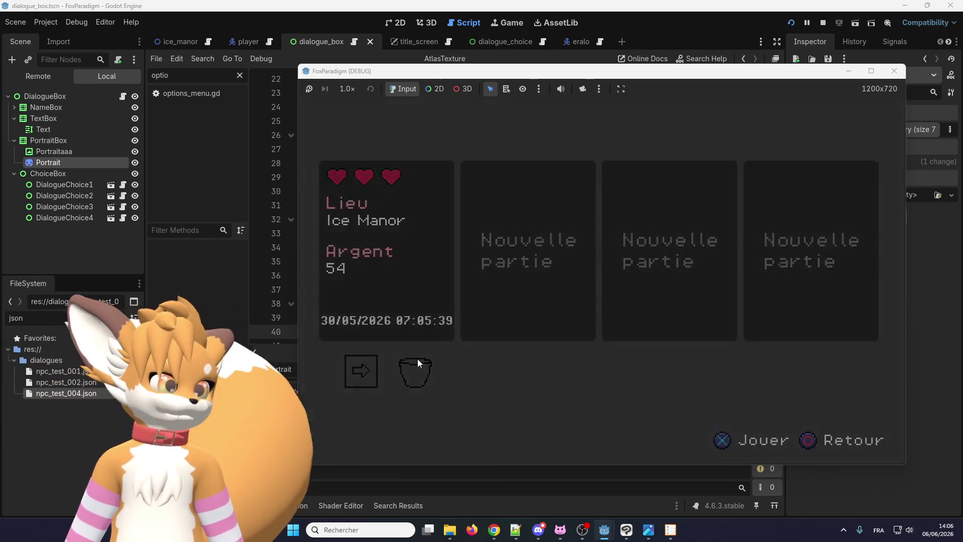
key(Return)
key(Up)
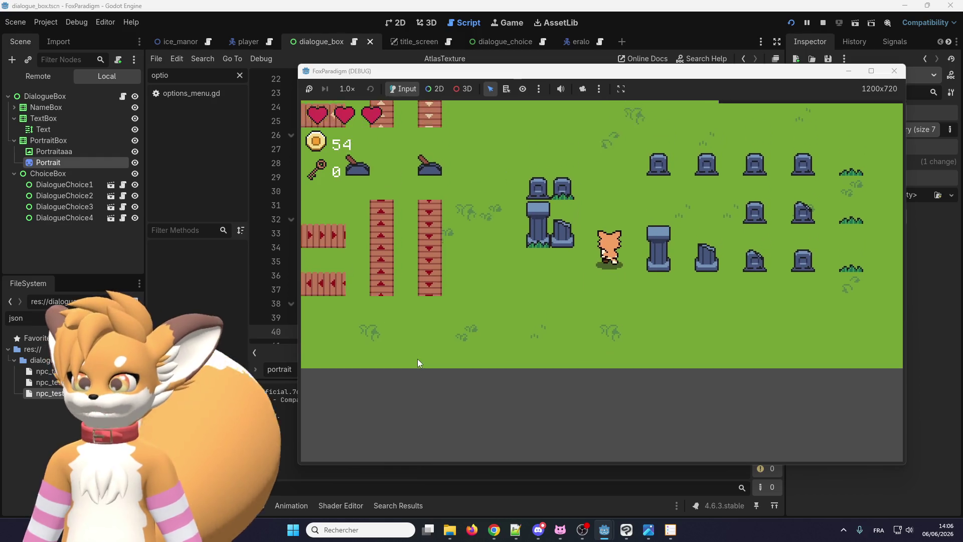
key(Up)
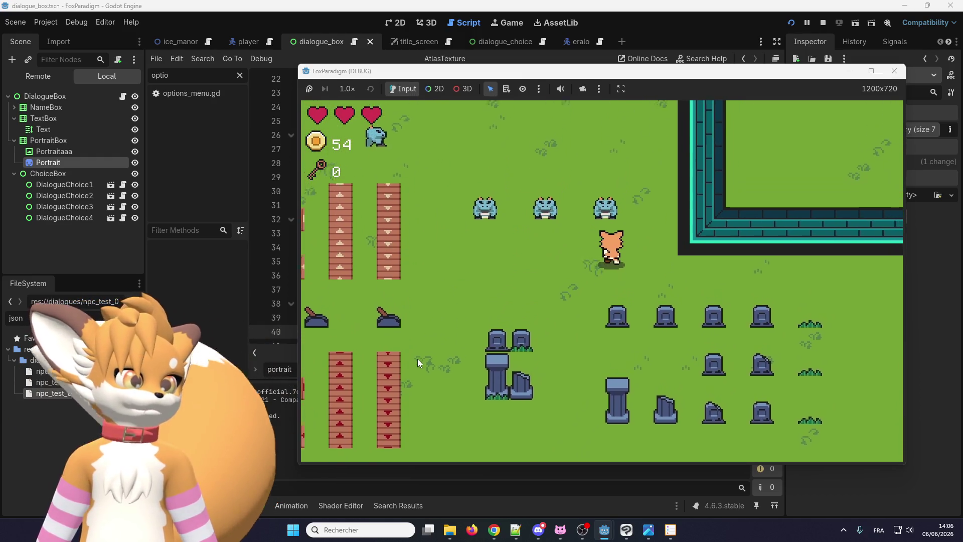
key(Down)
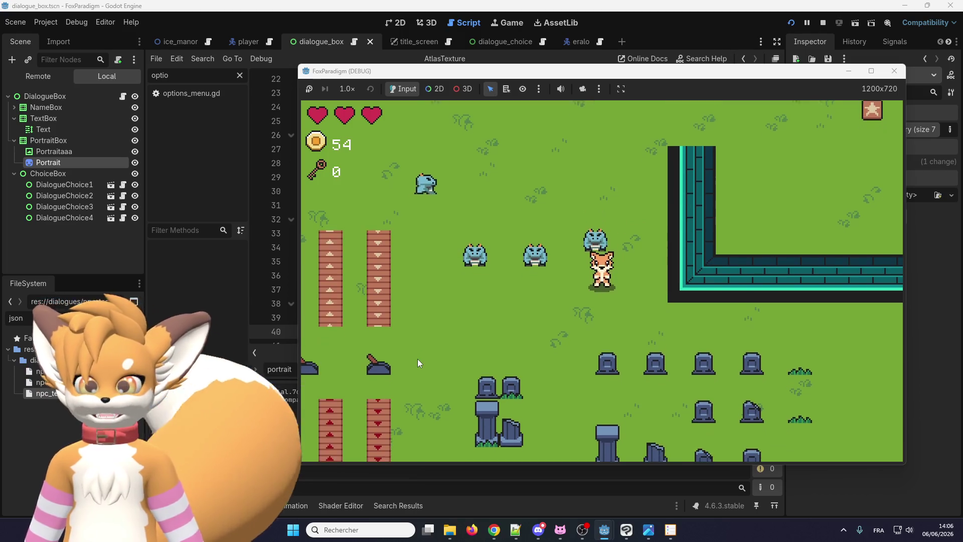
key(Up)
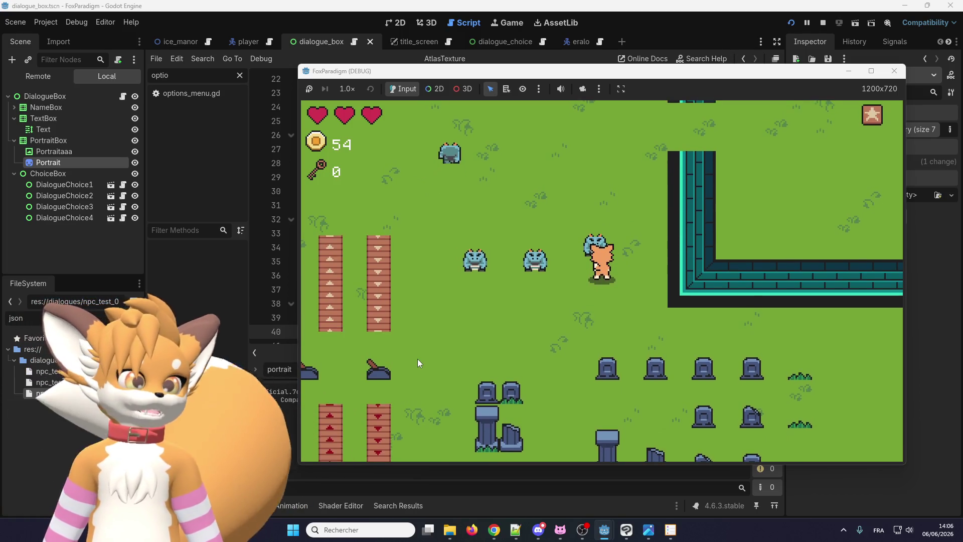
key(Up)
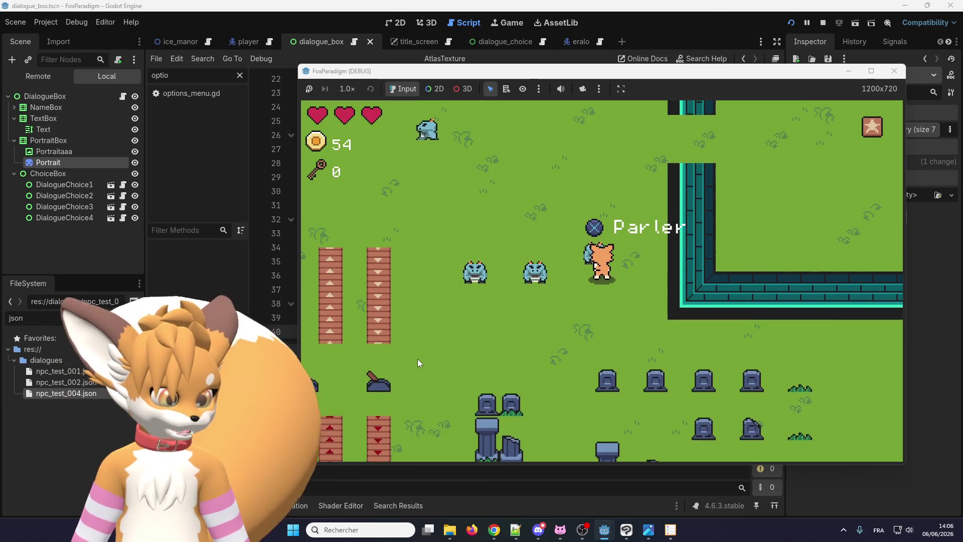
key(e)
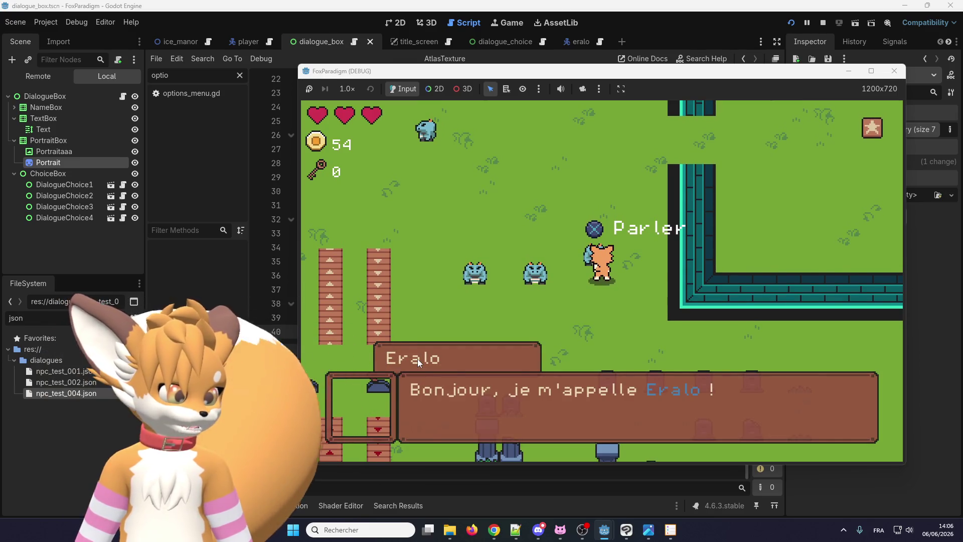
key(e)
key(e)
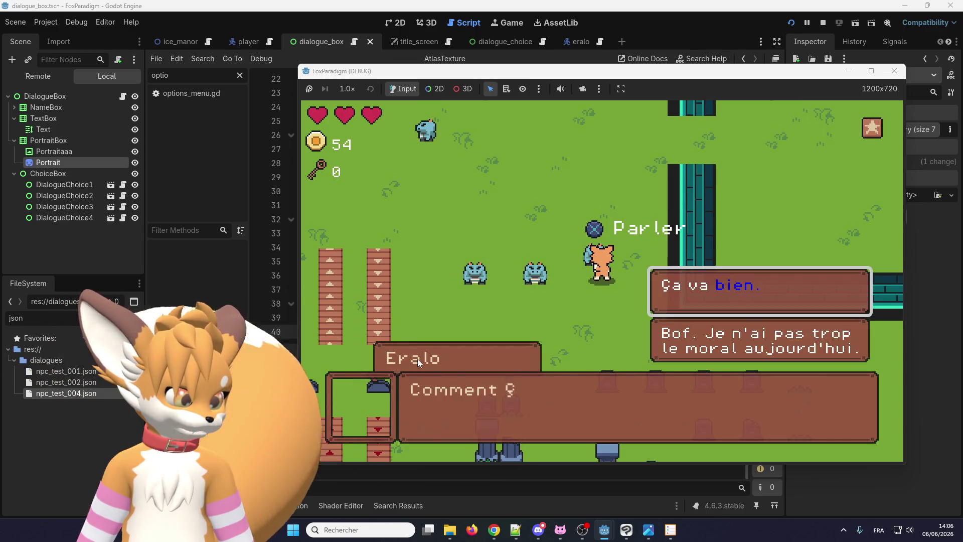
key(e)
key(e)
key(e)
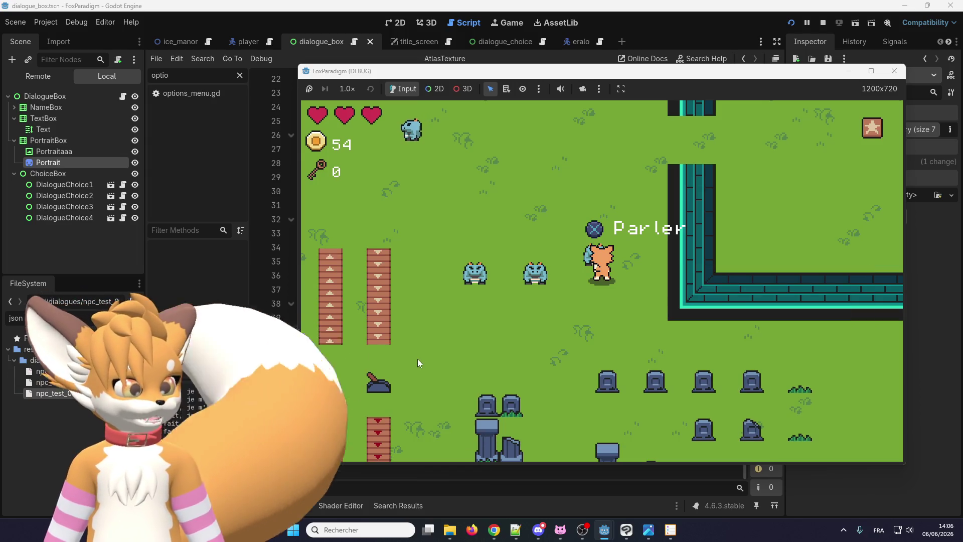
click(894, 74)
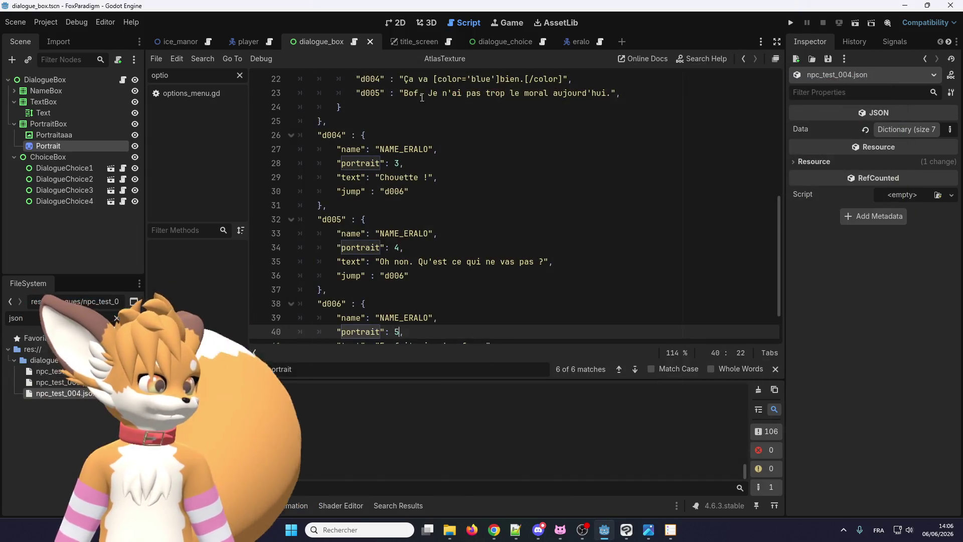
Switch to the 2D view and expand the JSON Data's start and d001 entries in the Inspector
click(387, 24)
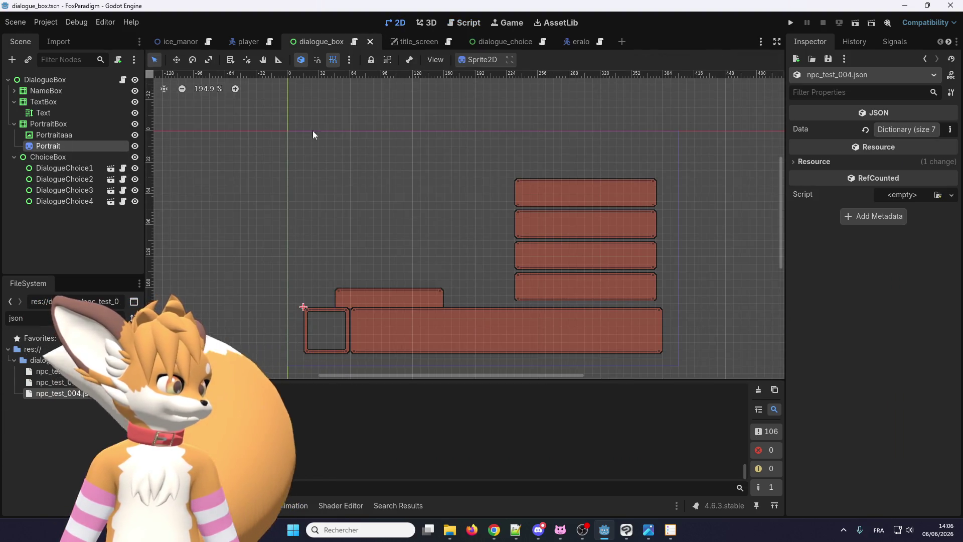
click(931, 130)
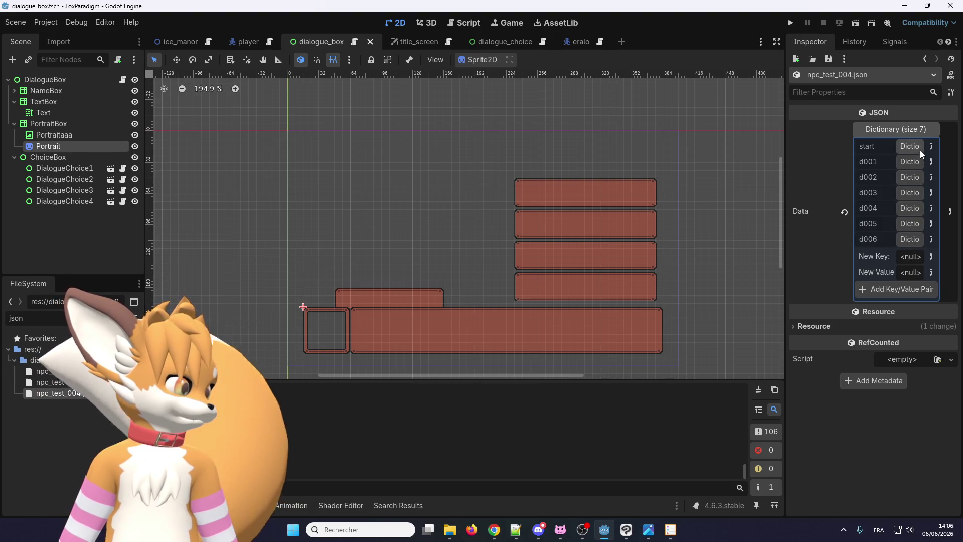
click(920, 149)
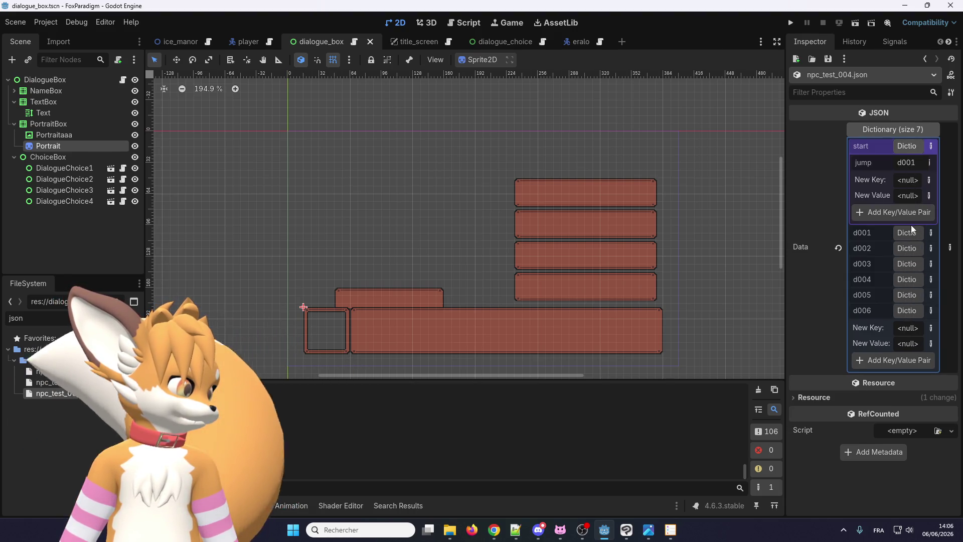
click(908, 232)
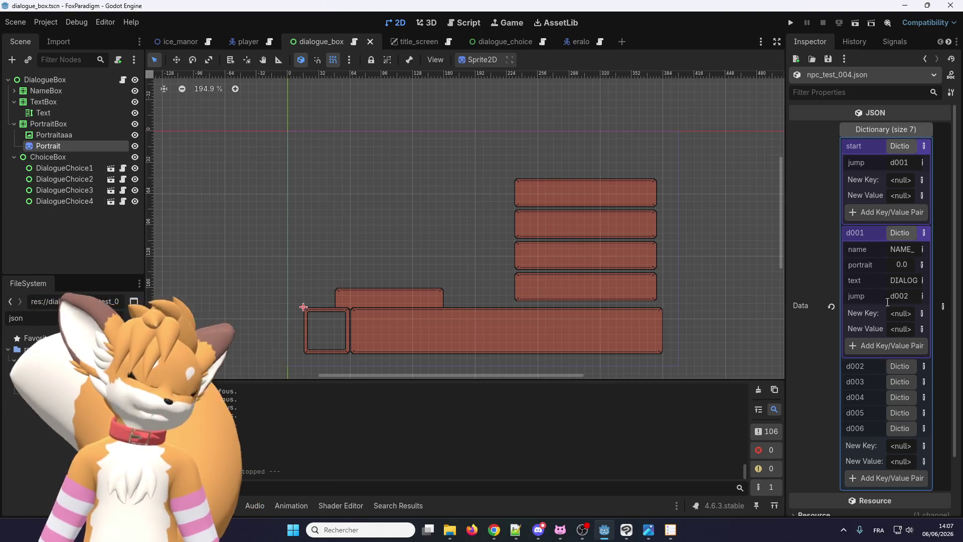
Expand d004 and d005 to check their portrait values 3.0 and 4.0
scroll(895, 271, down, 2)
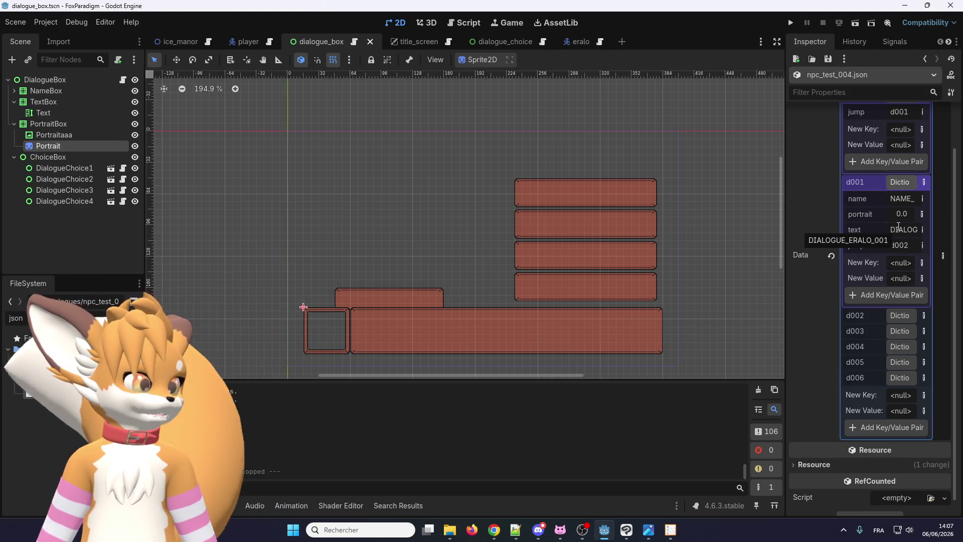
scroll(901, 340, up, 2)
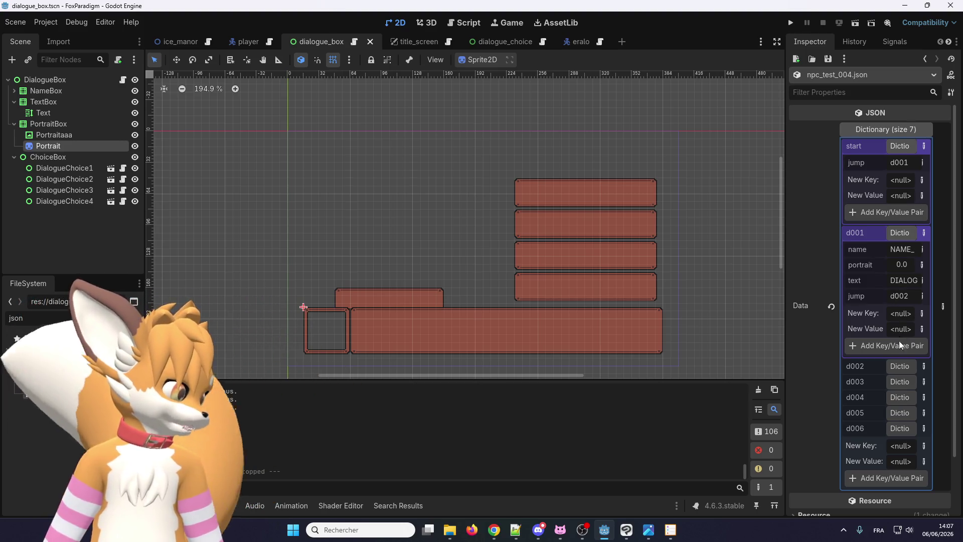
scroll(900, 278, down, 3)
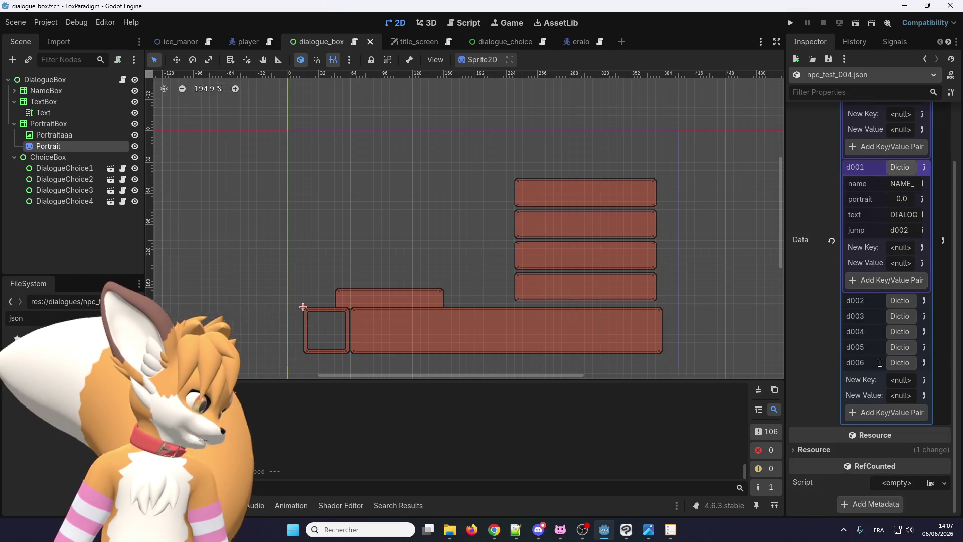
scroll(890, 289, up, 2)
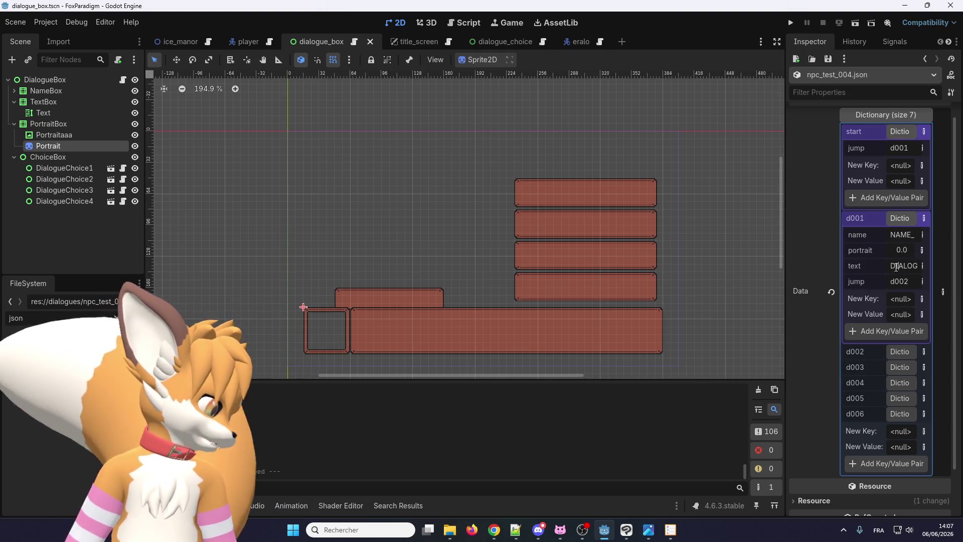
mouse_move(785, 291)
mouse_down()
mouse_move(749, 290)
mouse_move(781, 286)
mouse_move(772, 289)
mouse_up()
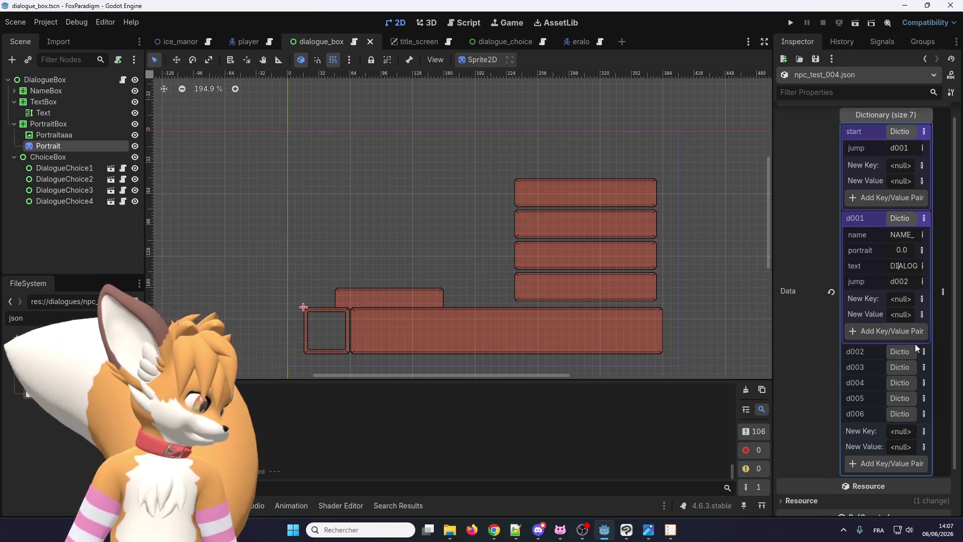
scroll(914, 344, up, 1)
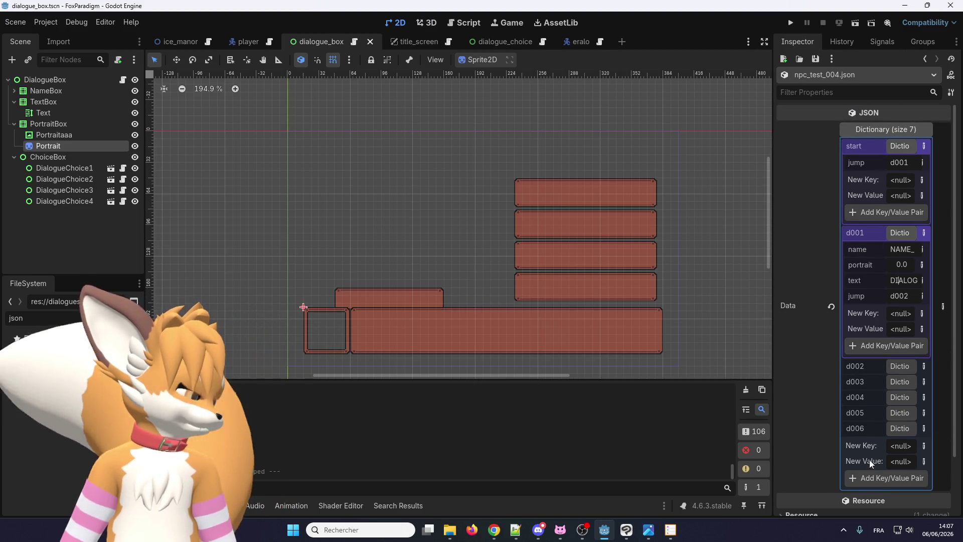
scroll(861, 428, down, 3)
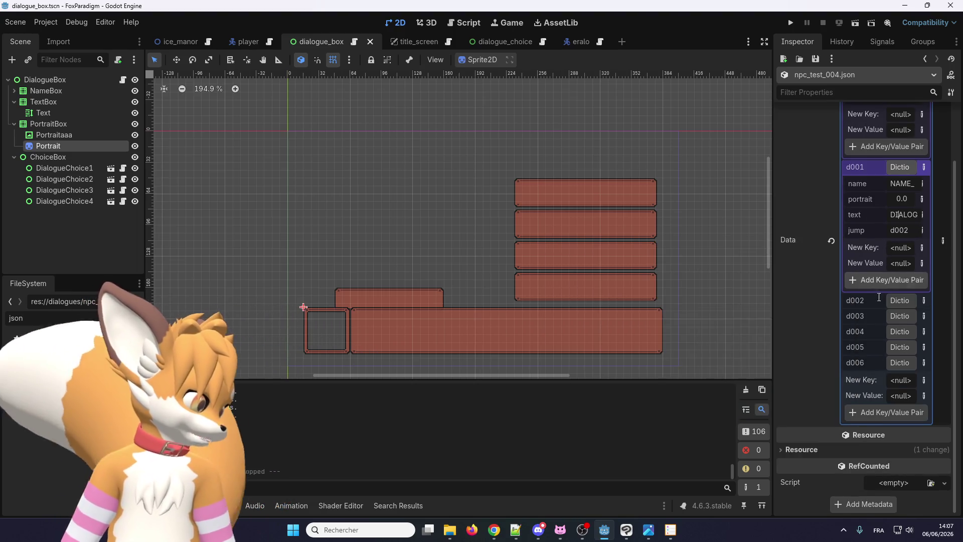
click(899, 333)
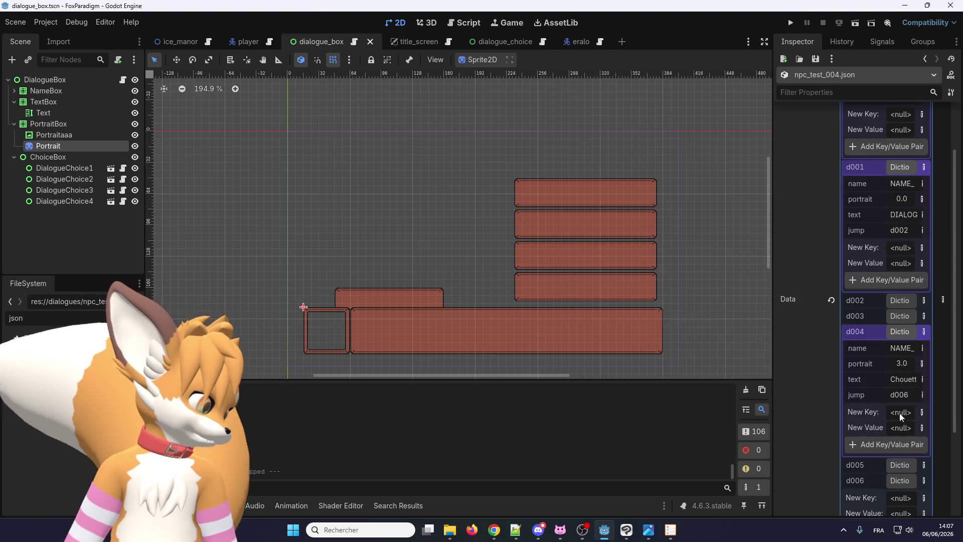
drag(773, 352, 794, 352)
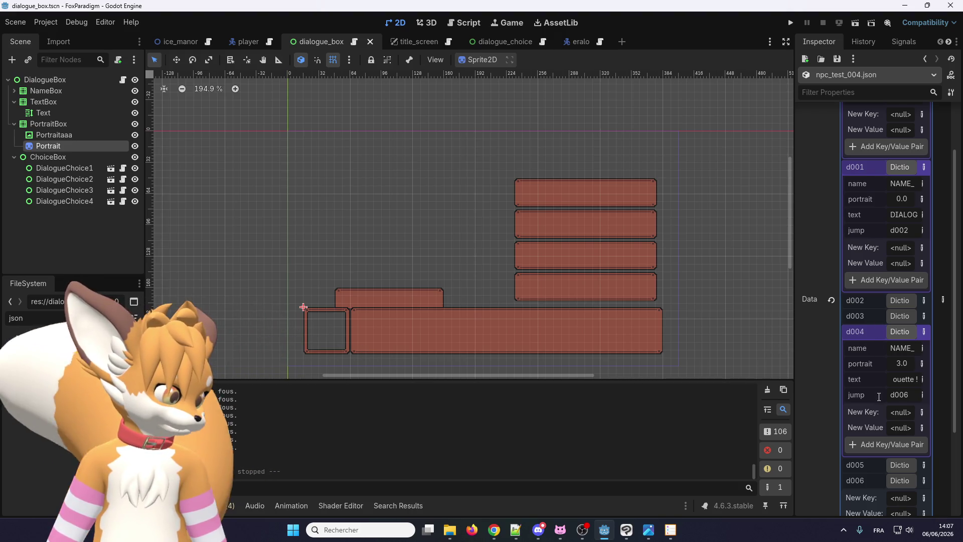
scroll(886, 191, up, 3)
scroll(908, 380, down, 4)
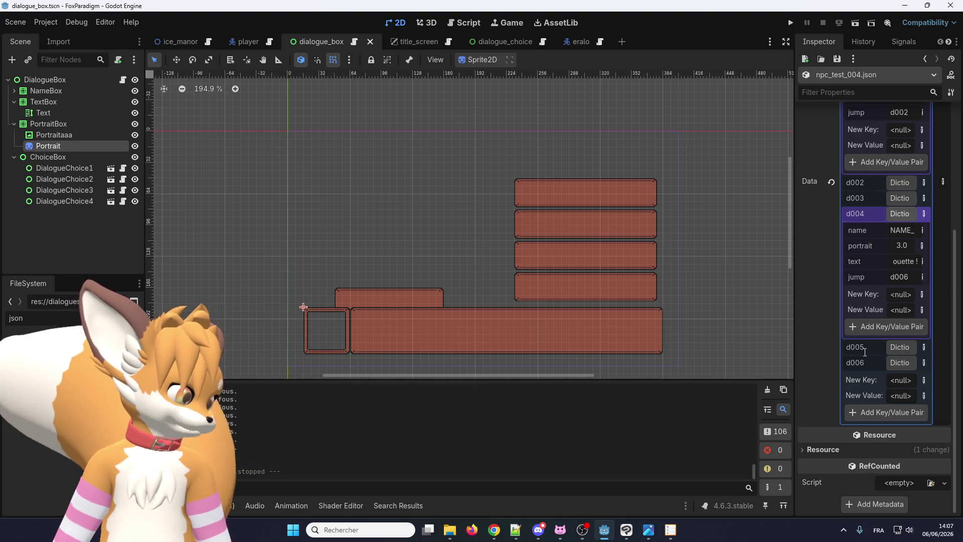
click(897, 347)
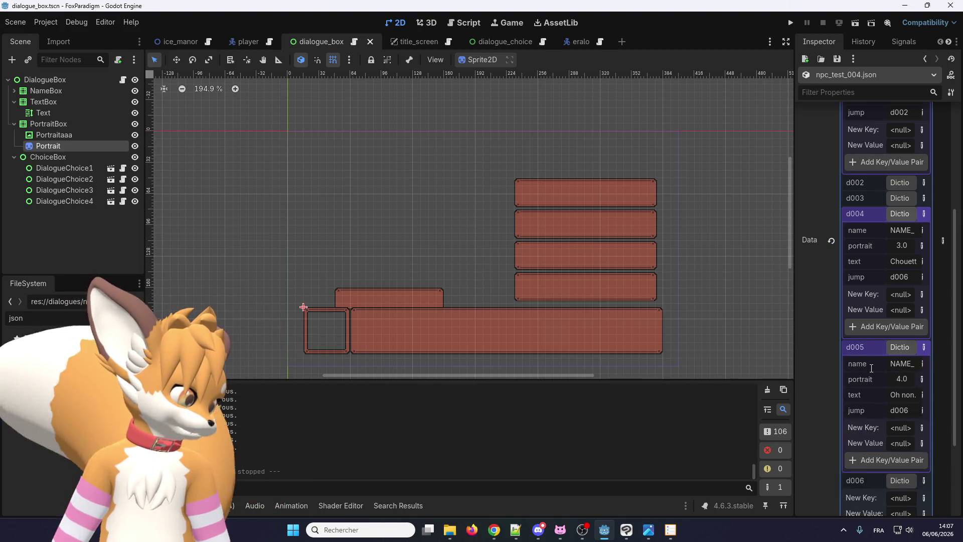
Collapse the d005, d004, d001 and start entries
scroll(891, 366, up, 2)
click(900, 433)
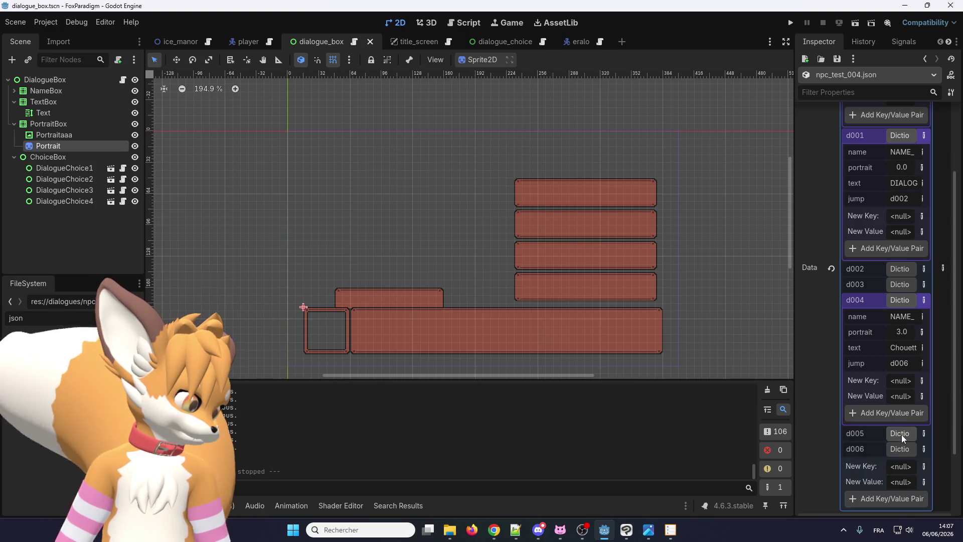
click(898, 302)
scroll(896, 325, up, 2)
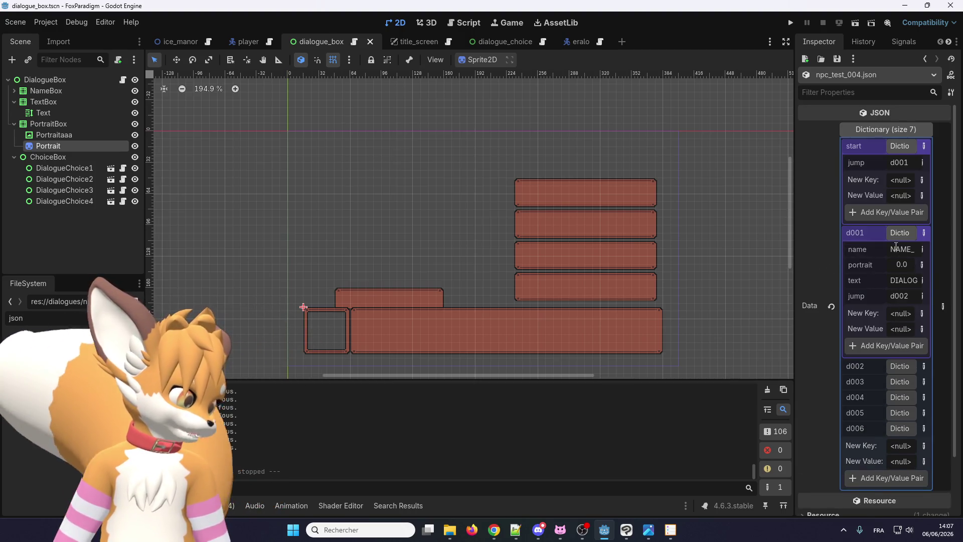
click(895, 232)
click(900, 146)
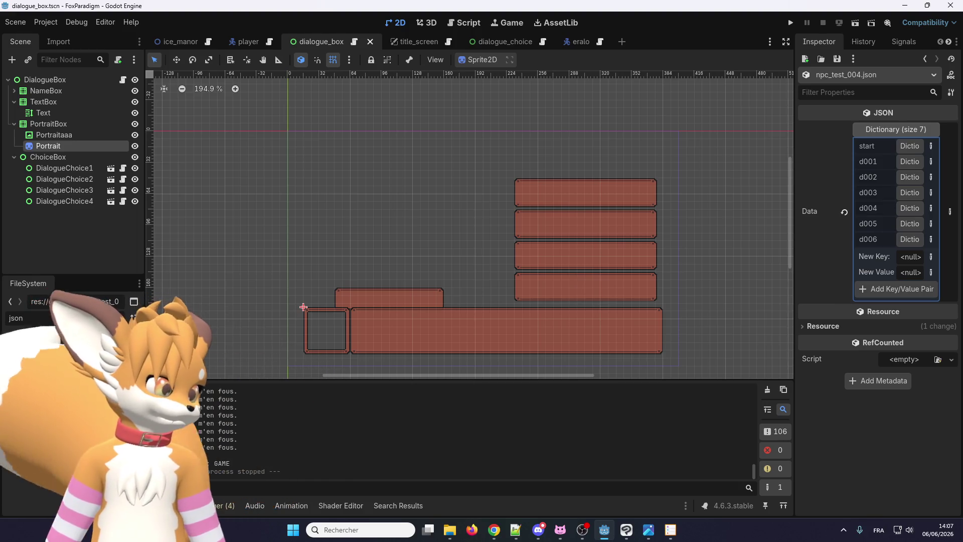
Read through npc_test_004.json in the Script editor, confirming each line's portrait index
key(ctrl+F3)
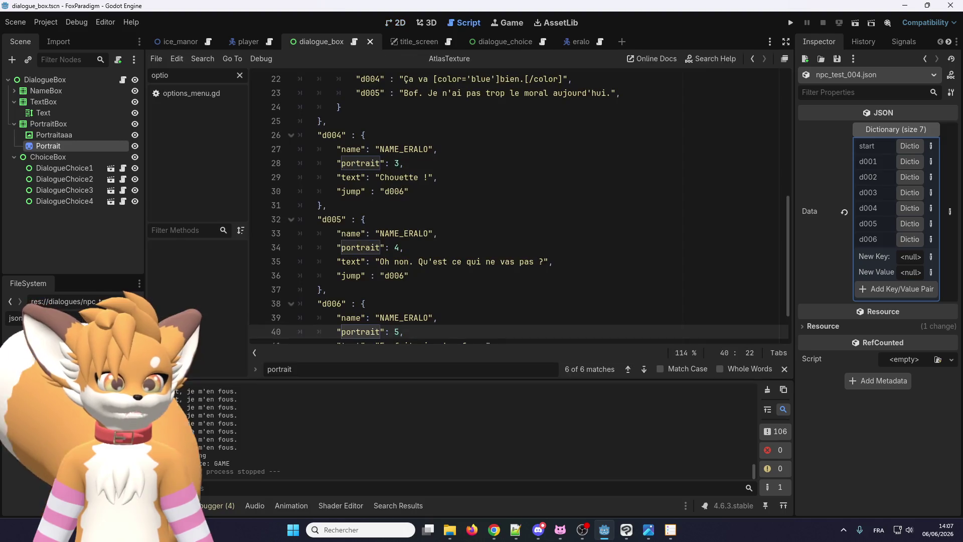
scroll(336, 272, up, 7)
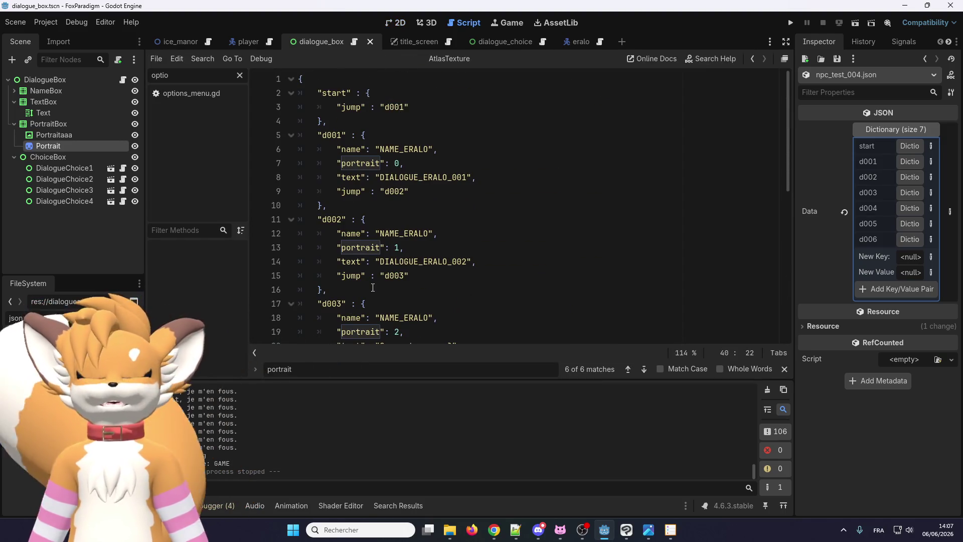
scroll(373, 286, down, 8)
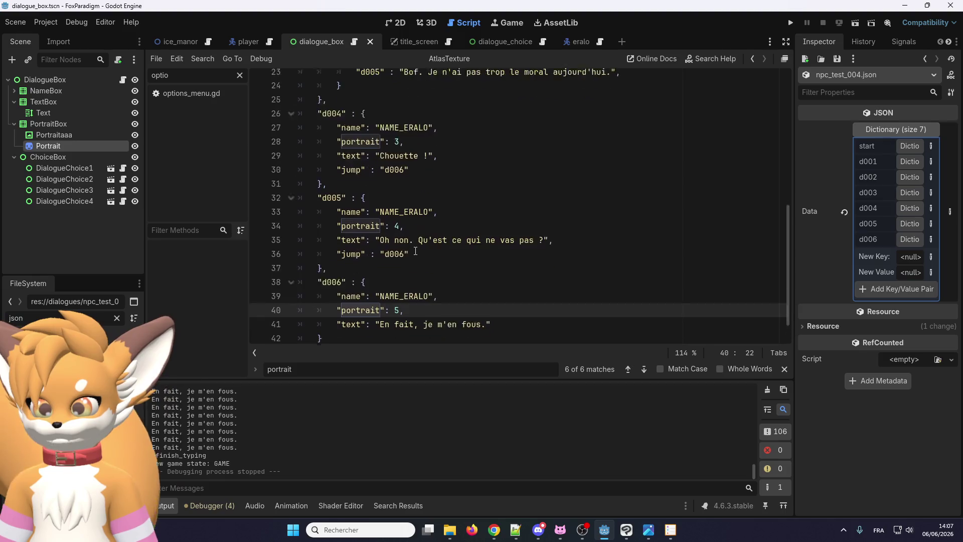
scroll(406, 294, up, 5)
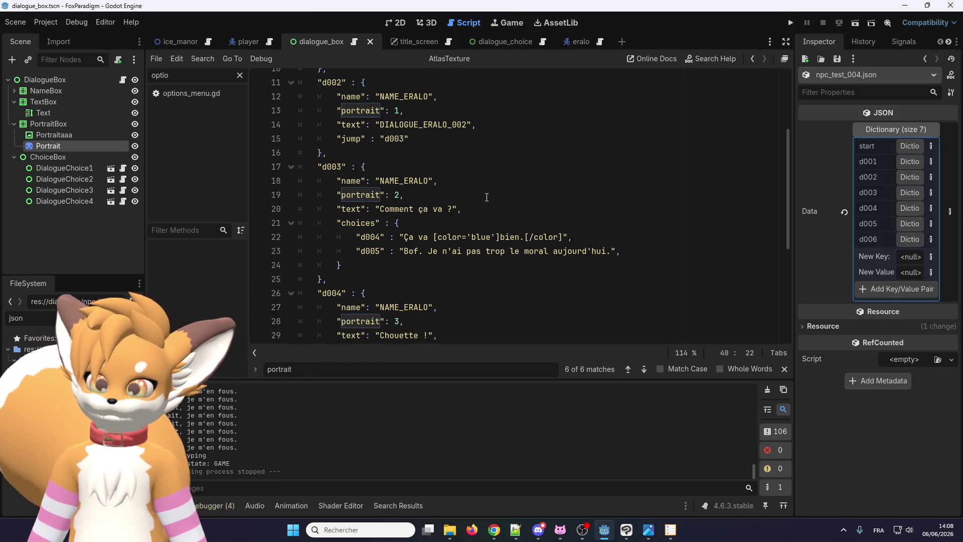
scroll(486, 197, down, 5)
mouse_move(311, 296)
mouse_down()
mouse_move(321, 206)
mouse_move(367, 167)
mouse_move(321, 73)
mouse_move(287, 76)
mouse_up()
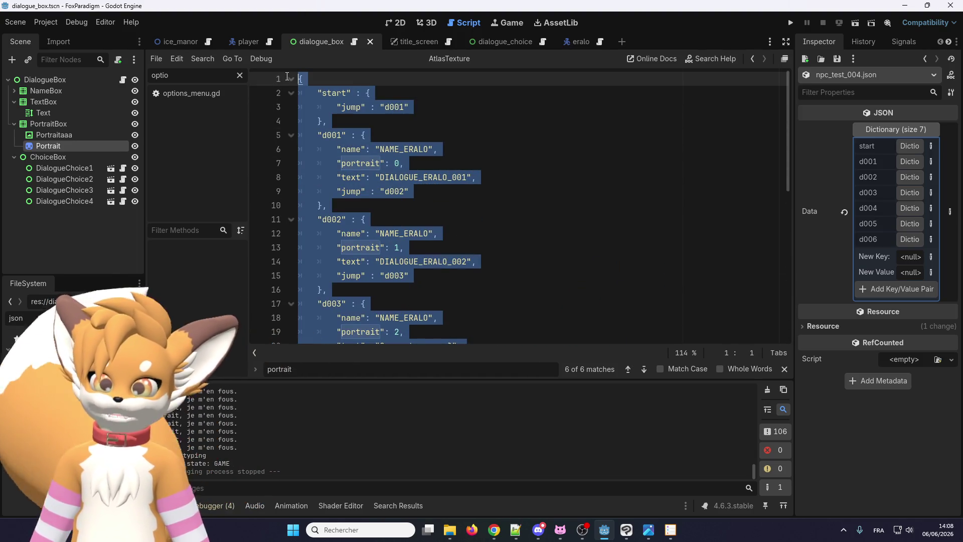
click(446, 142)
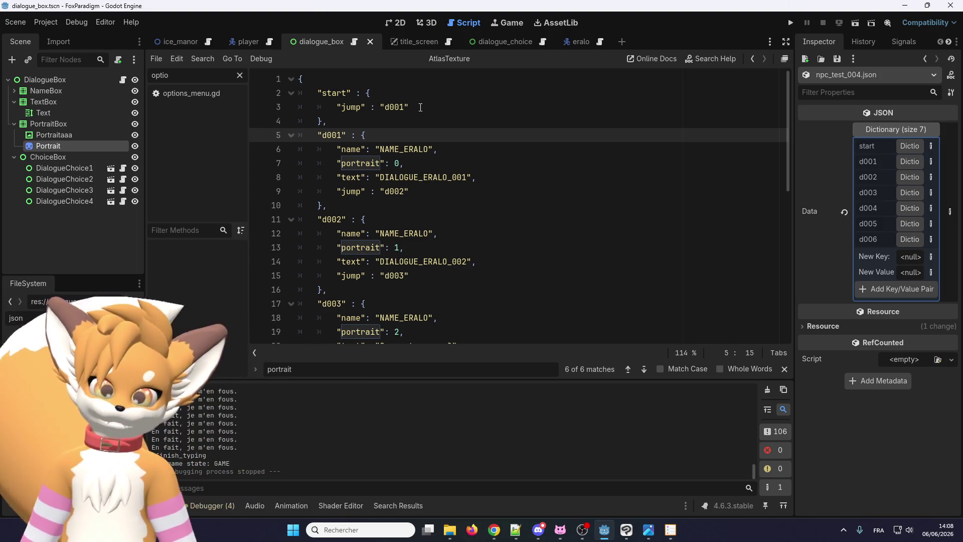
Select the Portrait sprite node in the dialogue_box scene and return to the 2D view
click(88, 135)
click(80, 147)
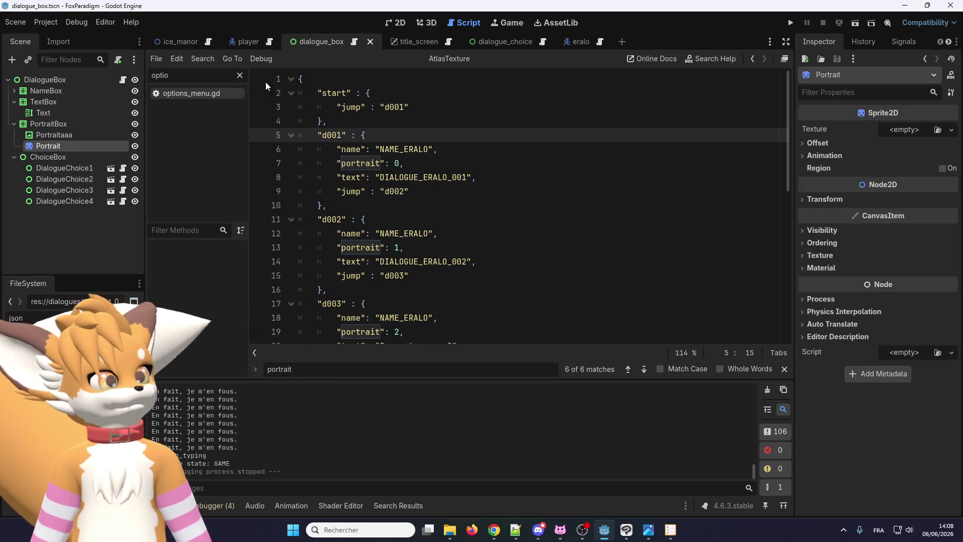
click(389, 23)
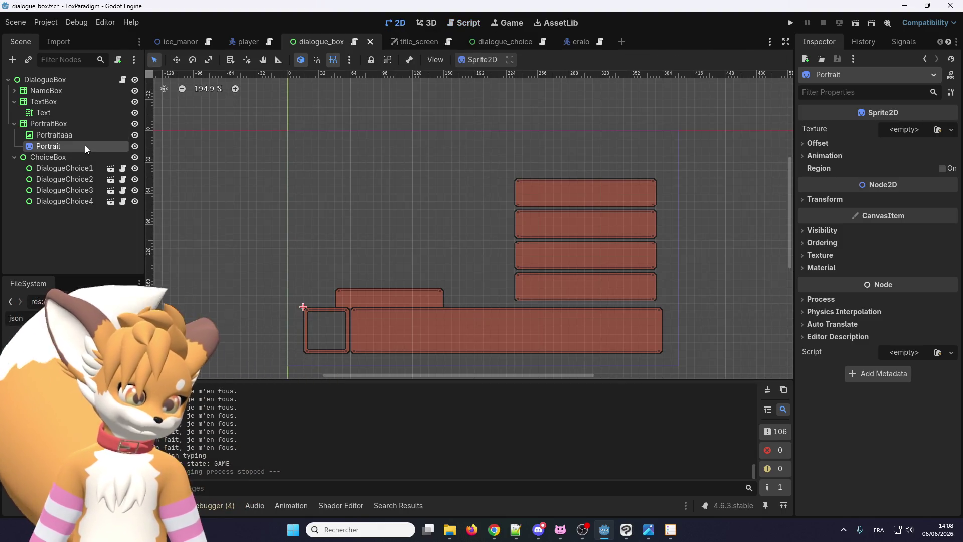
Clear the FileSystem filter and assign portrait_eralo.png as the Portrait sprite's texture
double_click(16, 318)
key(BackSpace)
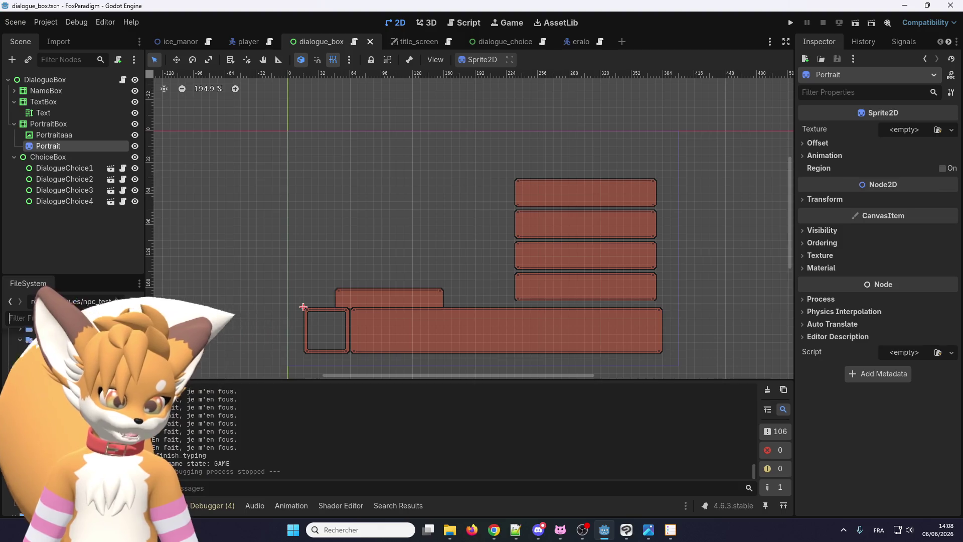
scroll(70, 424, up, 5)
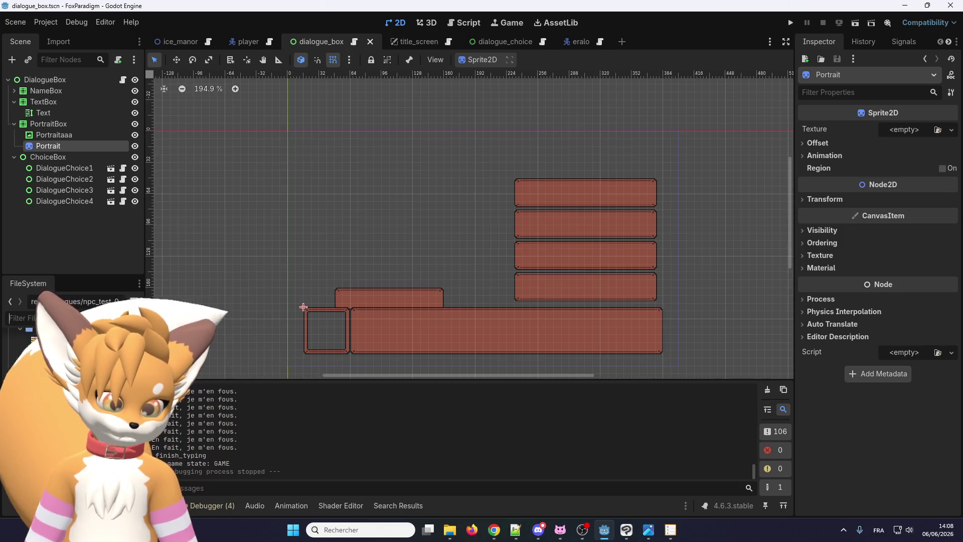
mouse_move(51, 427)
mouse_down()
mouse_move(831, 251)
mouse_move(931, 129)
mouse_move(914, 135)
mouse_up()
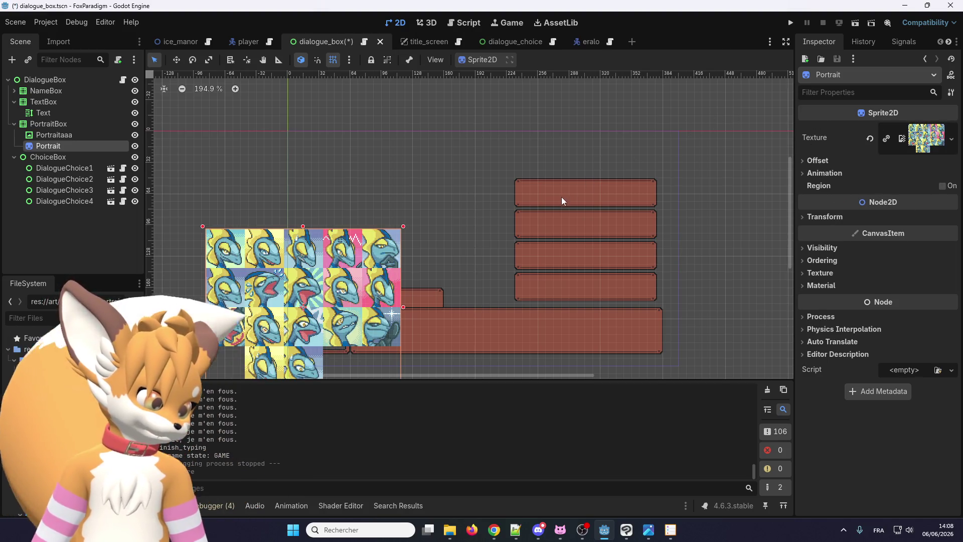
Split the Portrait texture into frames with Hframes 5 and Vframes 4
click(820, 172)
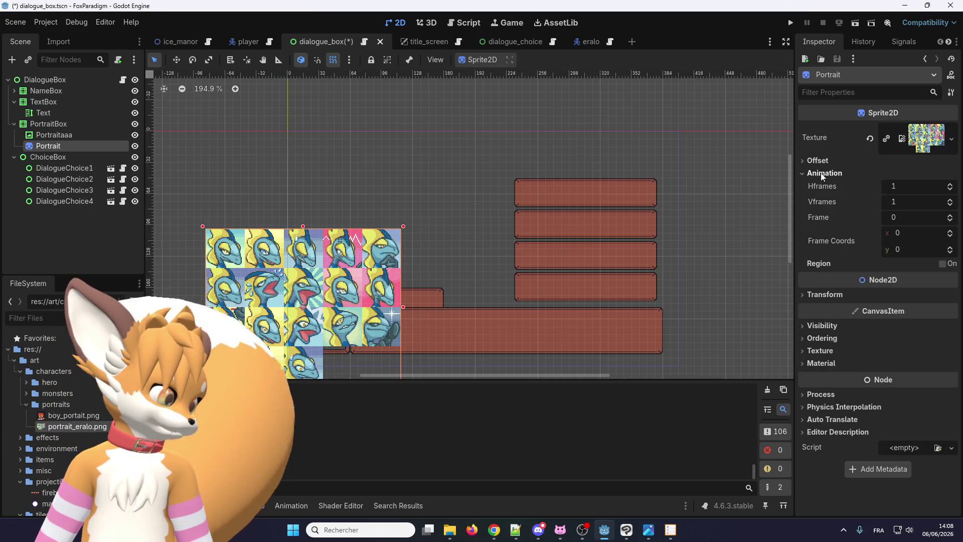
click(913, 185)
text(5)
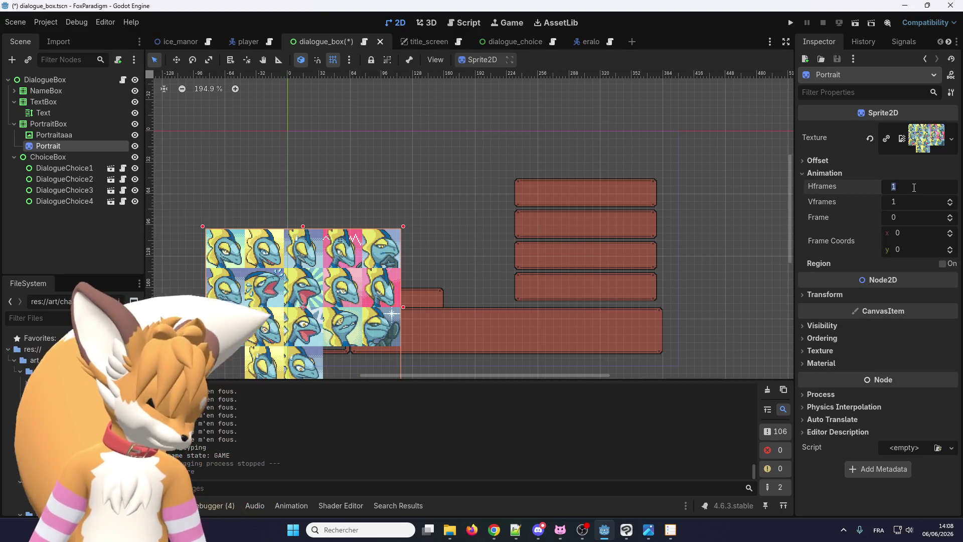
key(Return)
click(913, 203)
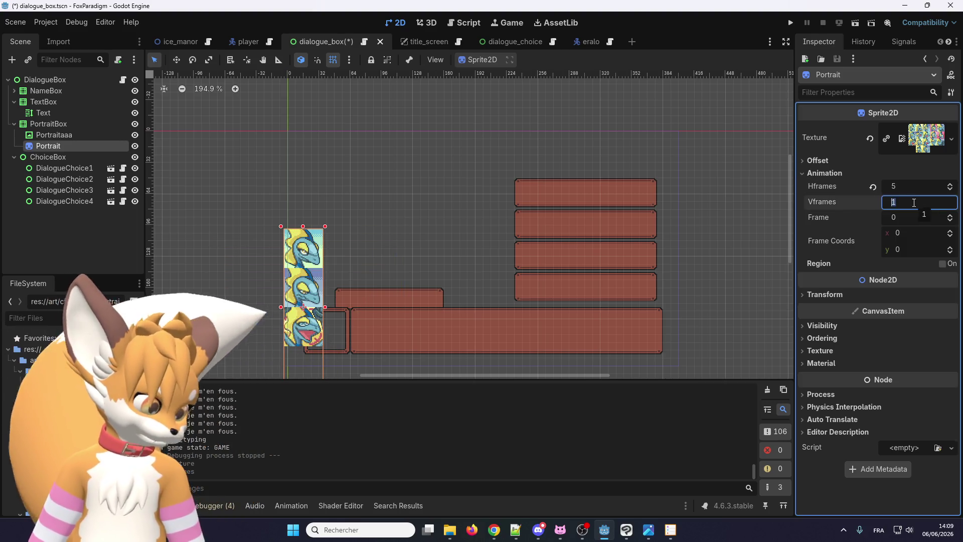
text(4)
key(Return)
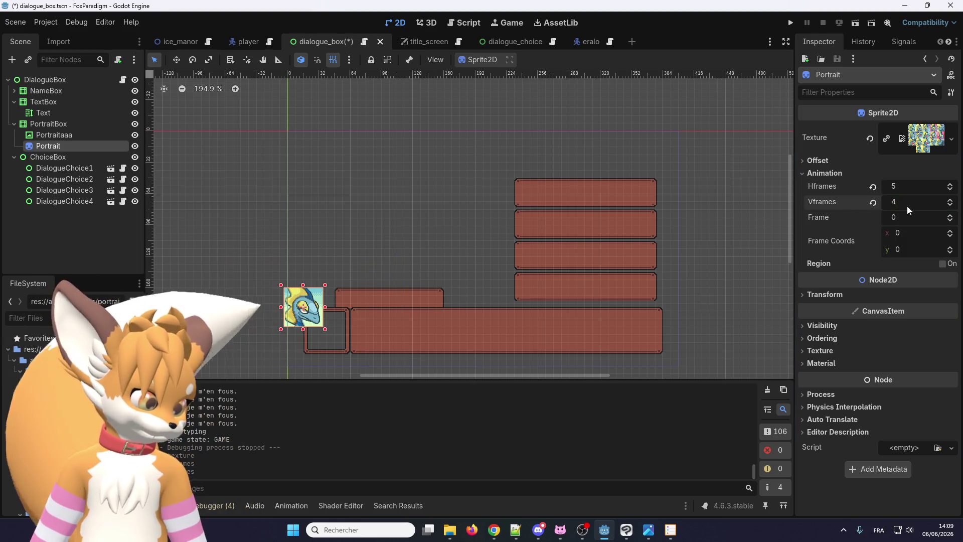
Move the Portrait sprite to about (24, 24) so it sits inside the portrait box
scroll(309, 311, up, 2)
scroll(293, 285, up, 3)
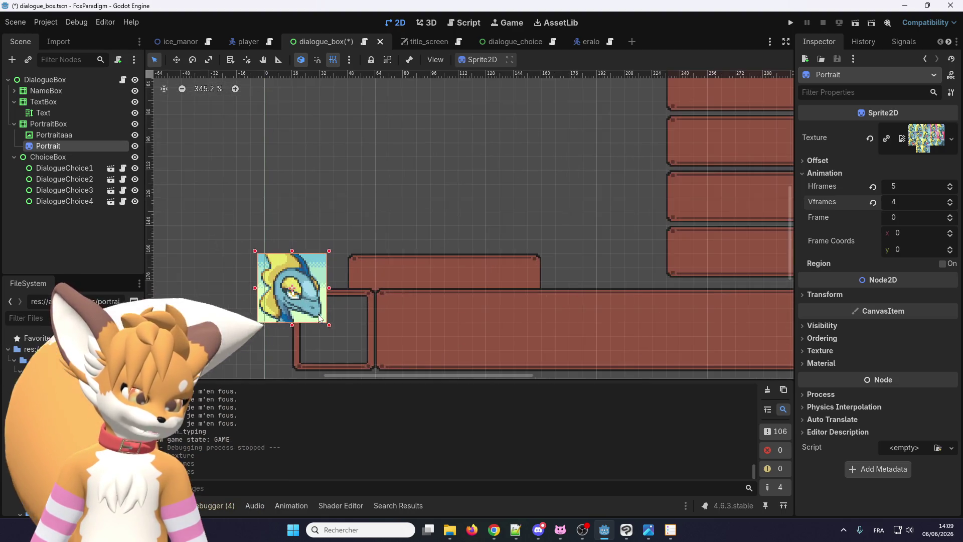
key(w)
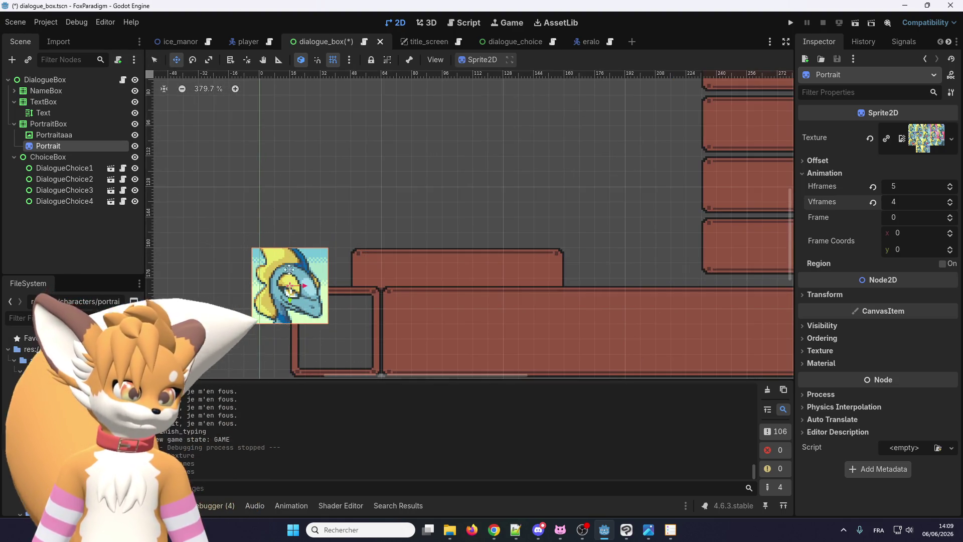
scroll(290, 276, up, 2)
drag(290, 289, 346, 335)
scroll(341, 310, up, 2)
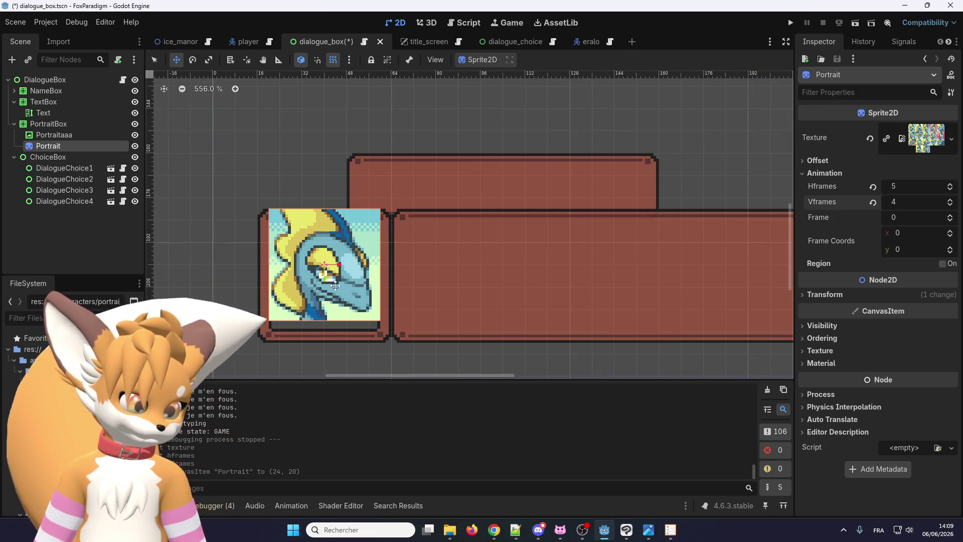
click(333, 60)
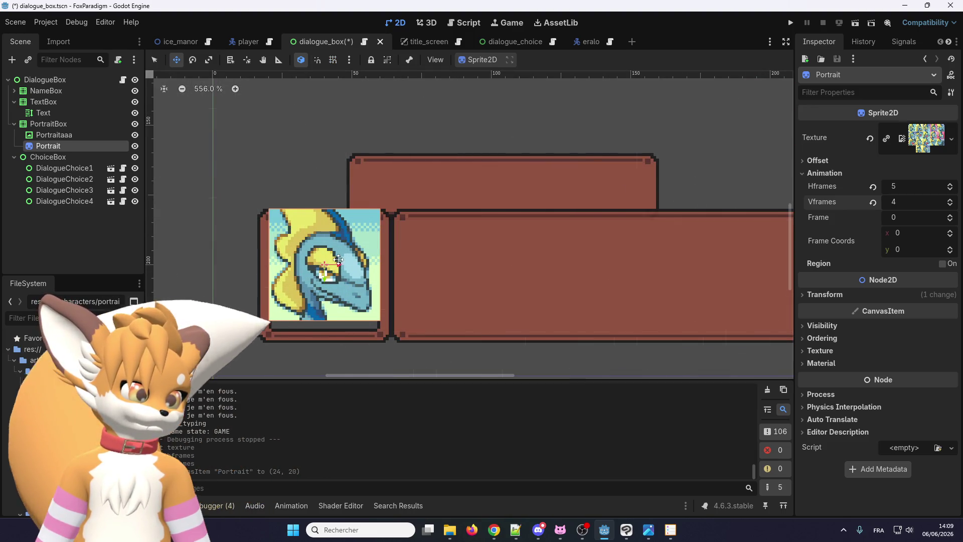
drag(320, 267, 322, 278)
Reparent the Portrait node directly under DialogueBox in the Scene tree
scroll(397, 312, down, 3)
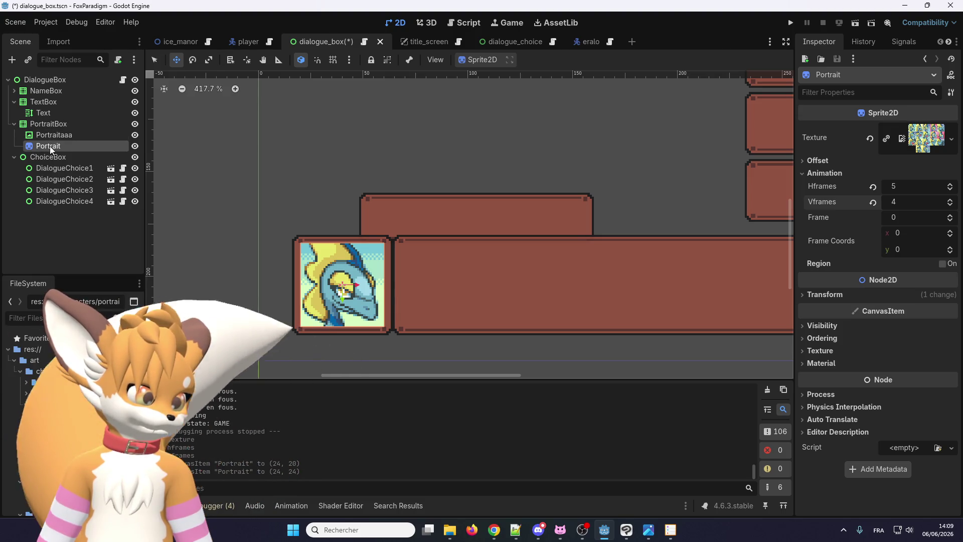
drag(50, 146, 45, 124)
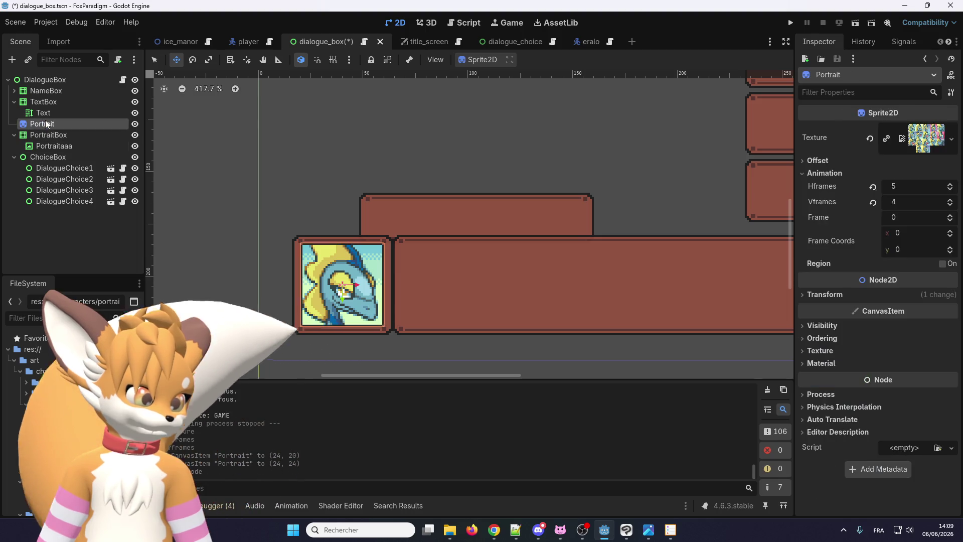
scroll(359, 335, up, 2)
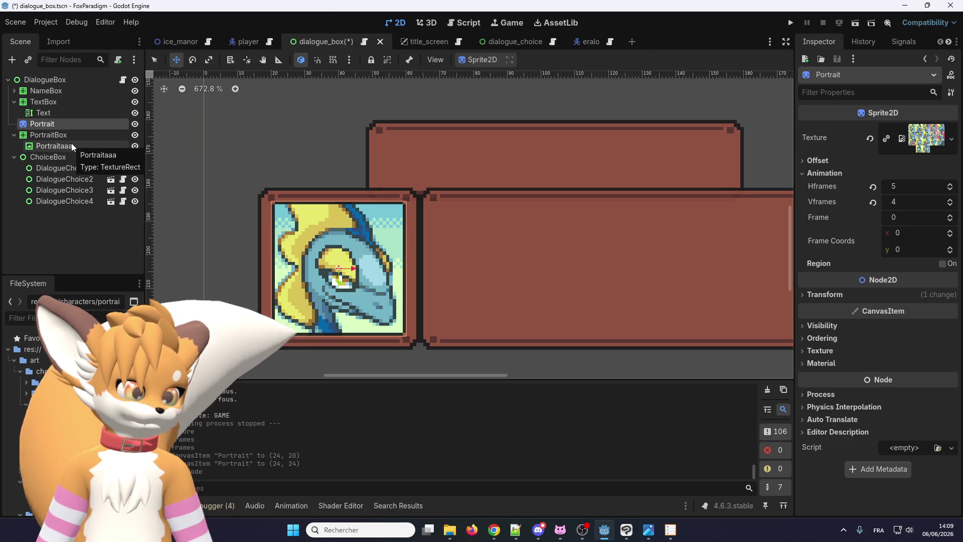
scroll(351, 242, down, 3)
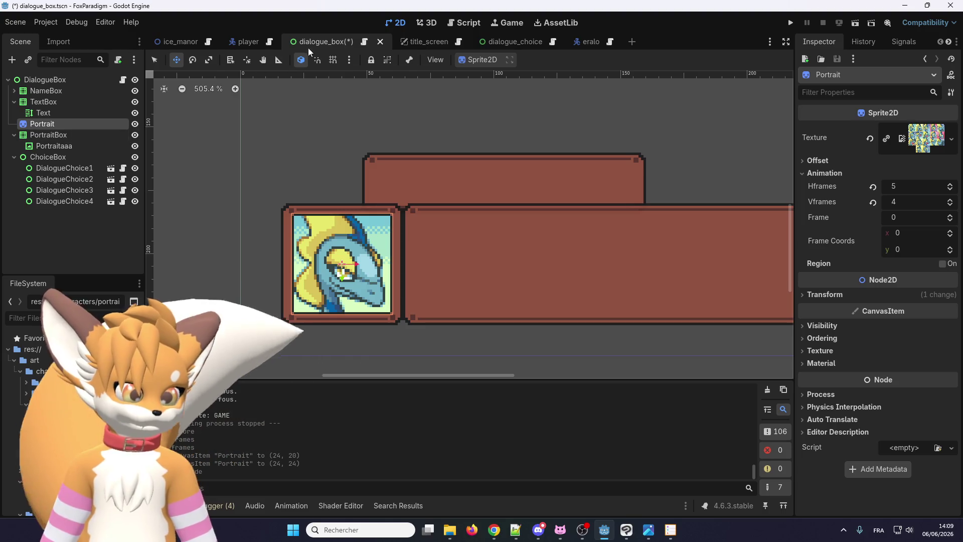
In dialogue_box.gd, shorten line 9's node path from PortraitBox/Portrait to Portrait
click(364, 42)
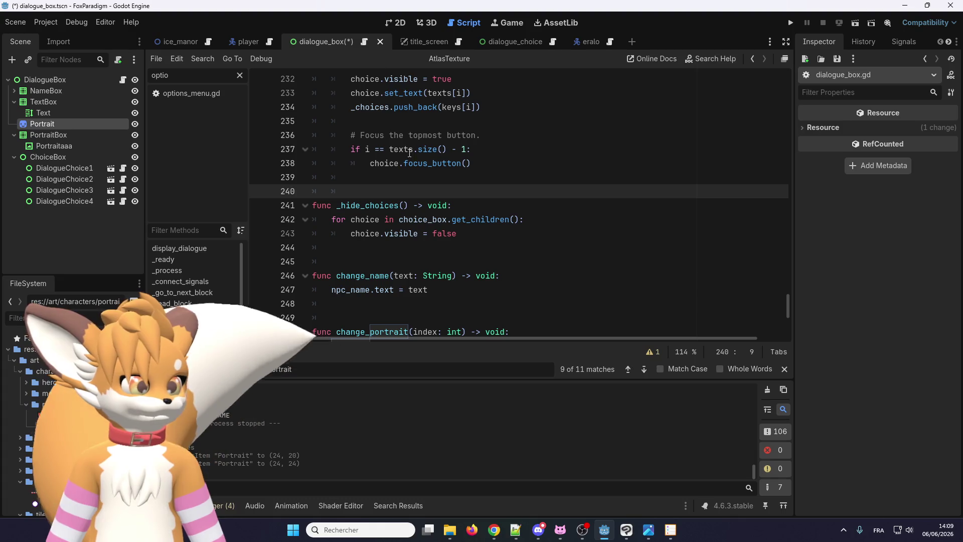
scroll(413, 199, up, 20)
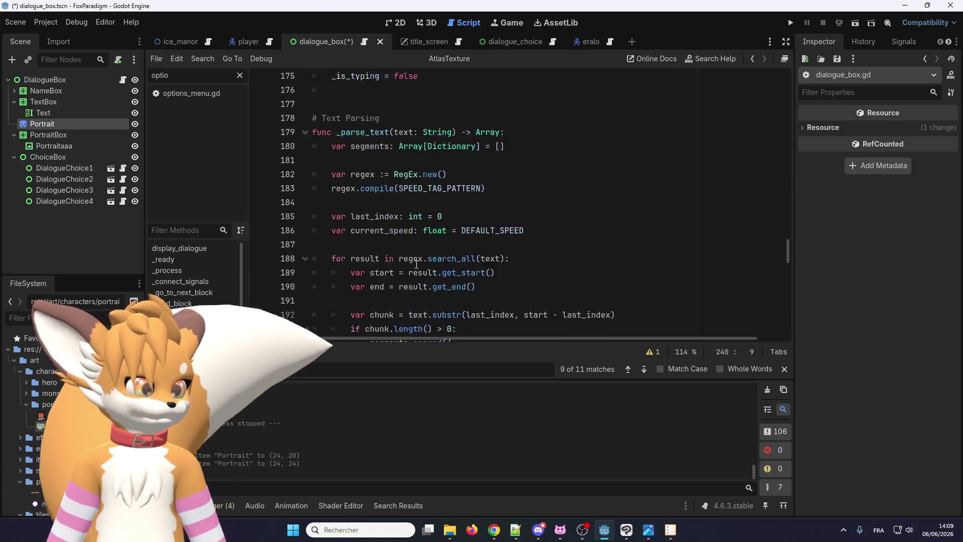
drag(787, 239, 785, 75)
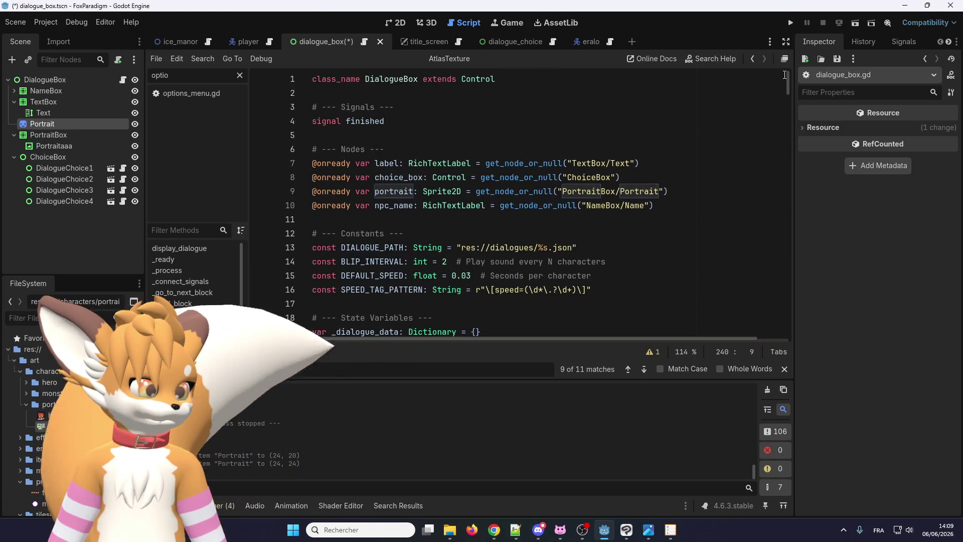
double_click(627, 194)
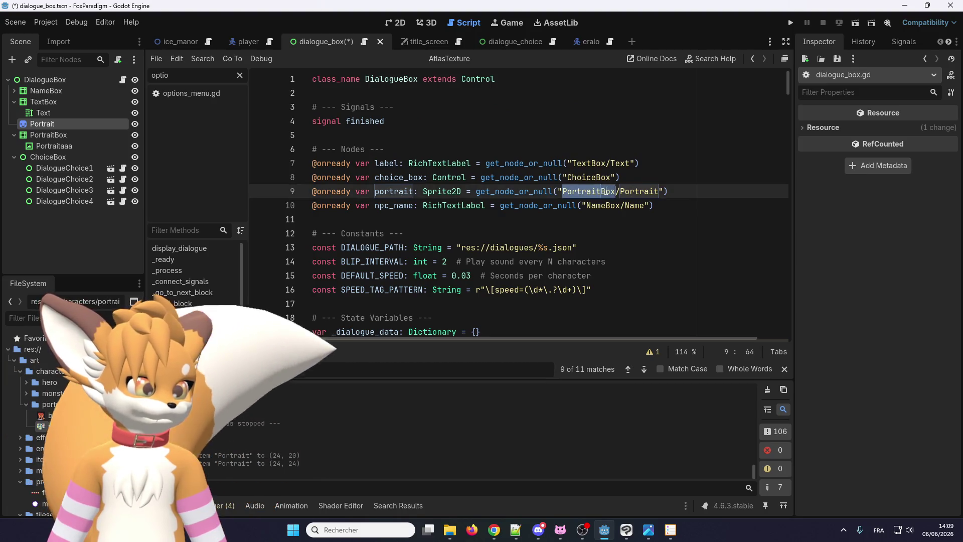
click(465, 205)
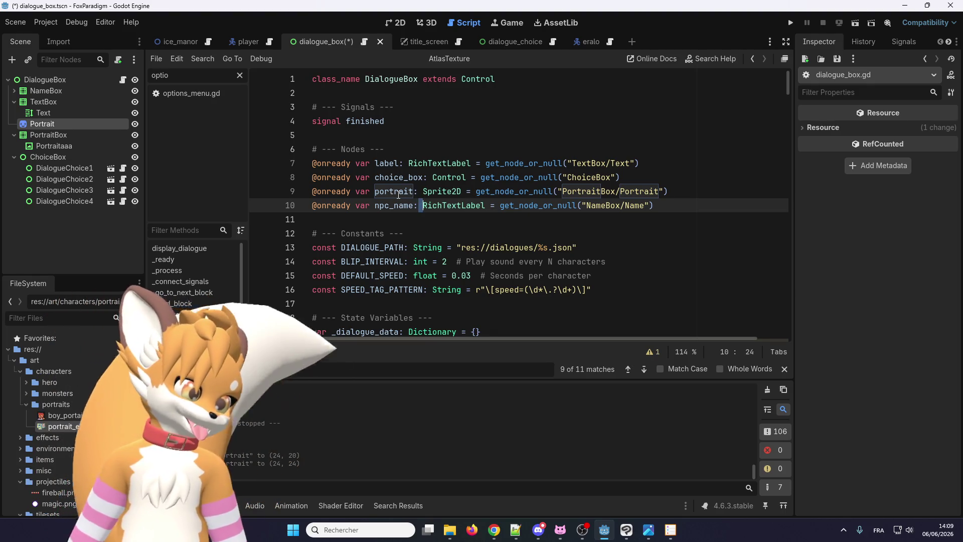
double_click(398, 192)
double_click(582, 191)
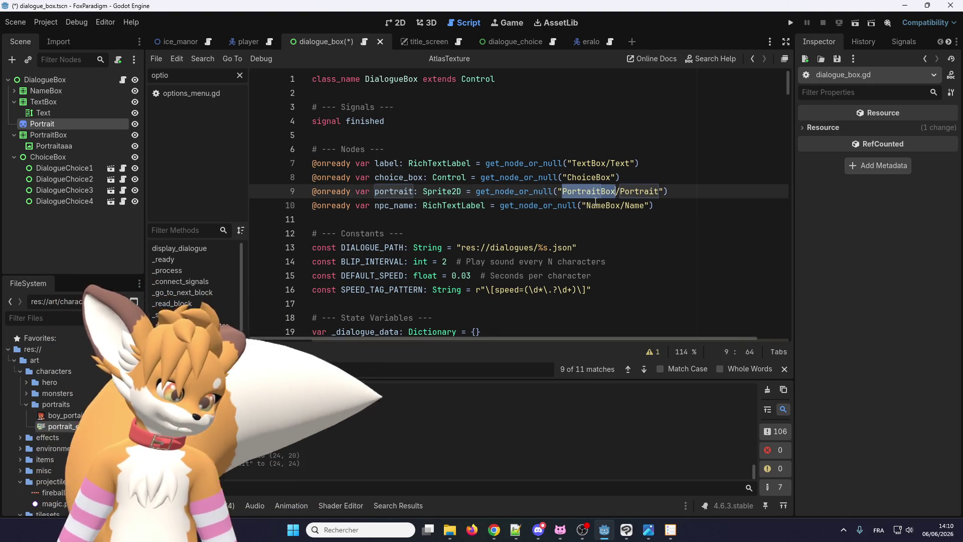
key(BackSpace)
key(Delete)
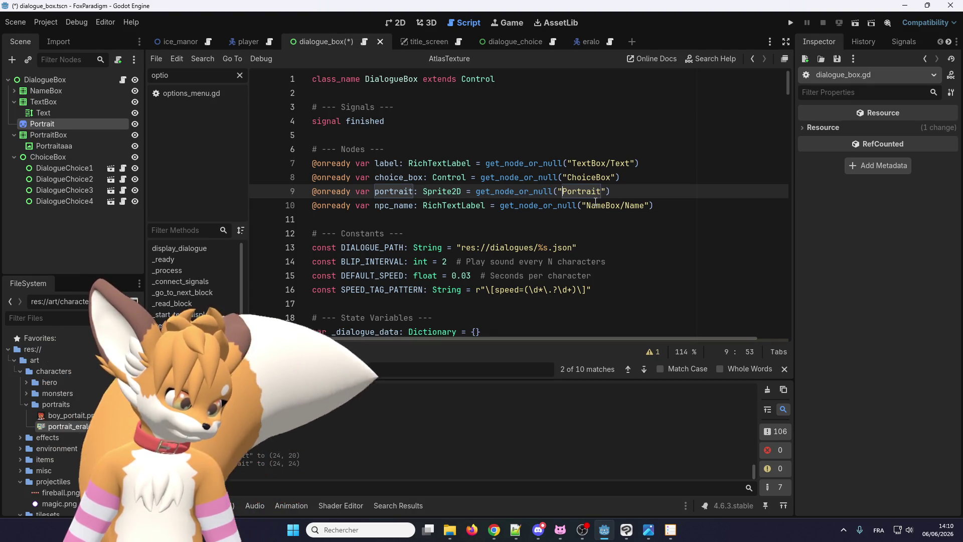
Delete the unused Portraitaaa node from the dialogue box scene
click(47, 146)
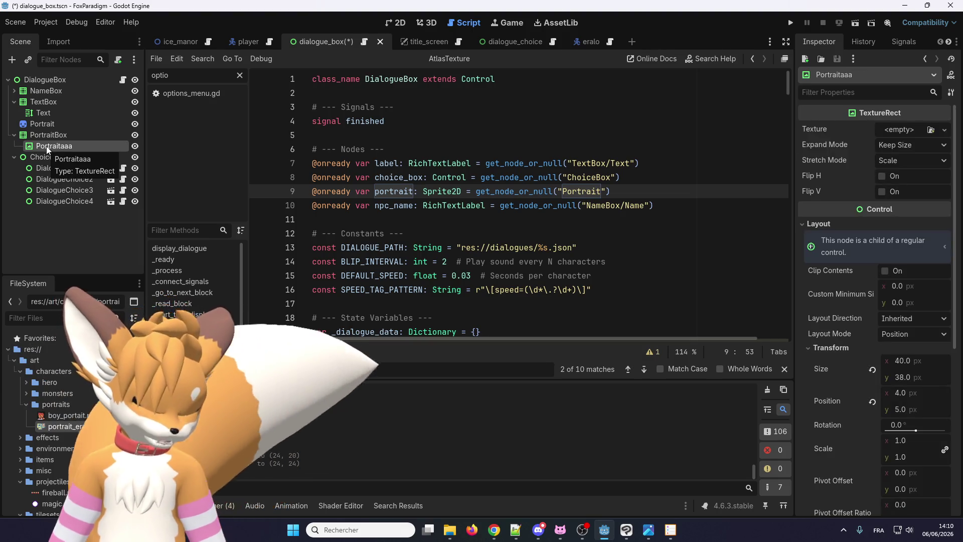
key(Delete)
key(Return)
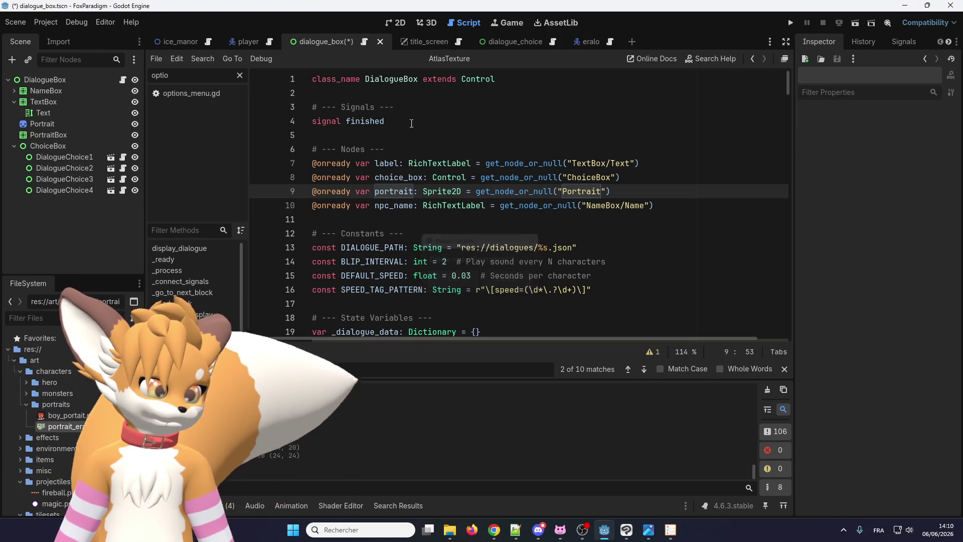
click(396, 23)
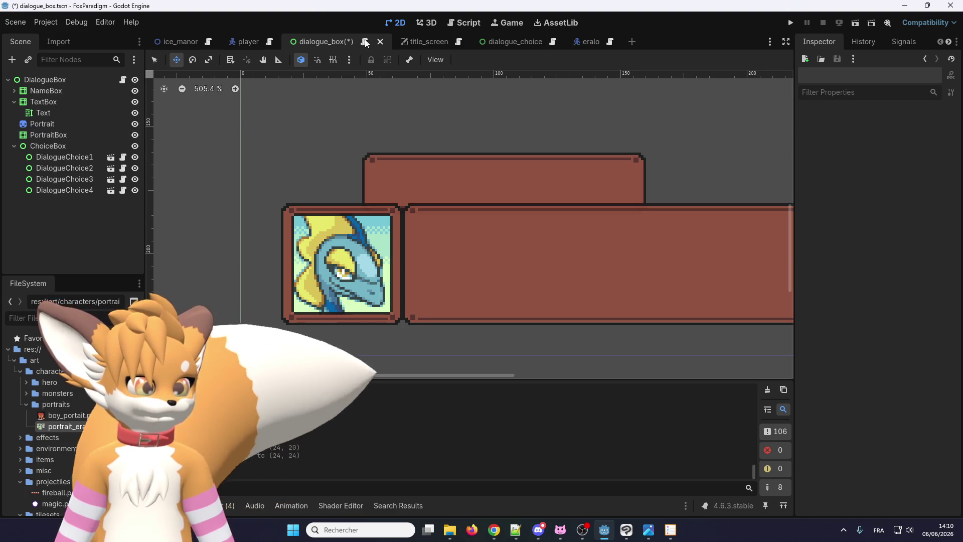
Add 'portrait.visible = true' after the portrait assignment in display_dialogue and save
click(363, 42)
double_click(398, 189)
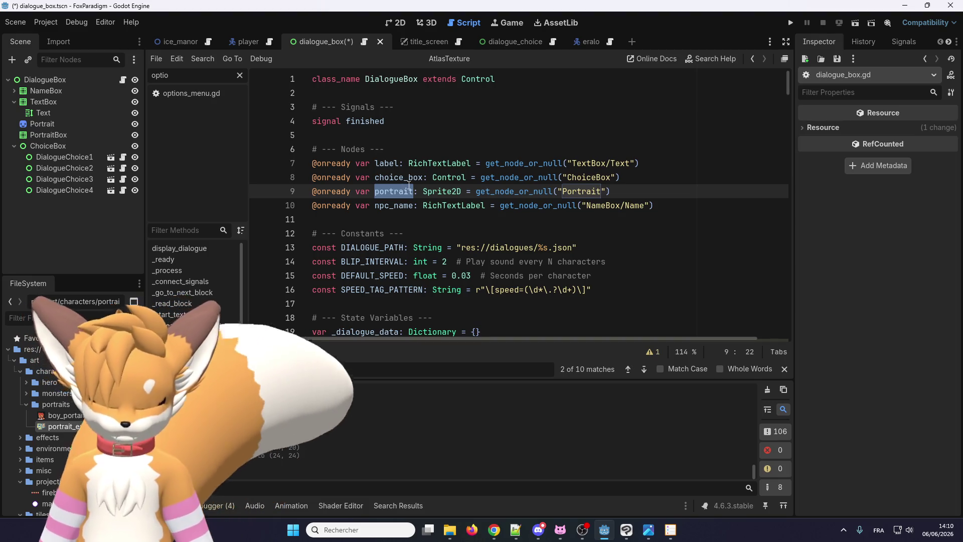
key(ctrl+f)
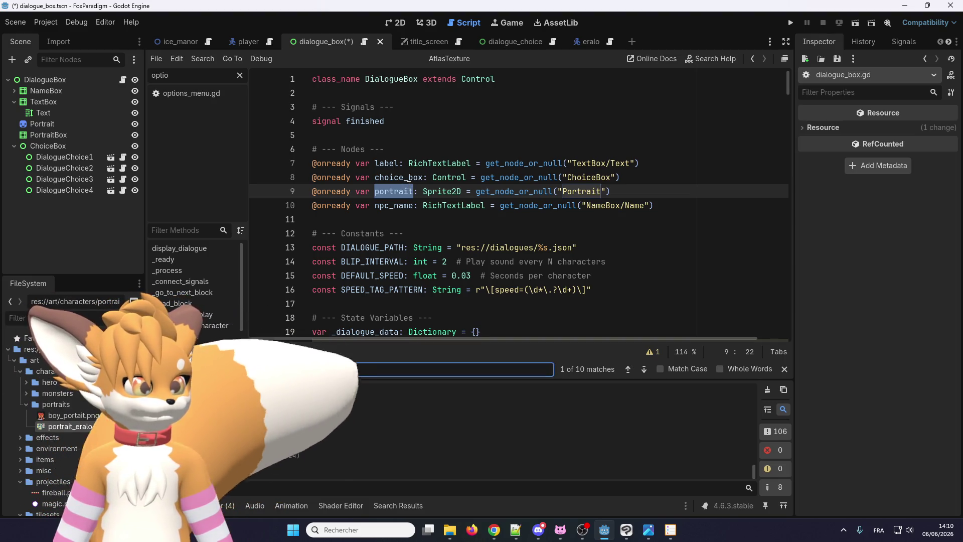
key(Return)
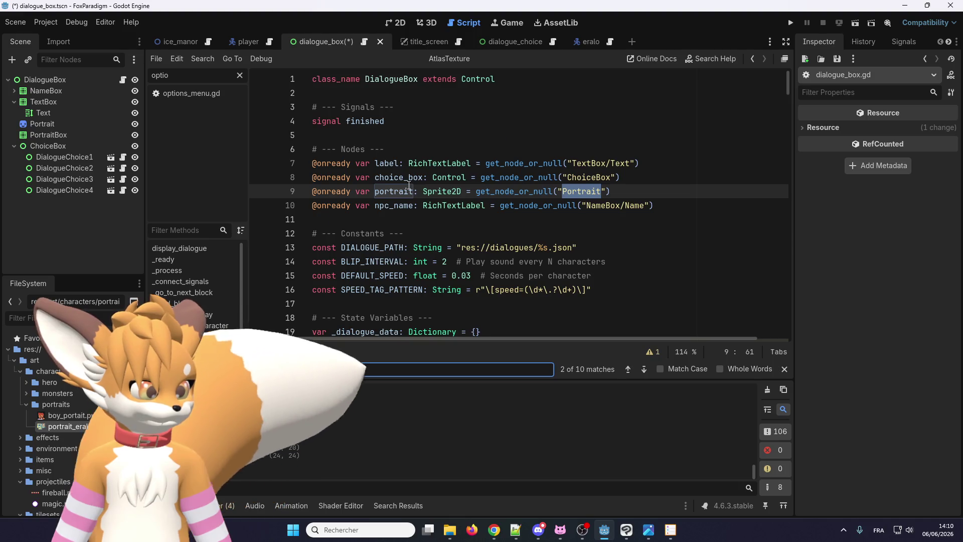
key(Return)
scroll(405, 205, down, 1)
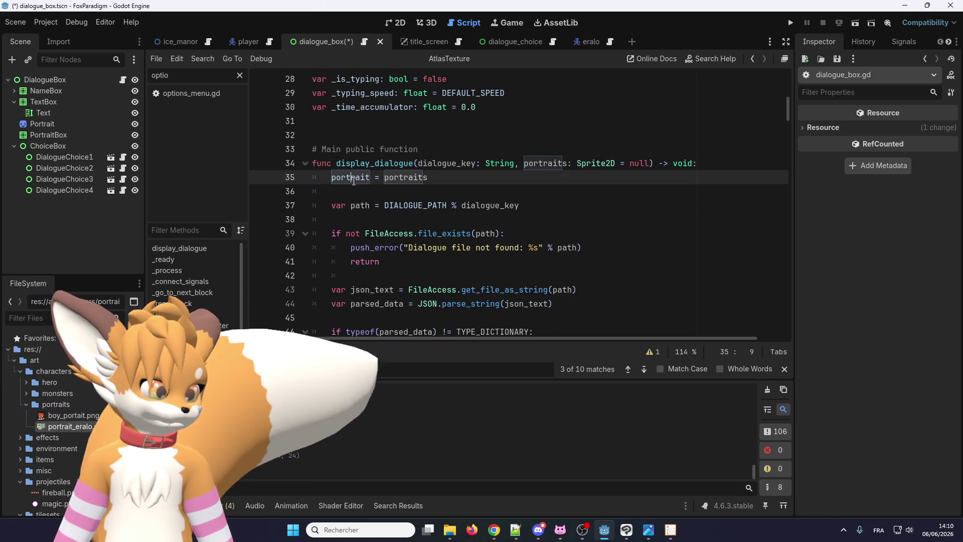
click(460, 180)
key(Return)
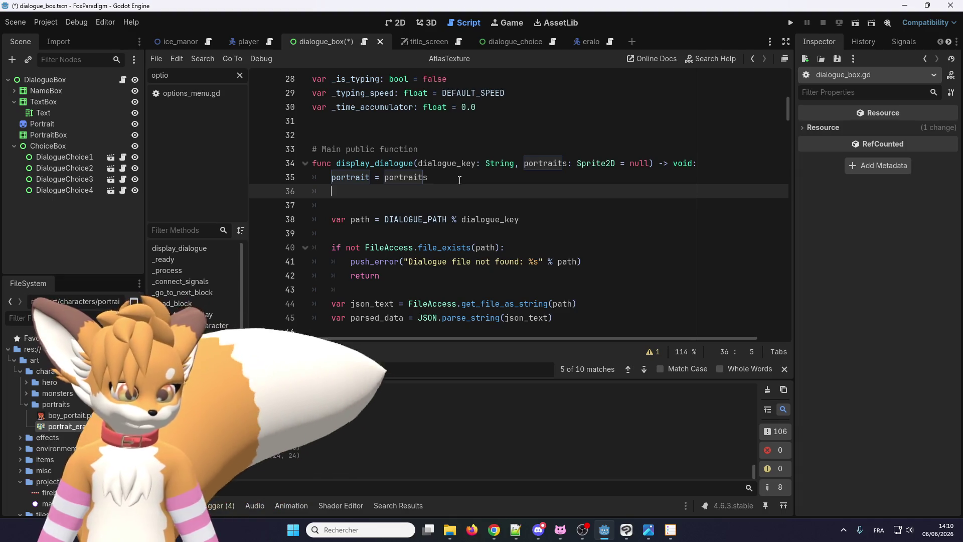
text(portrait.visible = )
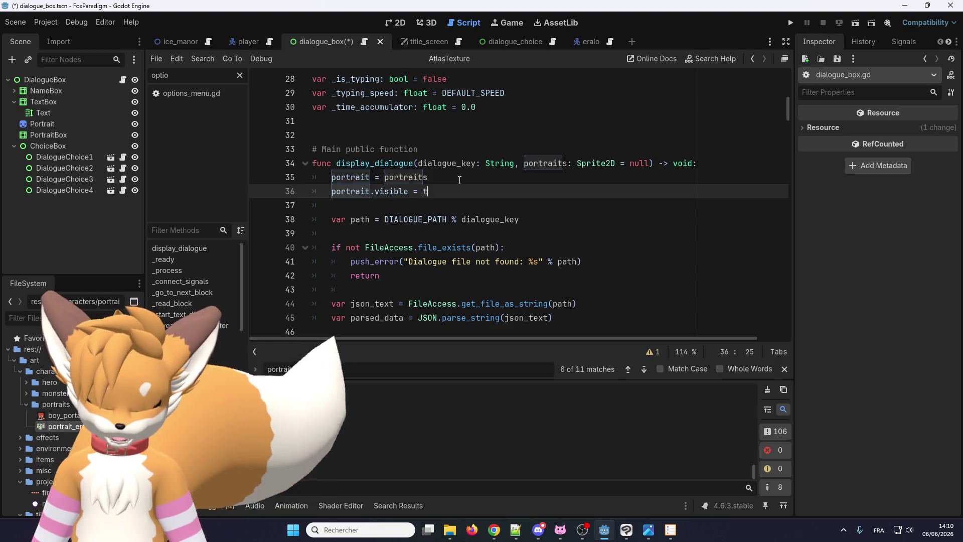
text(true)
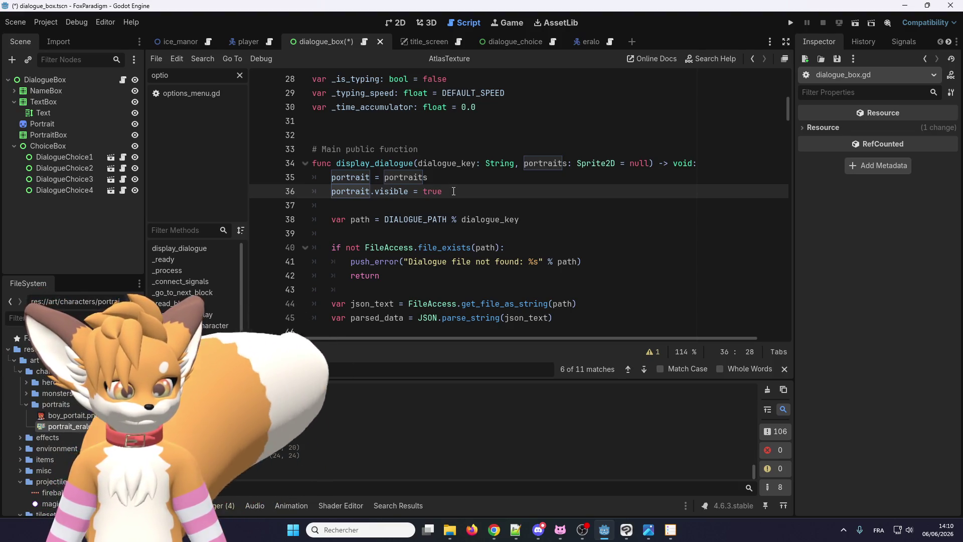
mouse_move(453, 191)
mouse_down()
mouse_move(311, 191)
mouse_move(332, 191)
mouse_up()
click(346, 191)
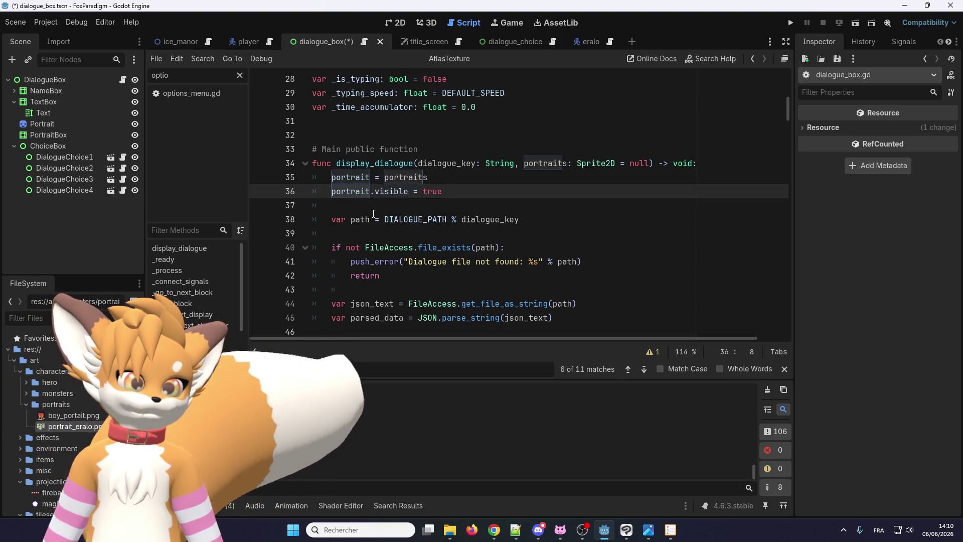
key(ctrl+s)
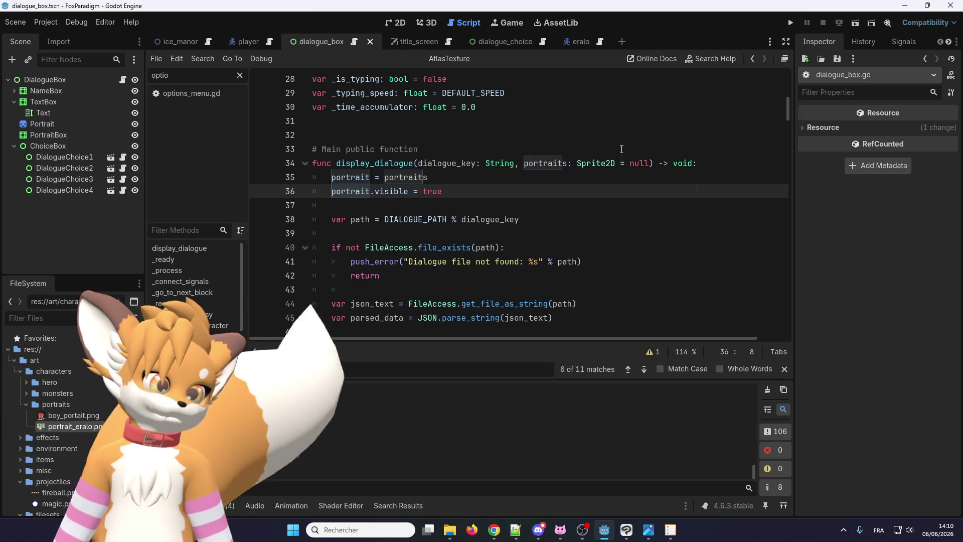
click(790, 23)
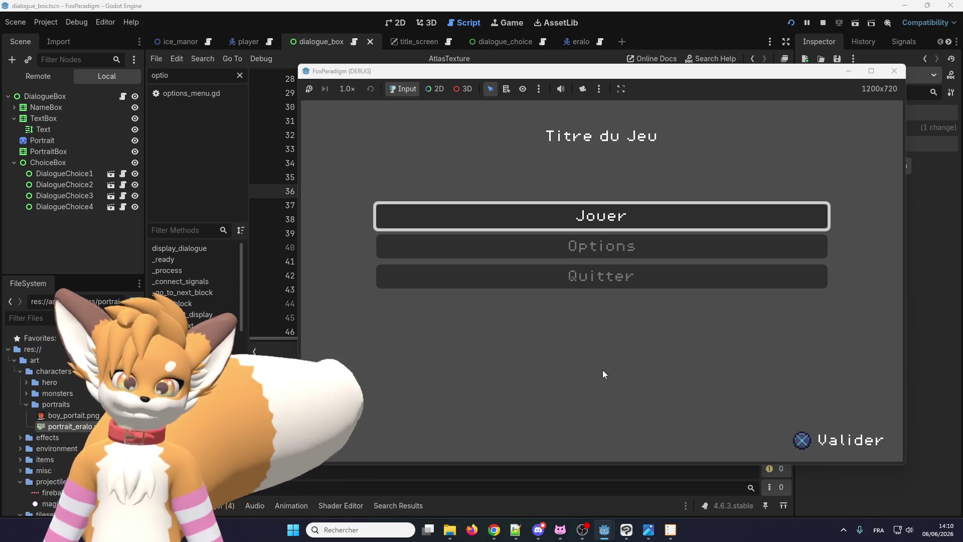
Load save slot 1, walk to Eralo and play his dialogue, answering 'Ça va bien.'
key(Return)
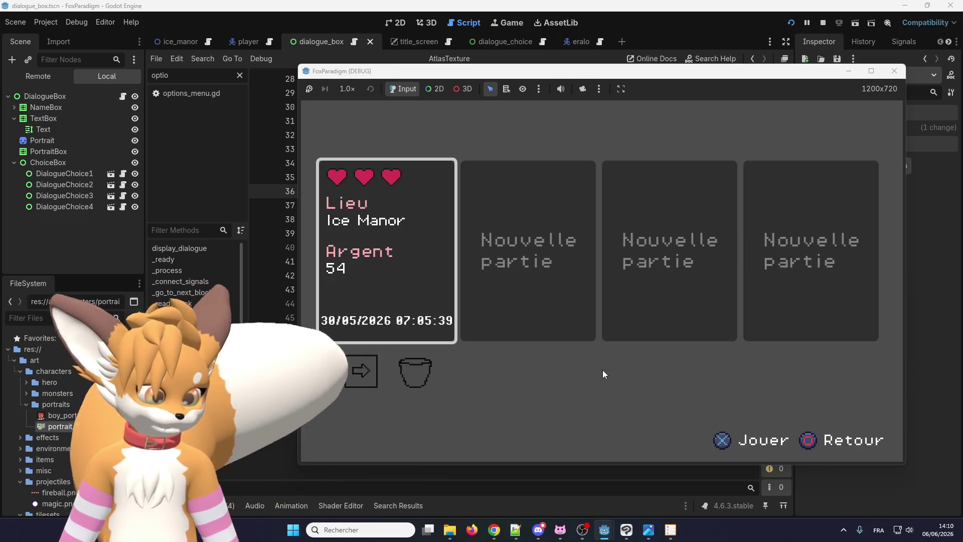
key(Return)
key(Up)
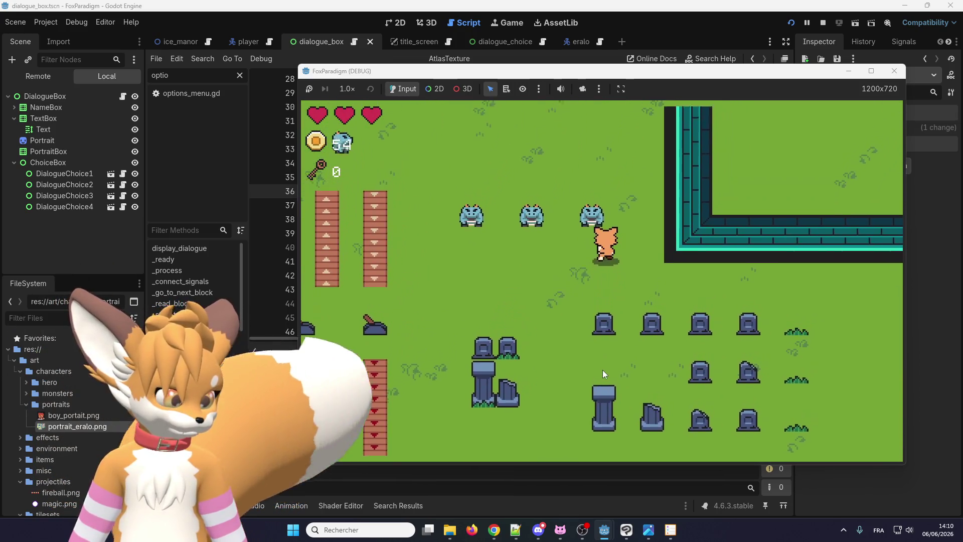
key(e)
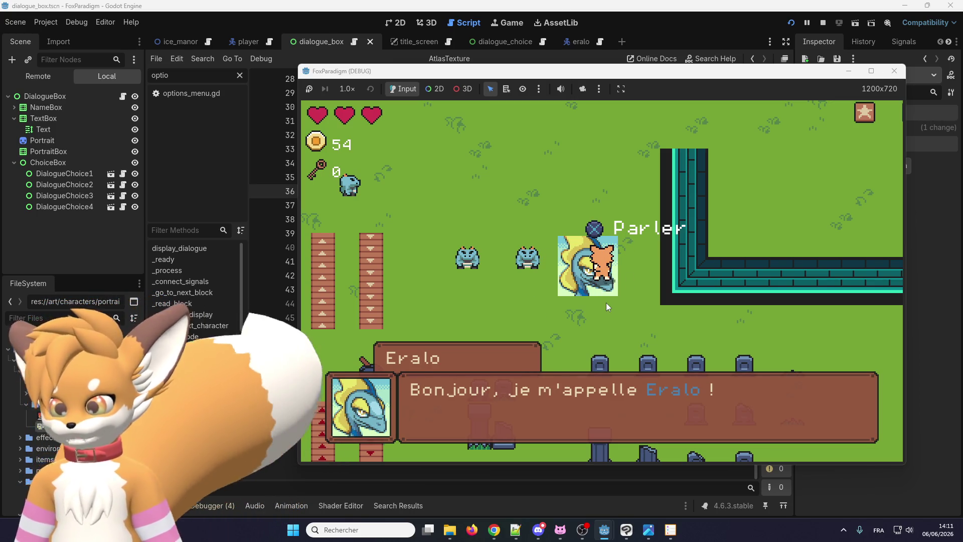
click(638, 329)
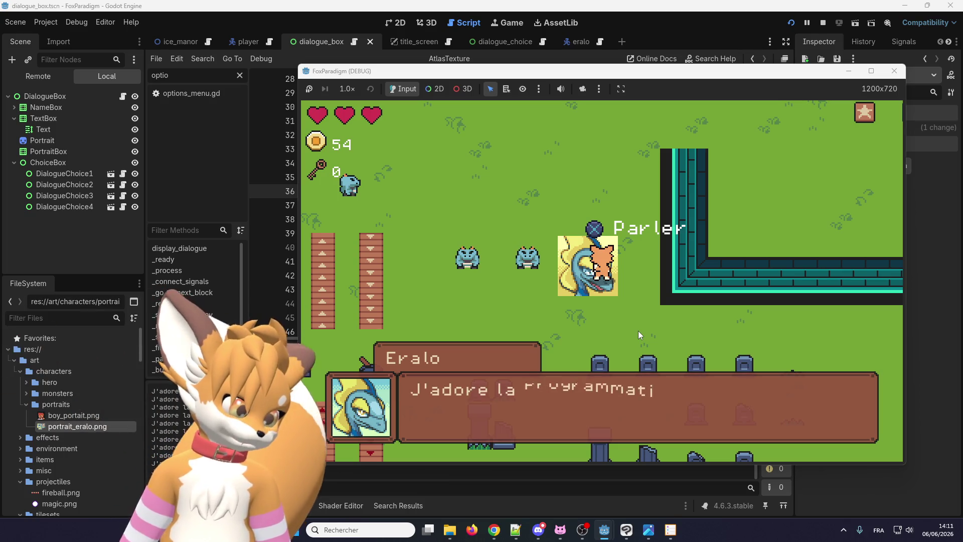
click(638, 330)
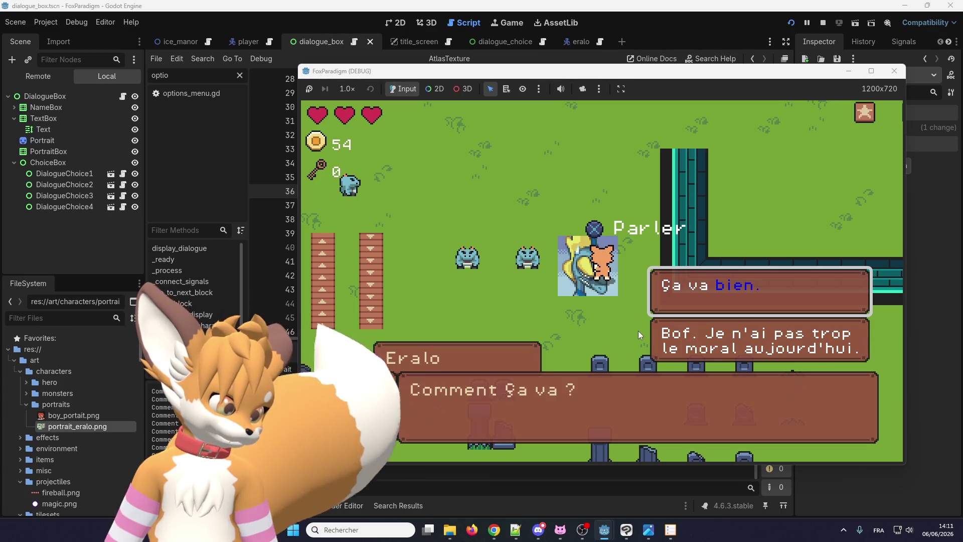
key(Return)
click(638, 330)
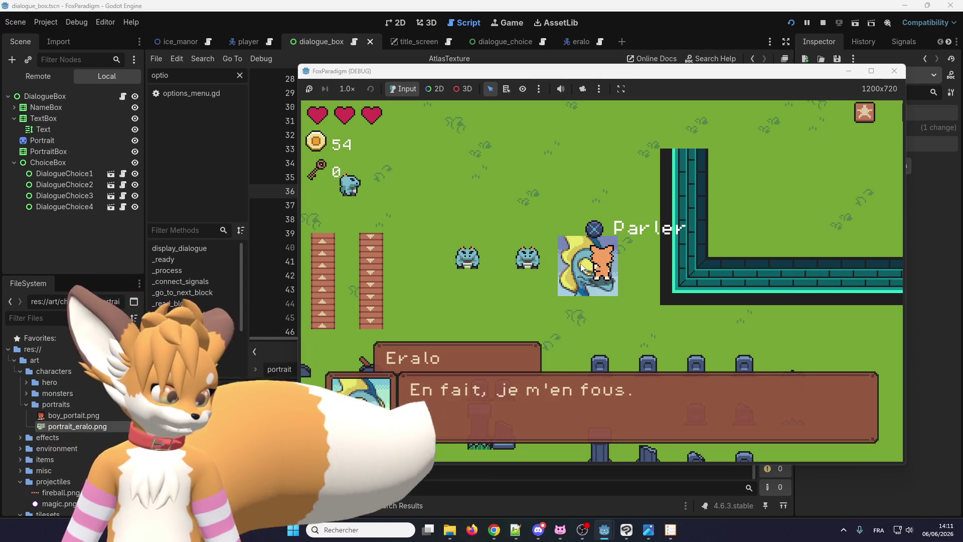
click(373, 405)
Talk to Eralo a second time, answer 'Ça va bien.' again, then close the game
click(591, 283)
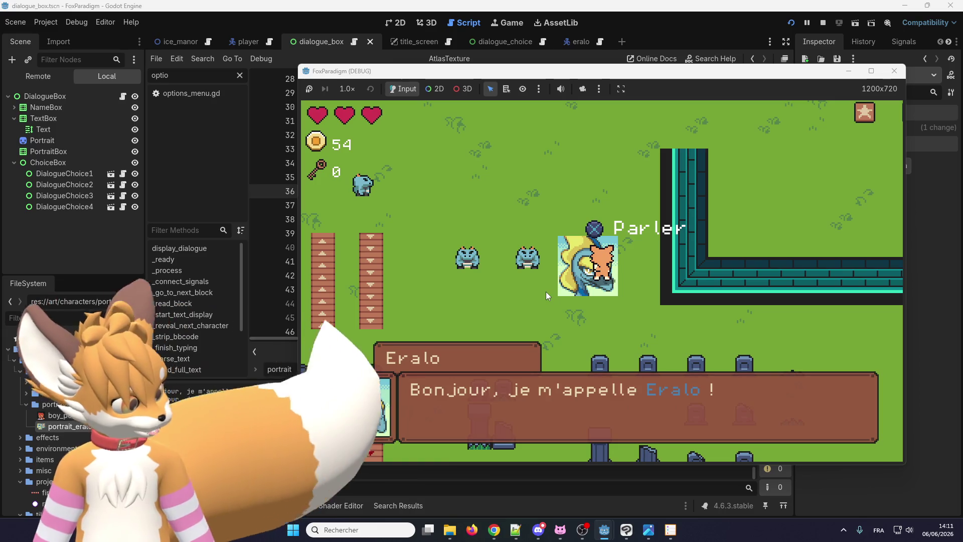
click(545, 291)
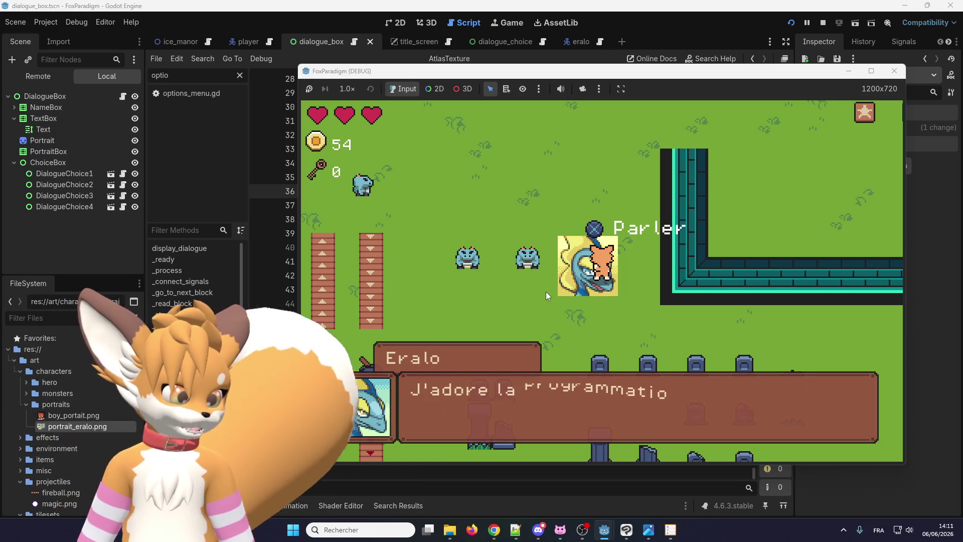
click(545, 291)
key(Return)
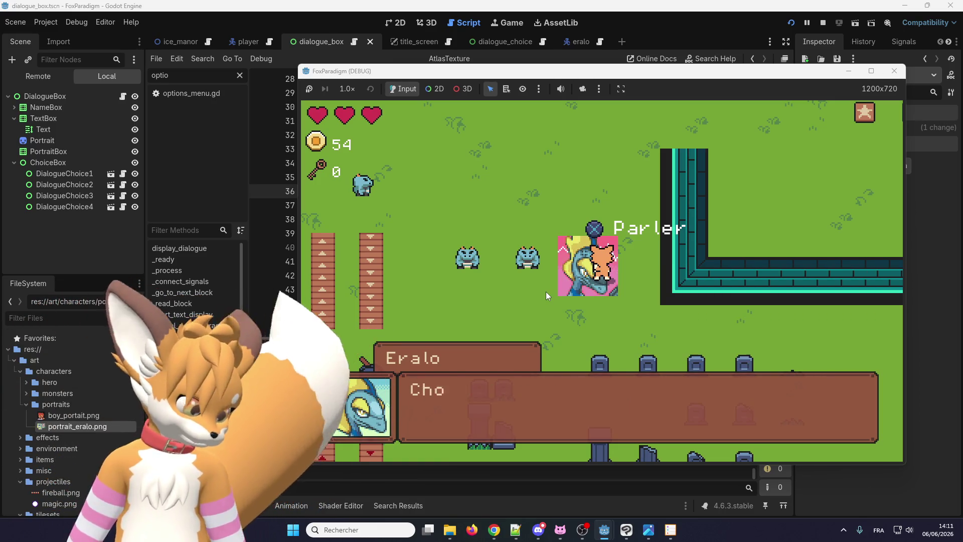
key(Return)
key(Return)
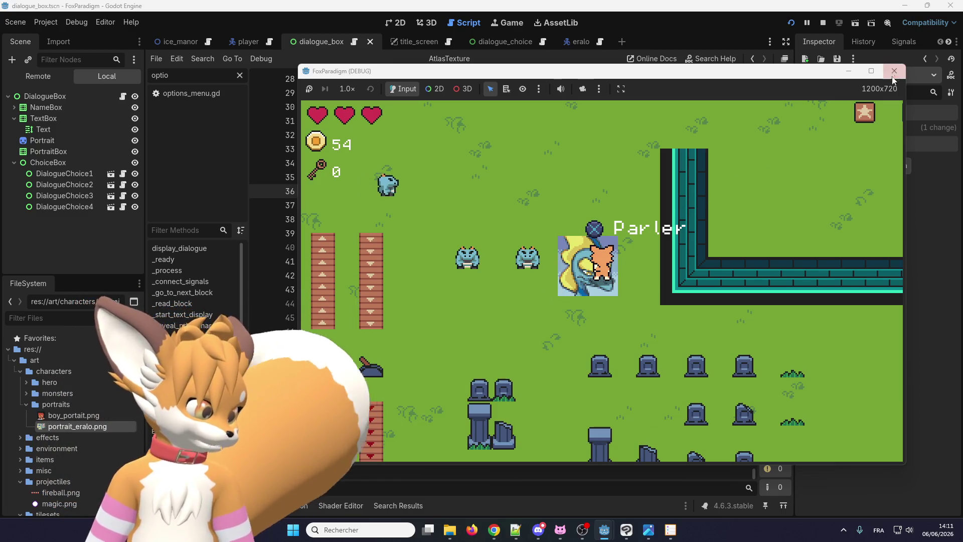
click(893, 71)
double_click(370, 192)
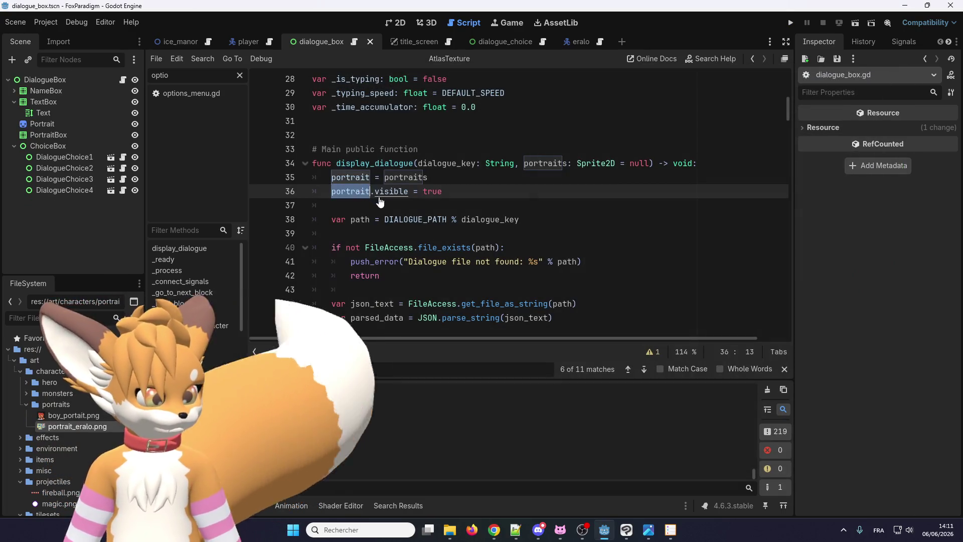
key(ctrl+f)
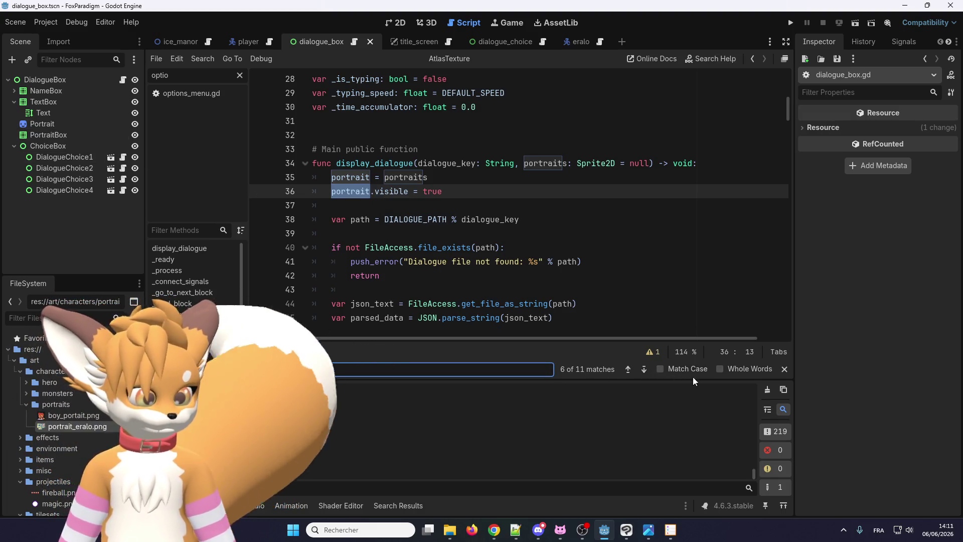
click(644, 369)
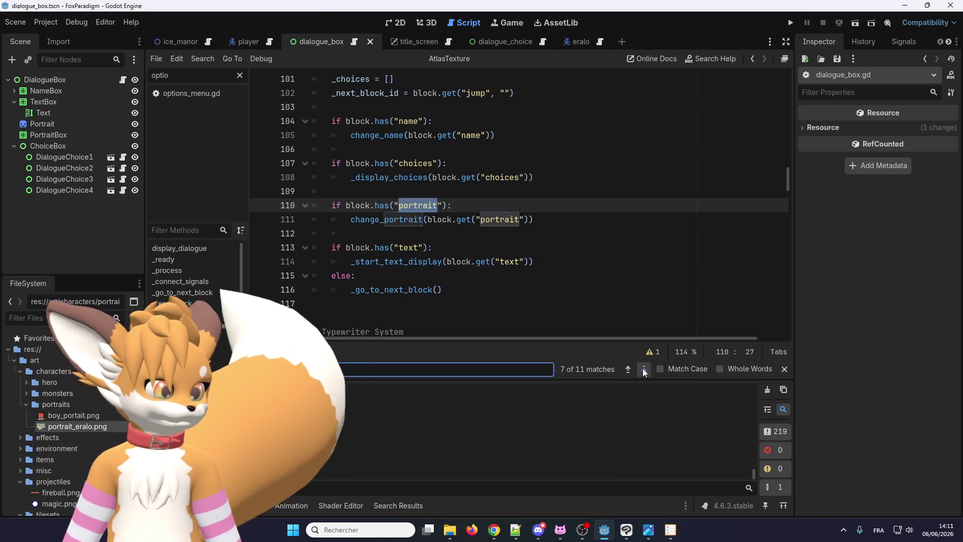
click(644, 369)
click(644, 369)
click(644, 370)
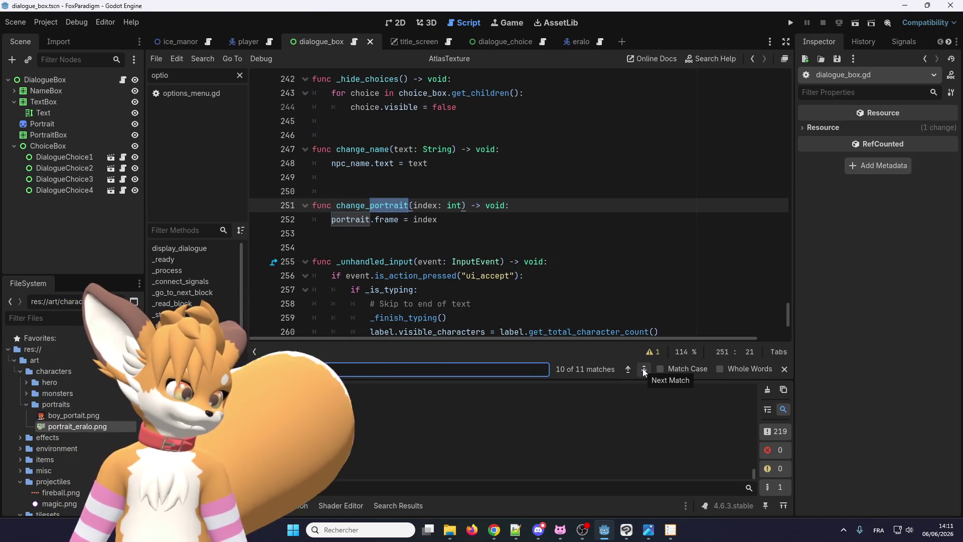
click(644, 370)
click(644, 370)
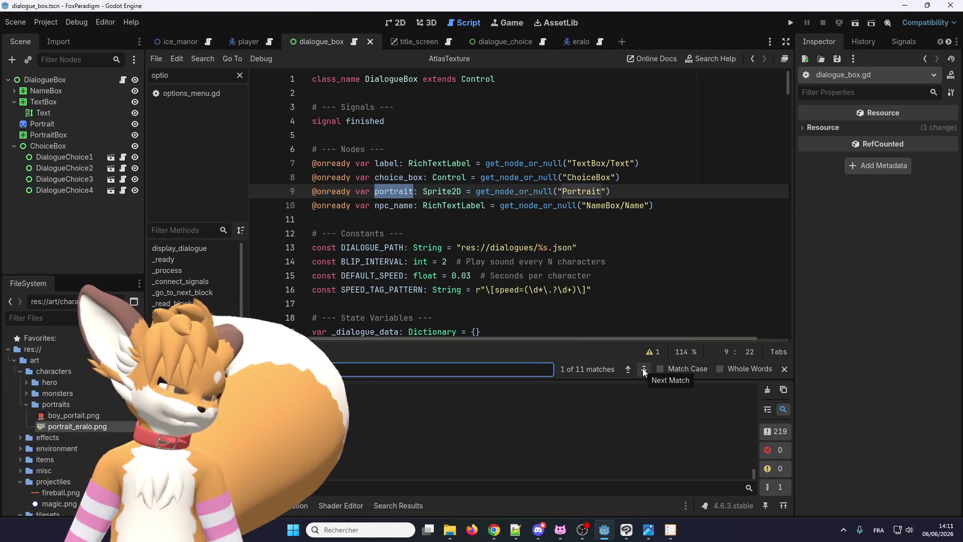
click(48, 124)
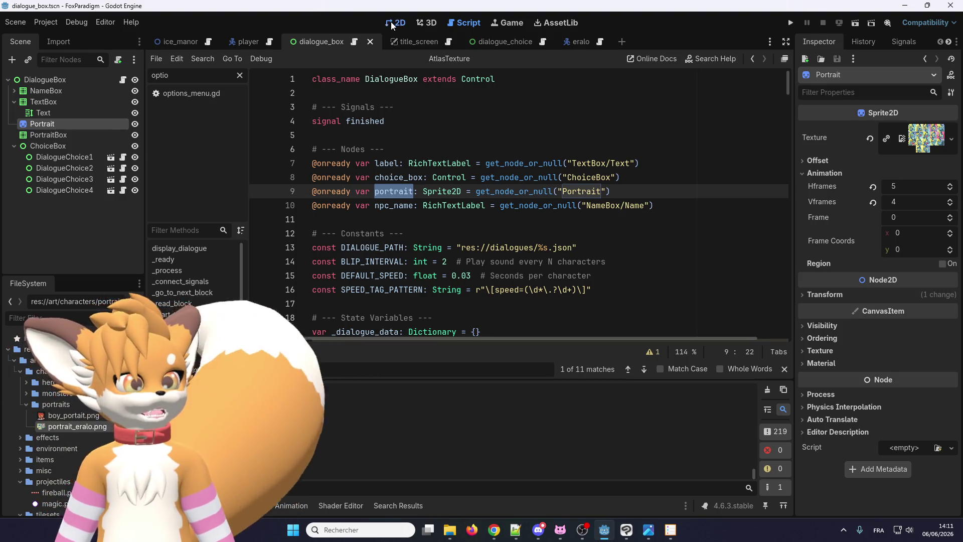
key(ctrl+F1)
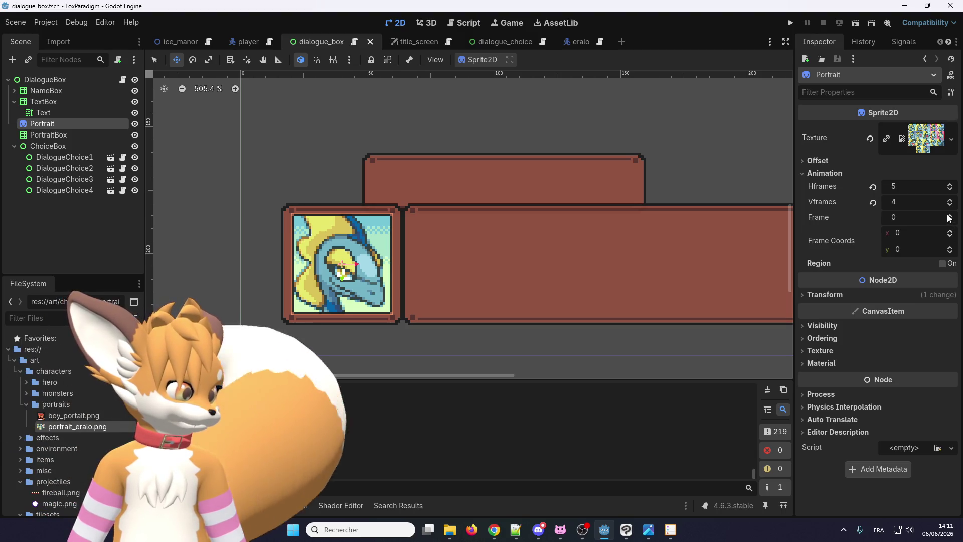
click(950, 214)
click(951, 214)
click(951, 222)
click(951, 224)
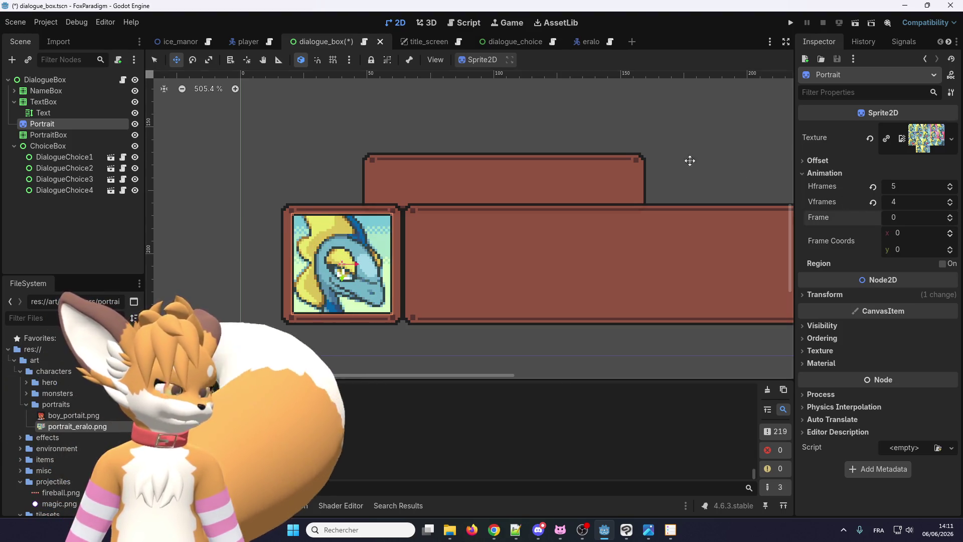
click(364, 42)
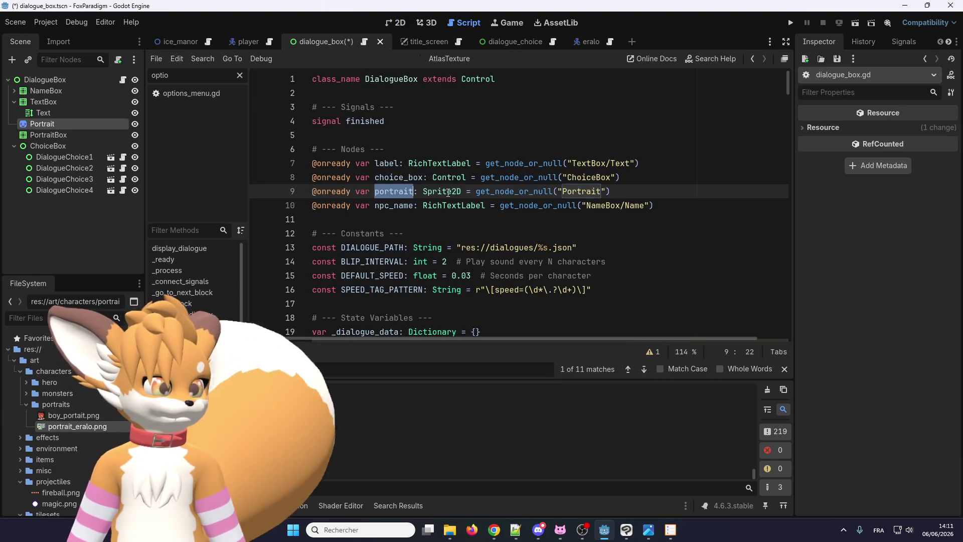
Append .clone() to portraits on line 35 of display_dialogue
scroll(401, 193, down, 4)
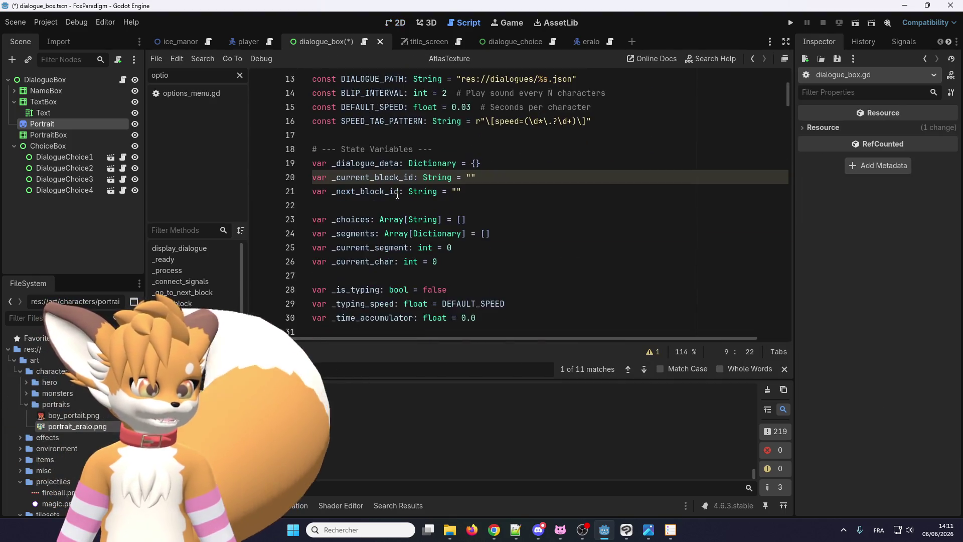
scroll(397, 195, up, 4)
scroll(424, 246, down, 4)
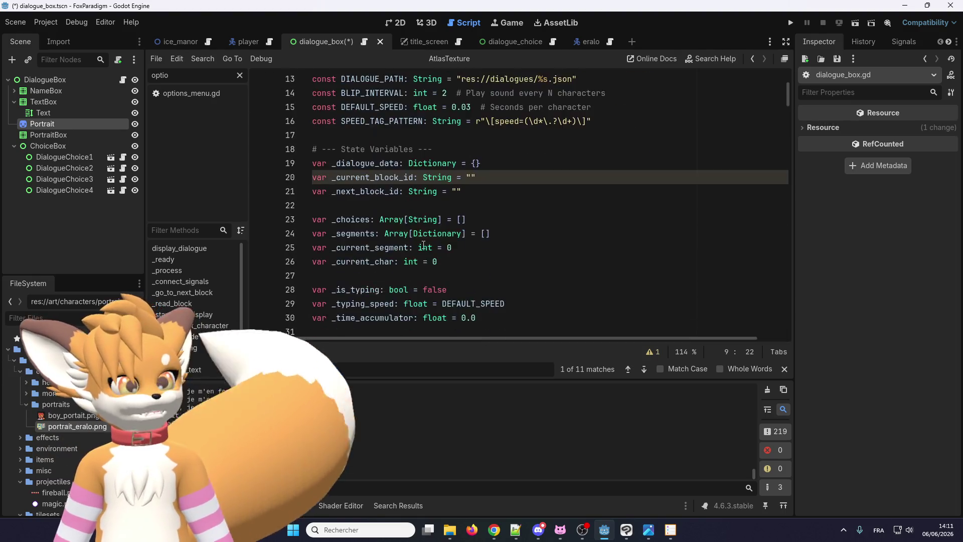
scroll(423, 246, down, 4)
double_click(545, 205)
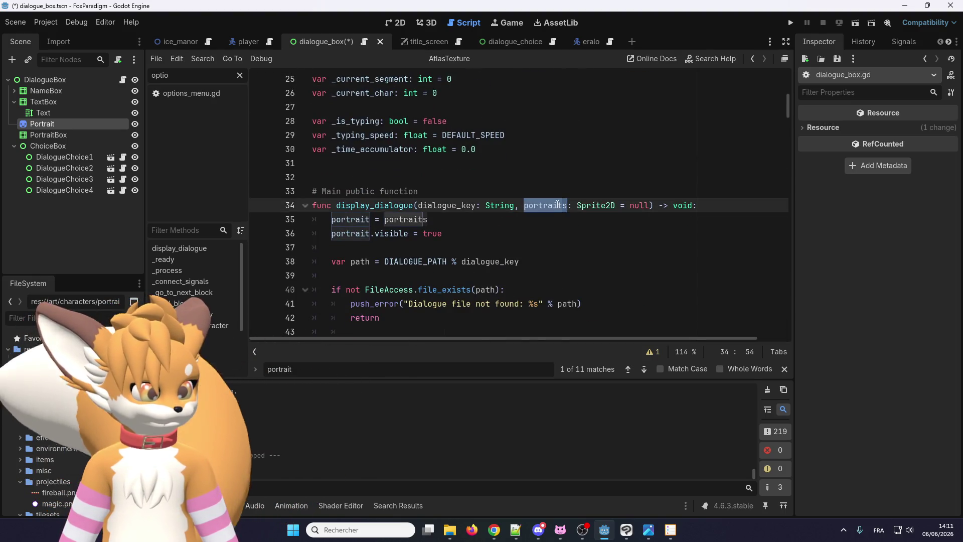
click(528, 214)
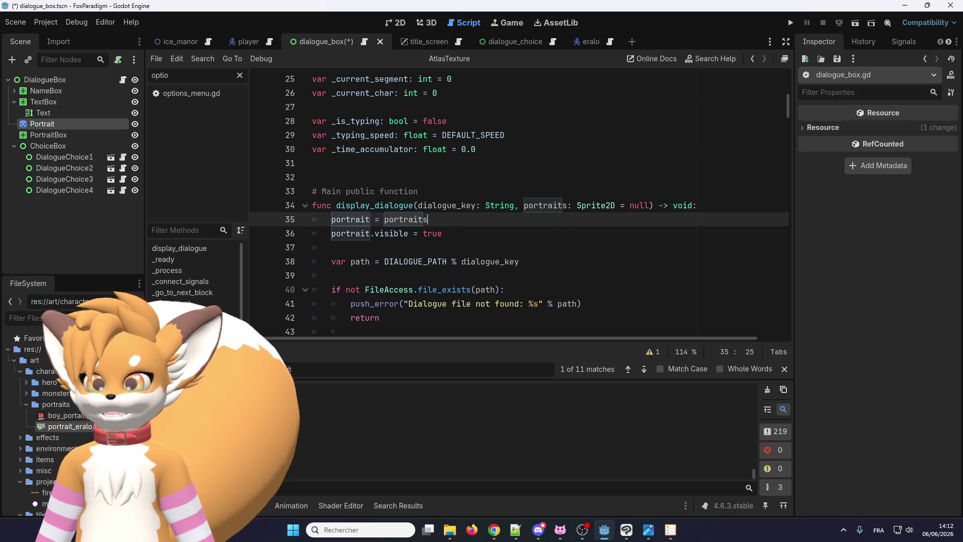
text(.clone()
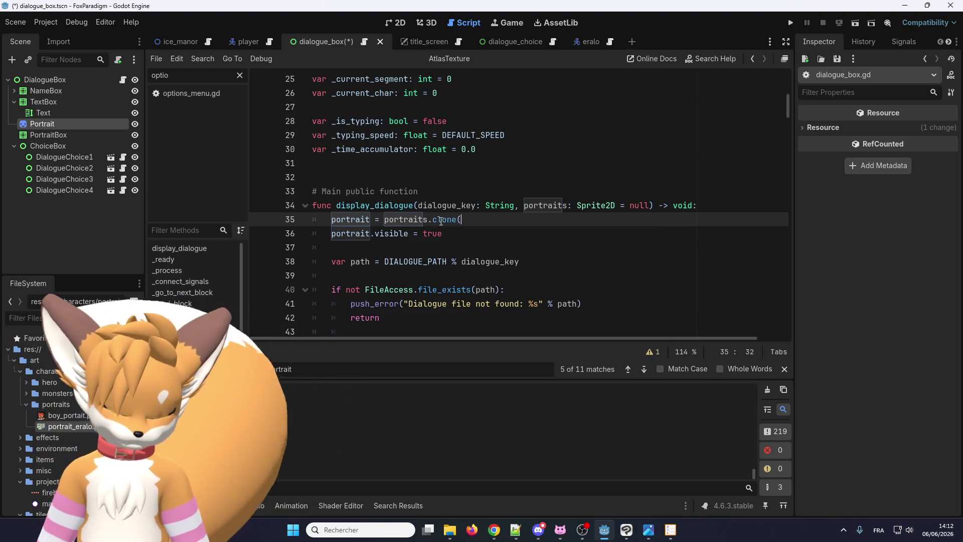
Check line 35's context-menu options and save dialogue_box.gd
click(451, 240)
right_click(449, 220)
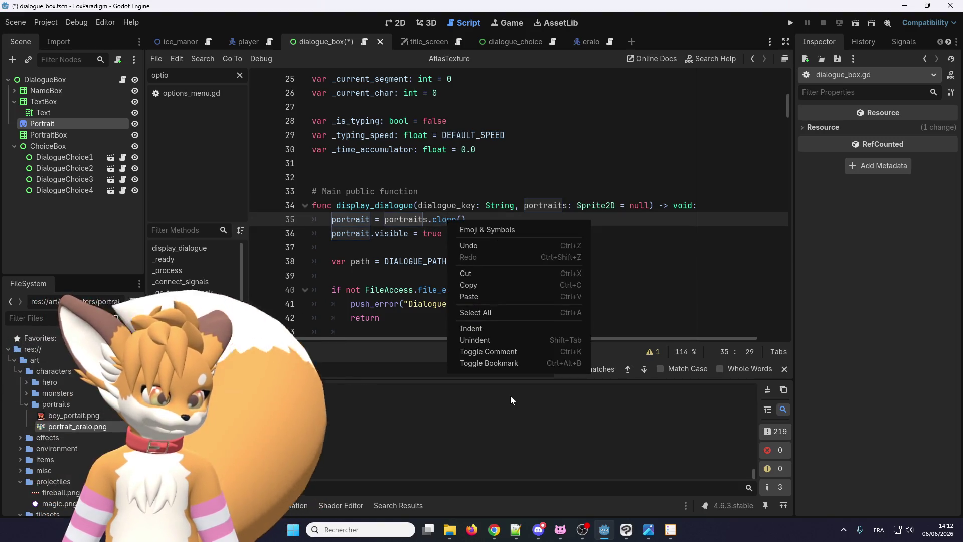
click(510, 395)
right_click(448, 221)
key(Escape)
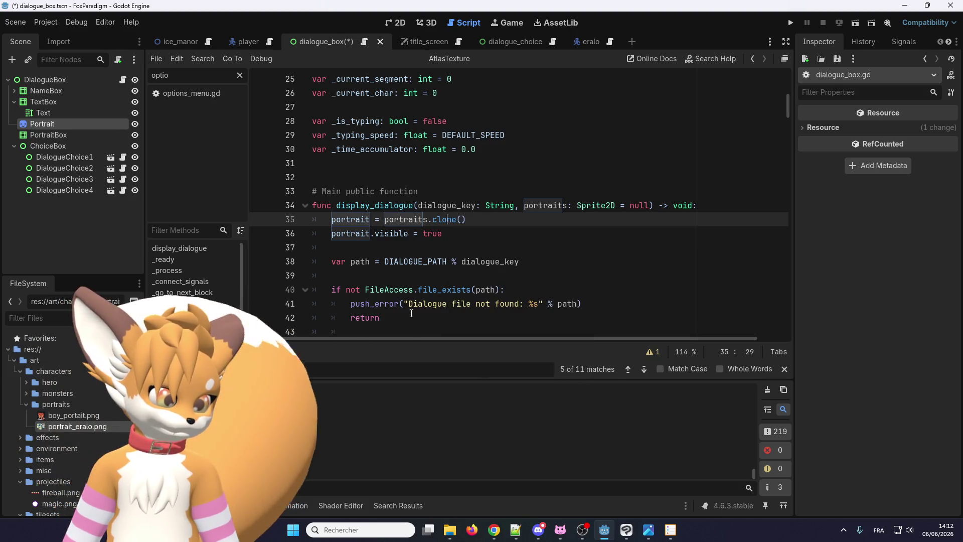
key(ctrl+s)
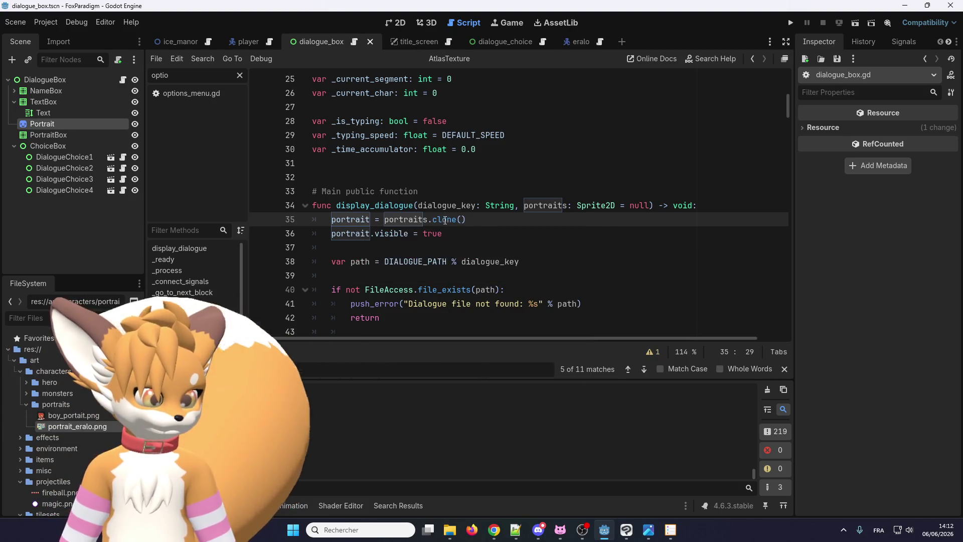
right_click(441, 222)
key(Escape)
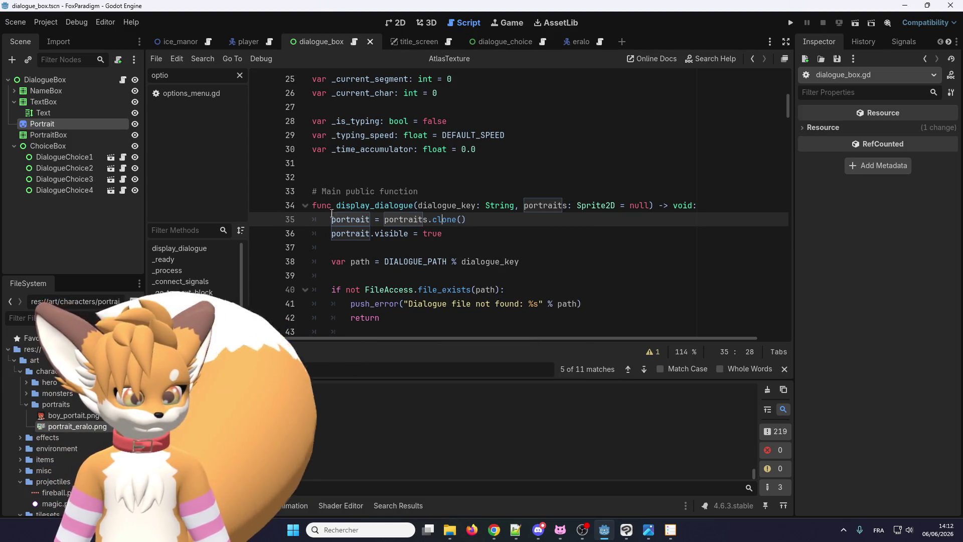
key(alt+Tab)
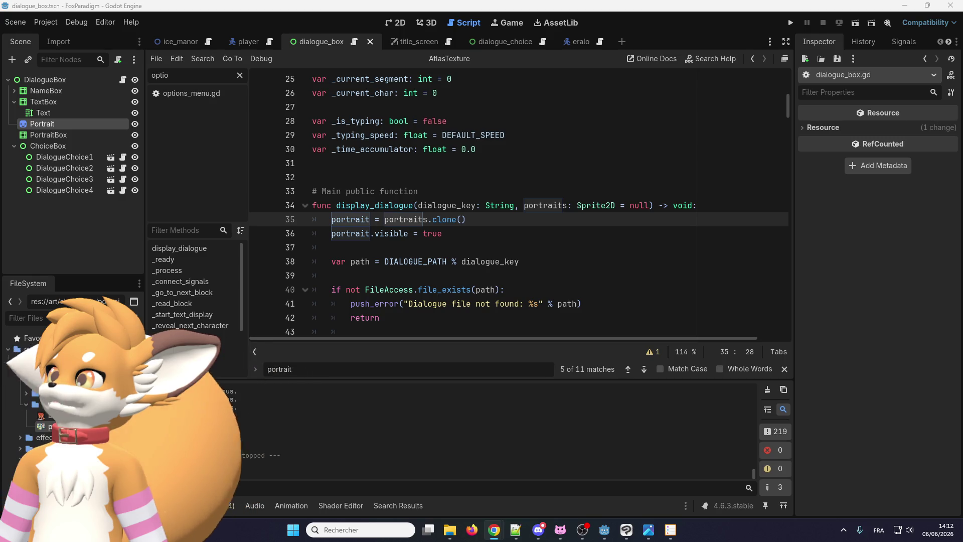
Replace clone with duplicate on line 35
double_click(441, 219)
text(dupl)
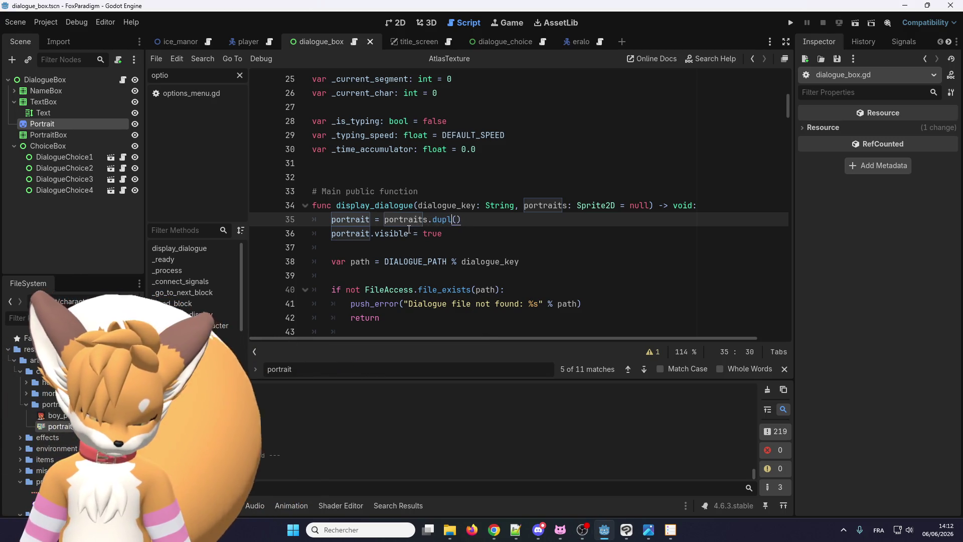
text(icate)
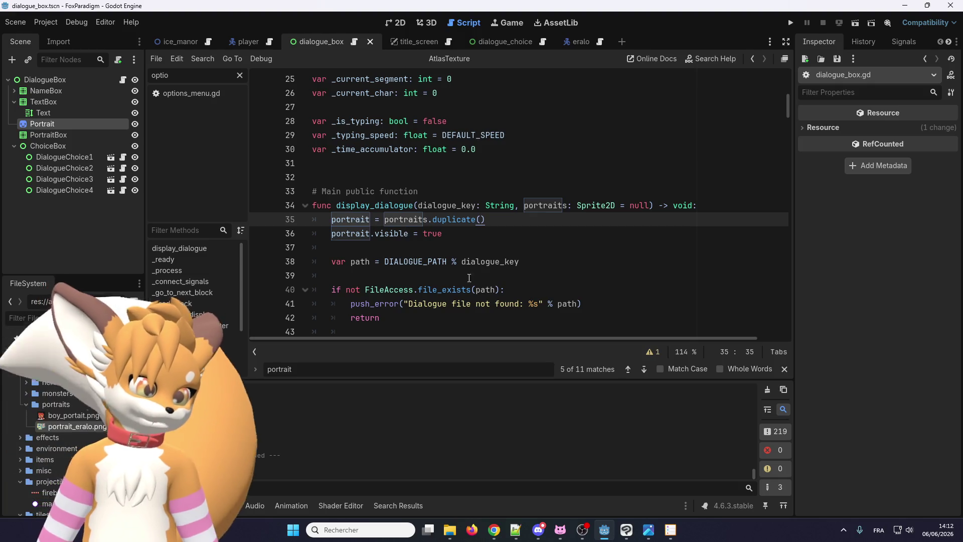
click(476, 234)
Look up the duplicate symbol to read the Node.duplicate() documentation
right_click(459, 216)
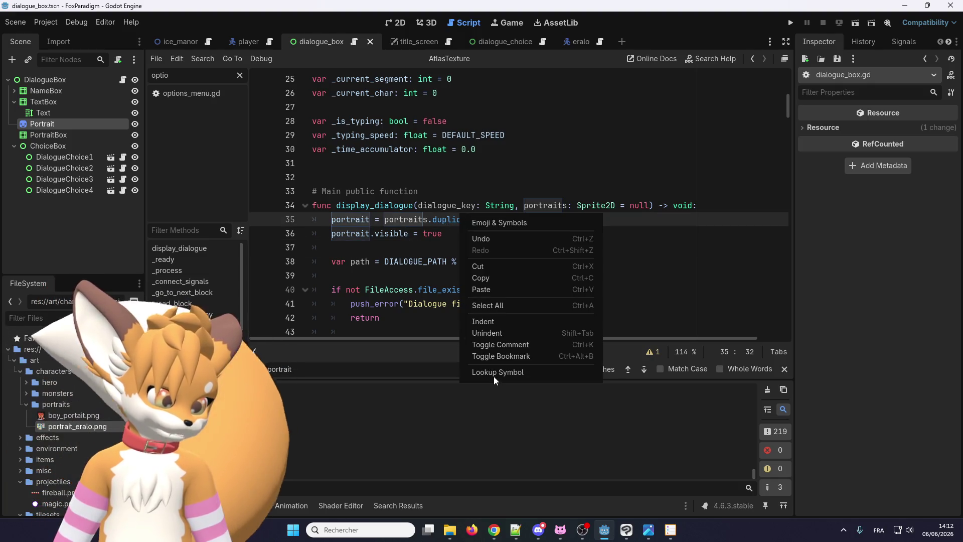
click(493, 374)
scroll(378, 251, up, 1)
scroll(378, 250, up, 3)
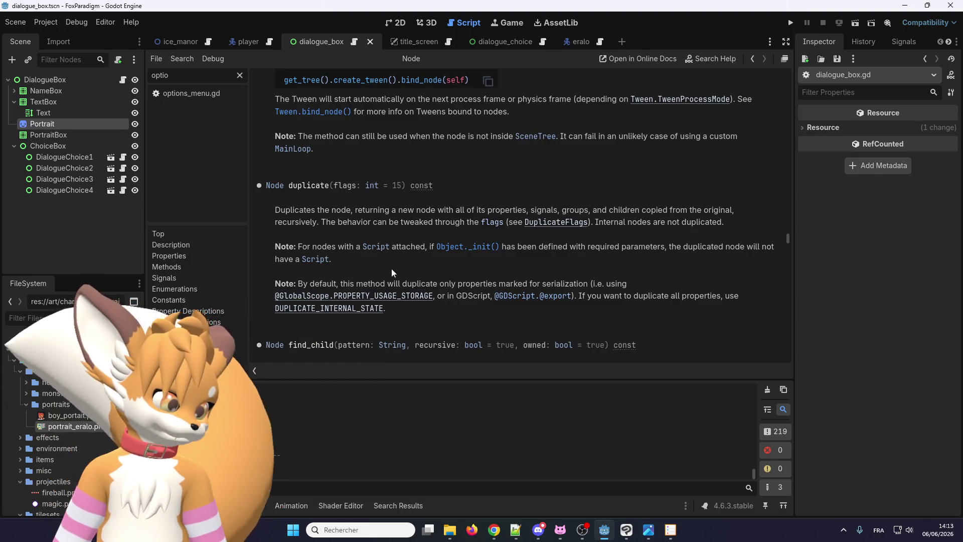
click(790, 23)
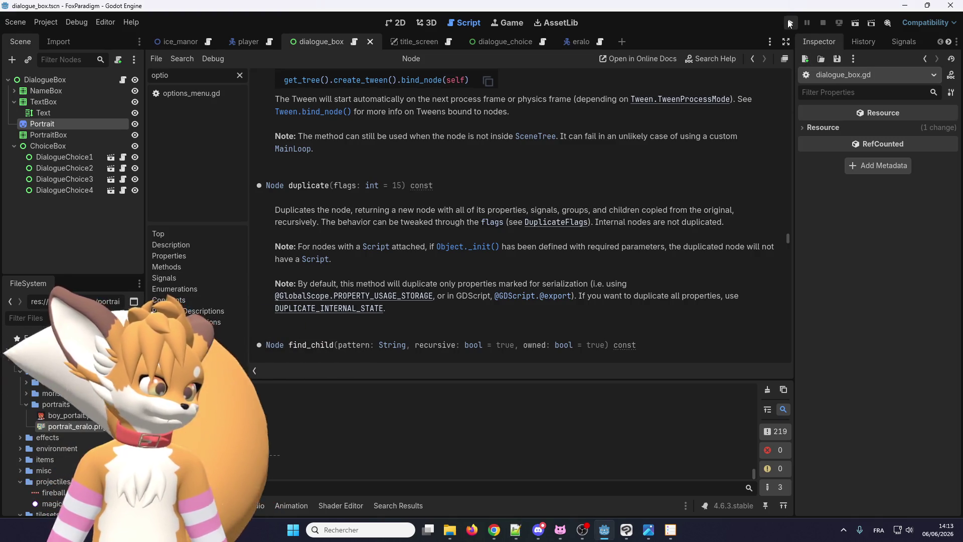
Load save slot 1, play Eralo's dialogue to the end answering Bof, then close the game
click(790, 24)
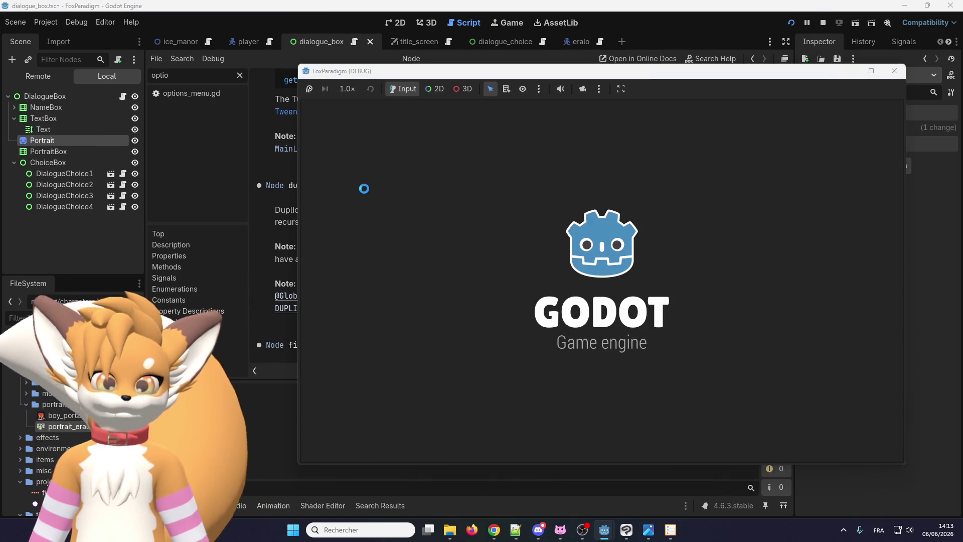
key(Return)
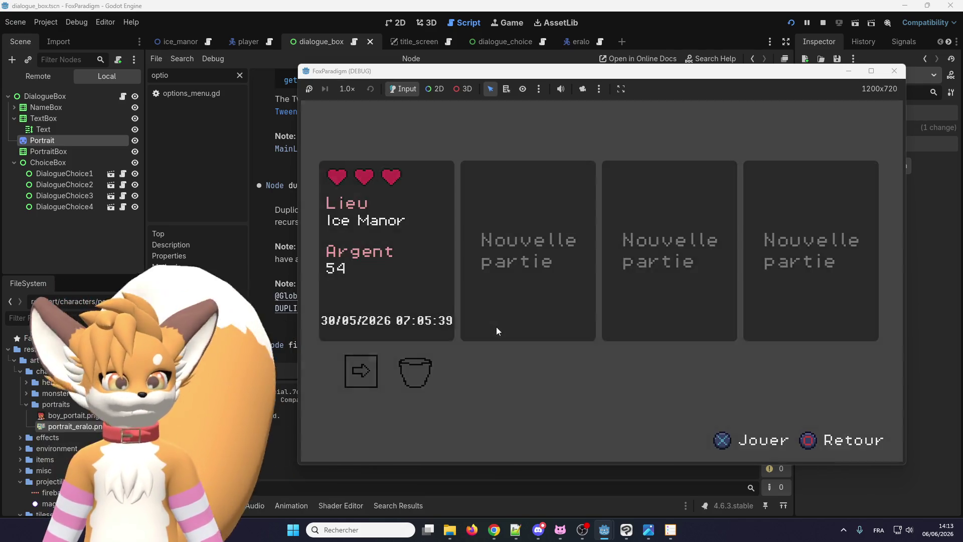
key(Return)
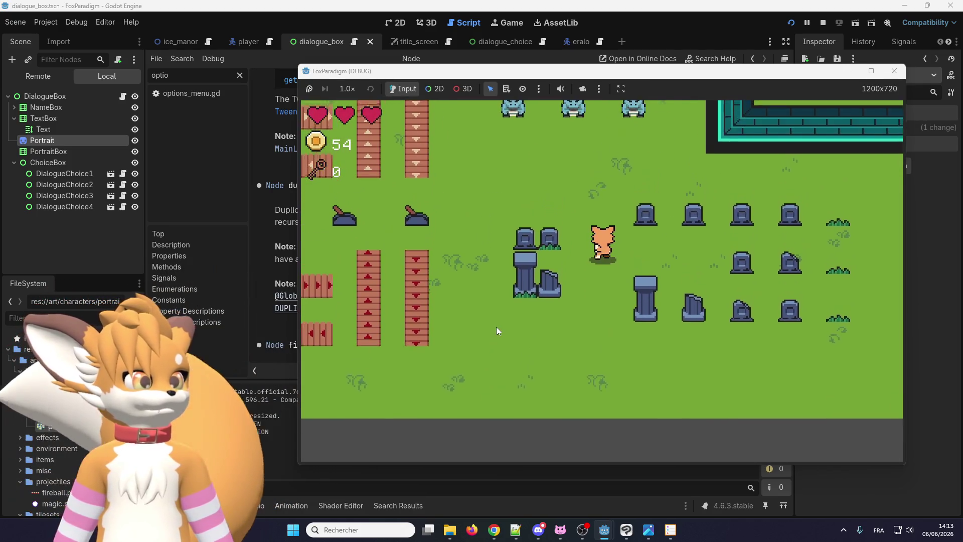
key(Up)
key(e)
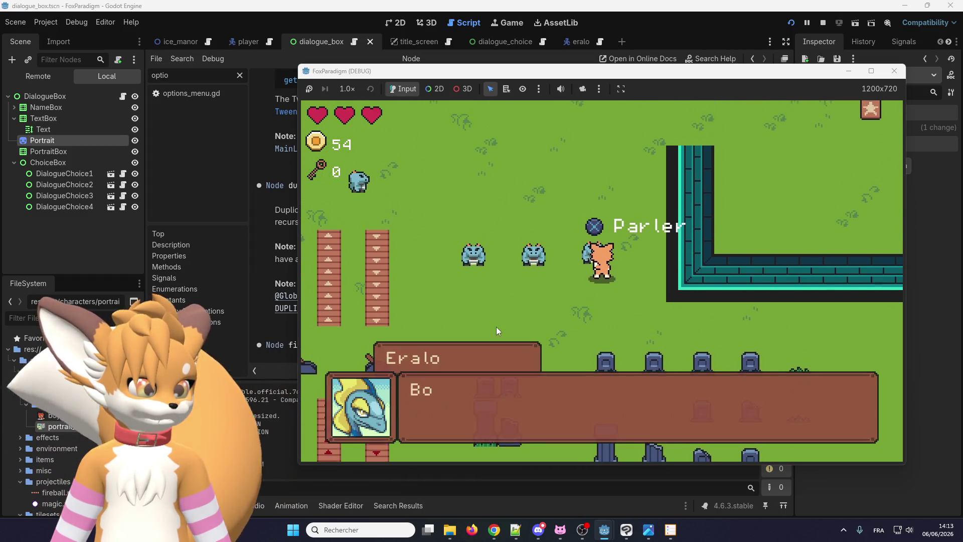
key(e)
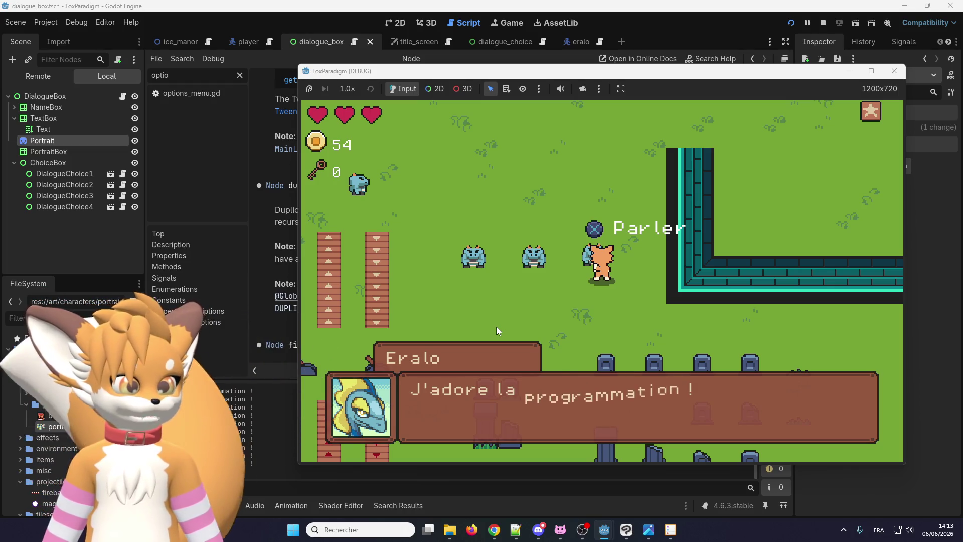
key(e)
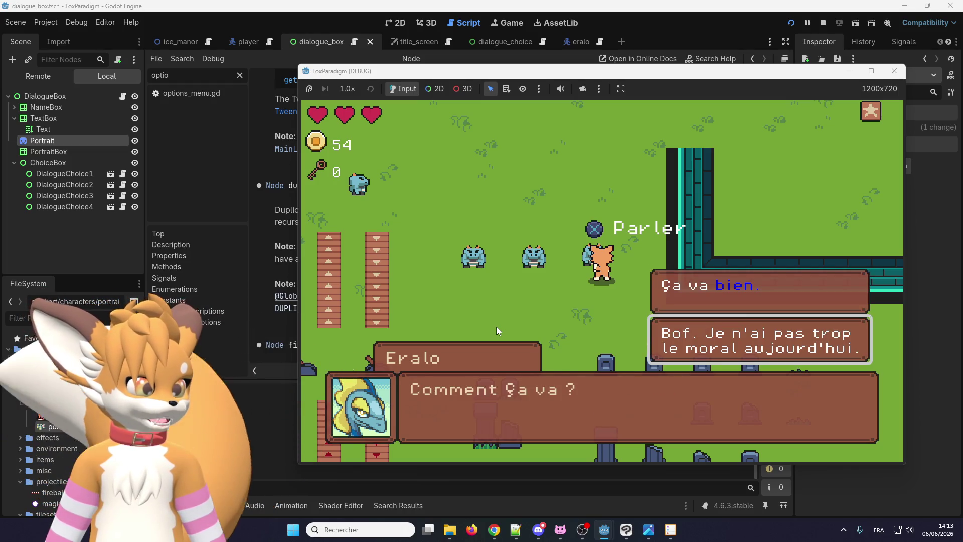
key(e)
key(e)
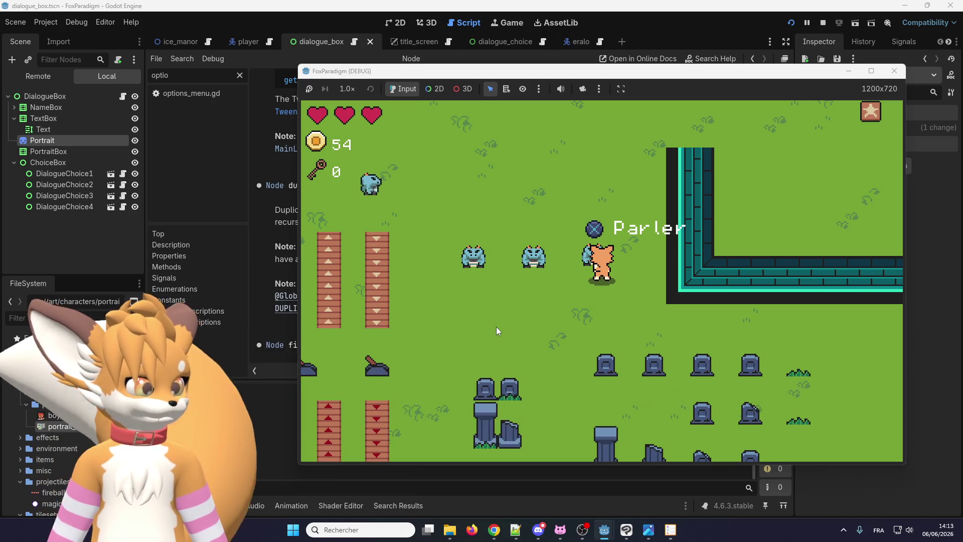
click(893, 71)
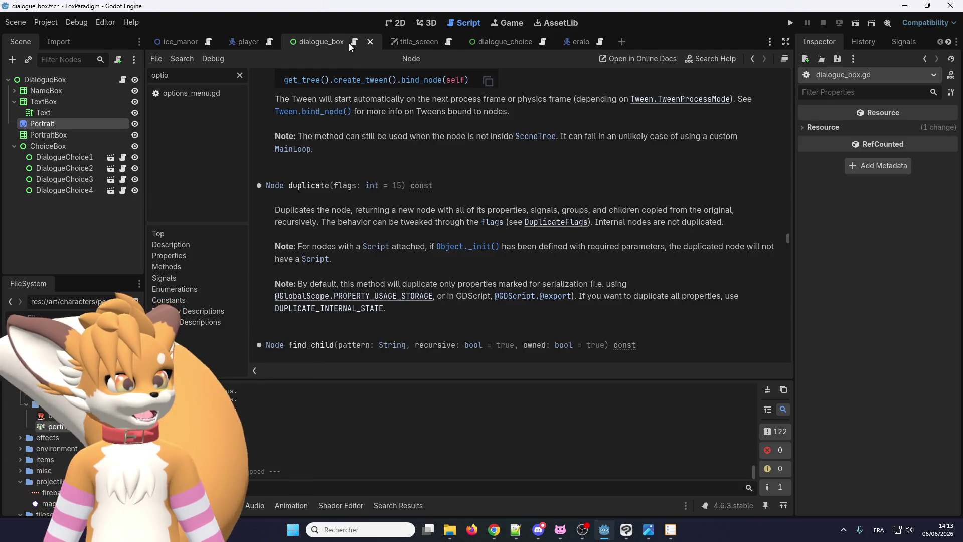
Search dialogue_box.gd for 'portrait' and review the change_portrait function around line 252
click(354, 43)
double_click(357, 233)
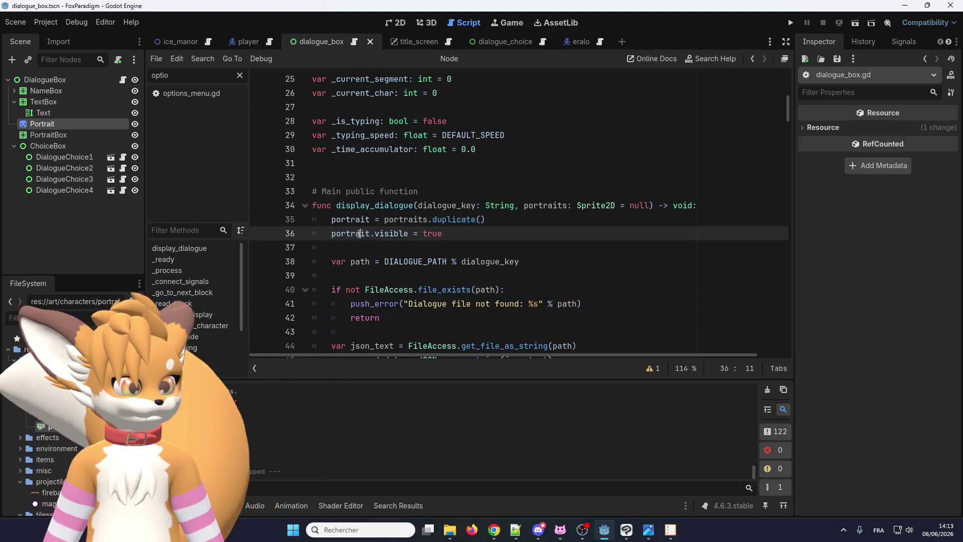
key(ctrl+f)
click(644, 370)
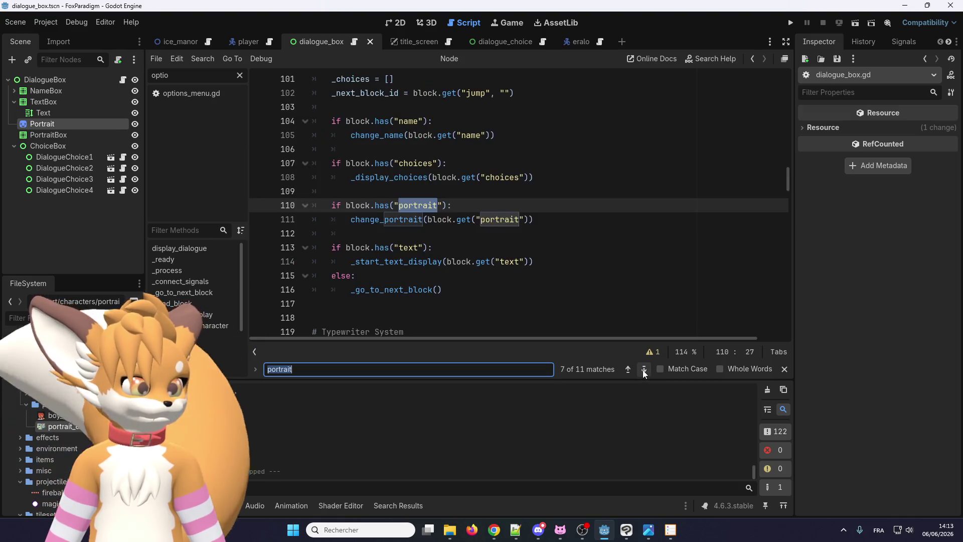
click(644, 370)
click(644, 370)
click(644, 369)
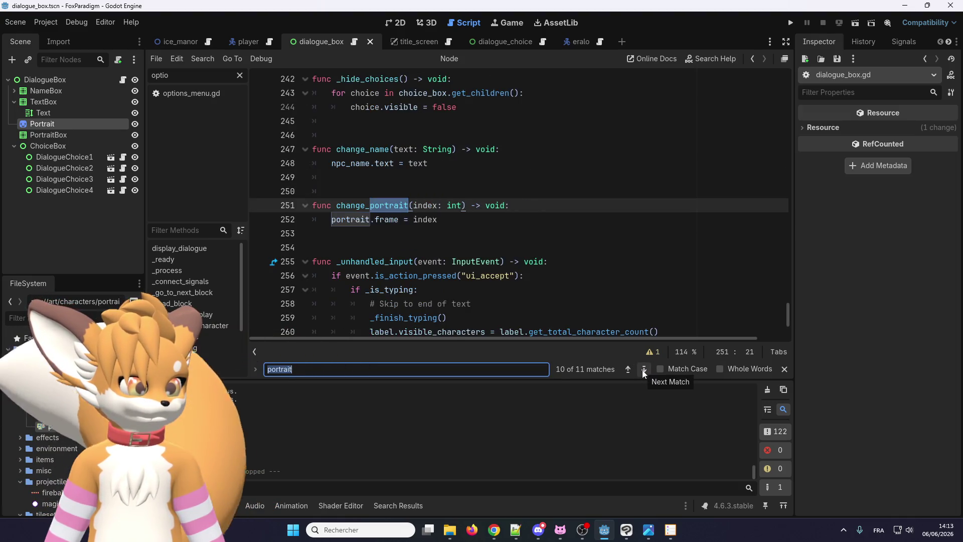
click(445, 222)
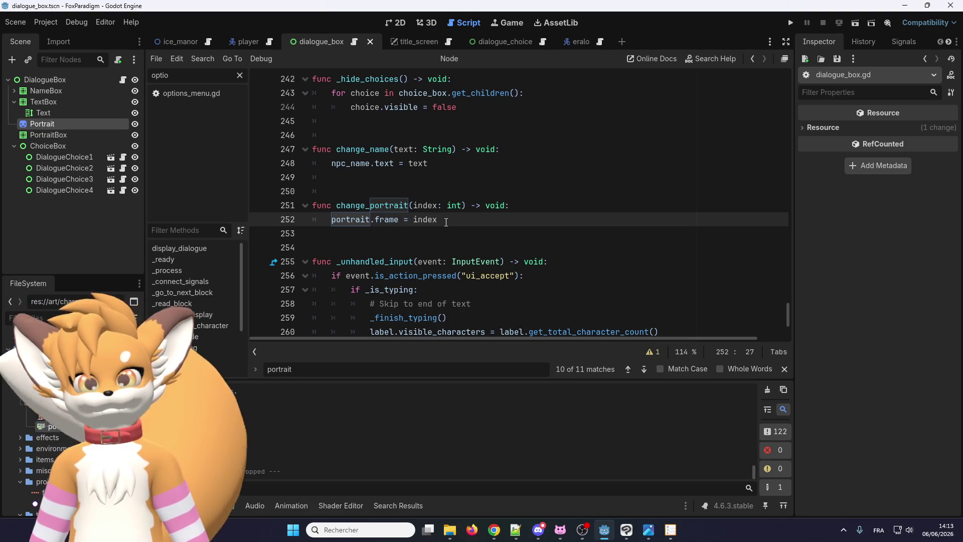
click(356, 220)
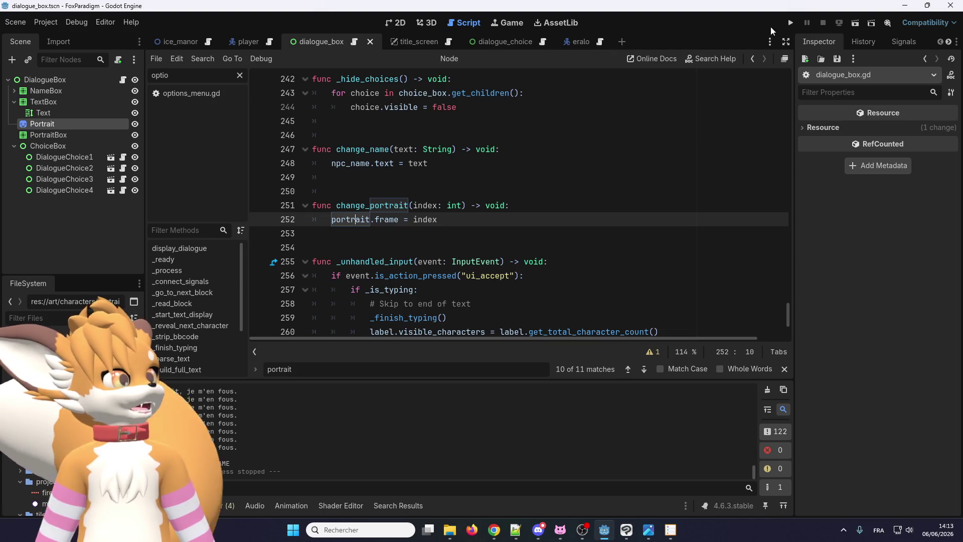
Relaunch the game with F5 and load the save into Ice Manor
key(F5)
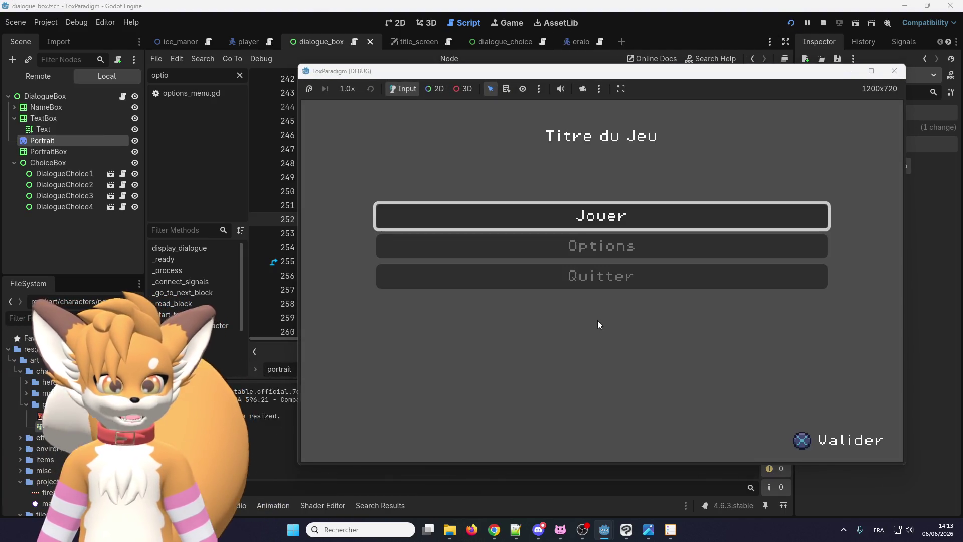
key(Return)
key(Return)
key(Up)
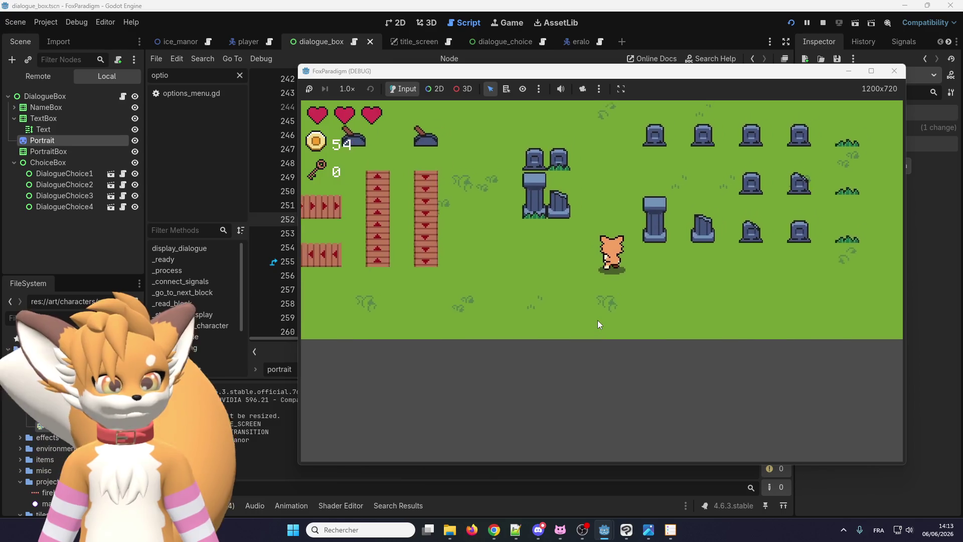
Advance Eralo's dialogue two lines, then view the Remote scene tree with ice_manor expanded
key(Up)
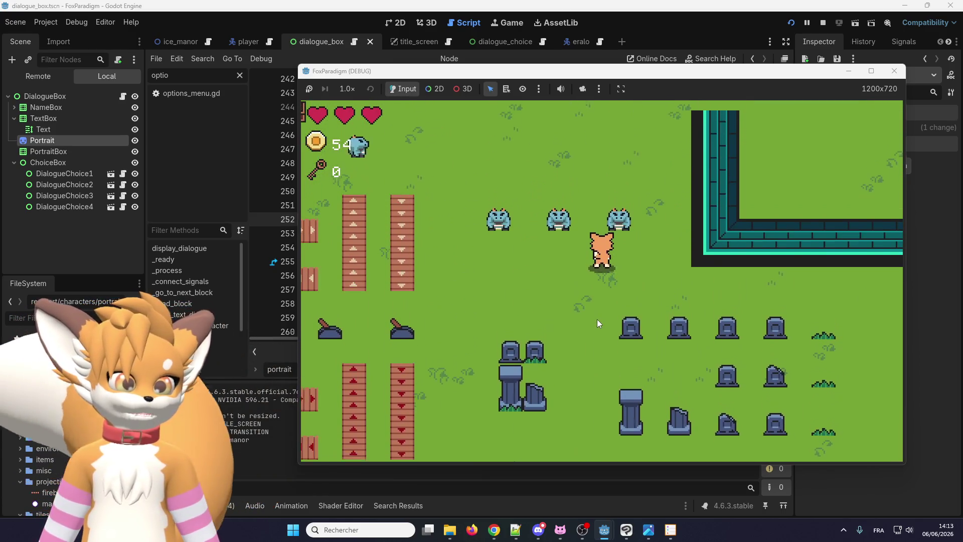
key(Return)
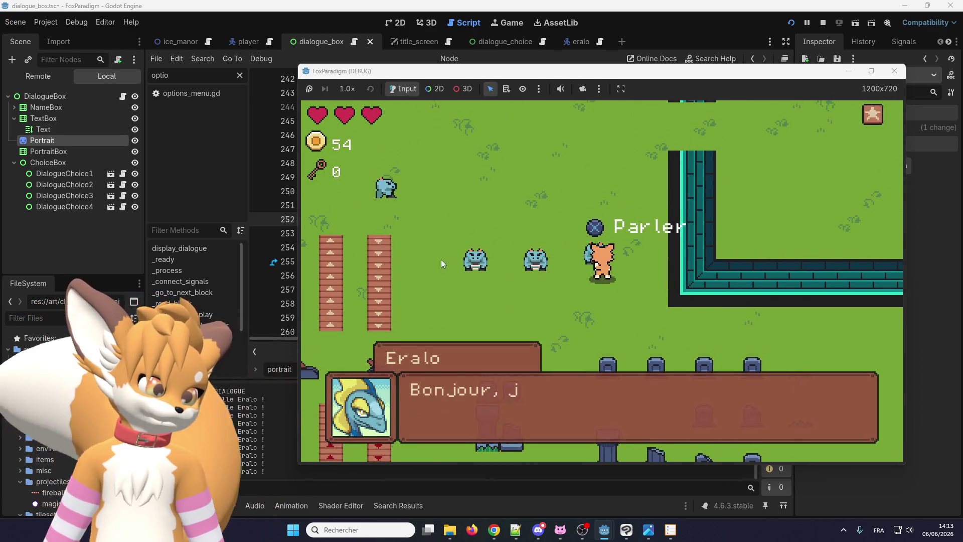
key(Return)
click(34, 74)
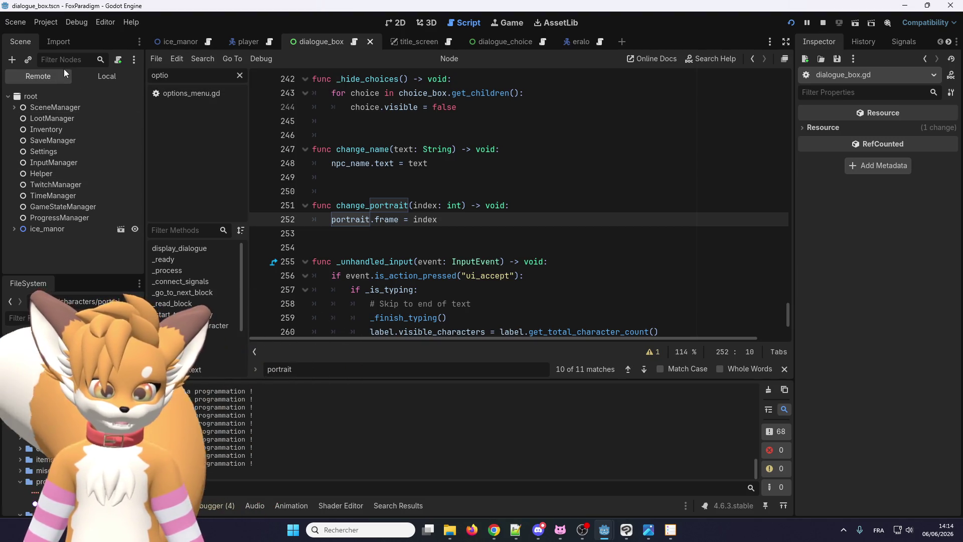
click(13, 230)
In the Remote tree, select the live Portrait under ui > CanvasLayer > DialogueBox and set its Frame to 4
scroll(28, 229, down, 3)
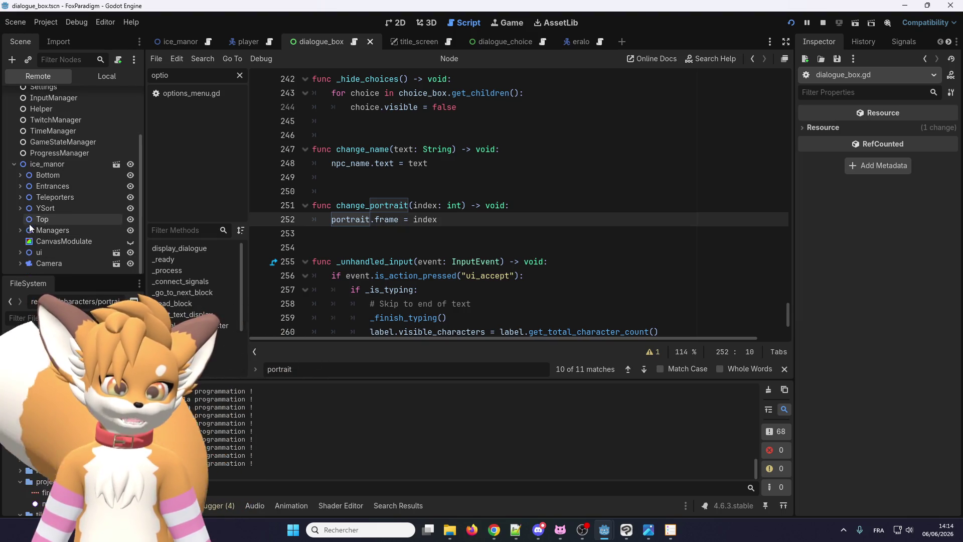
click(21, 252)
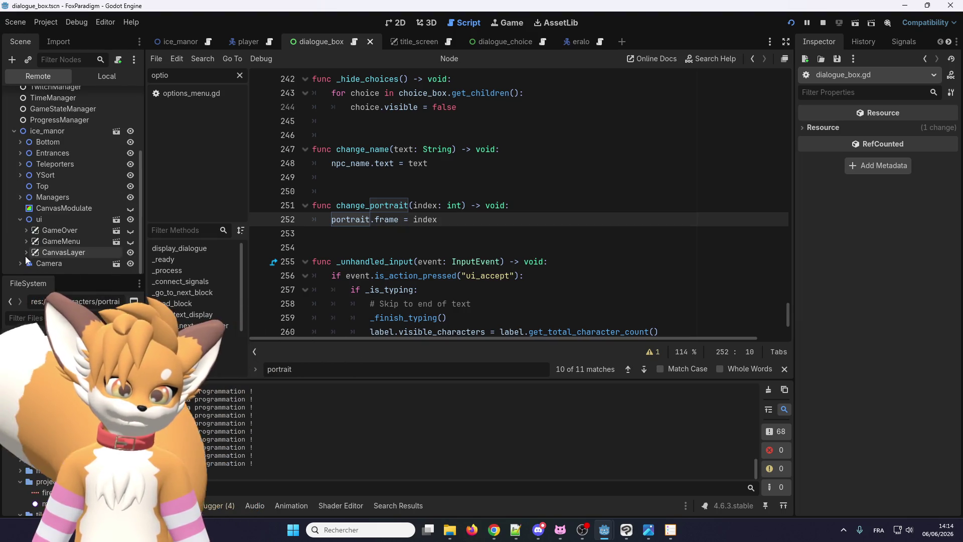
click(25, 253)
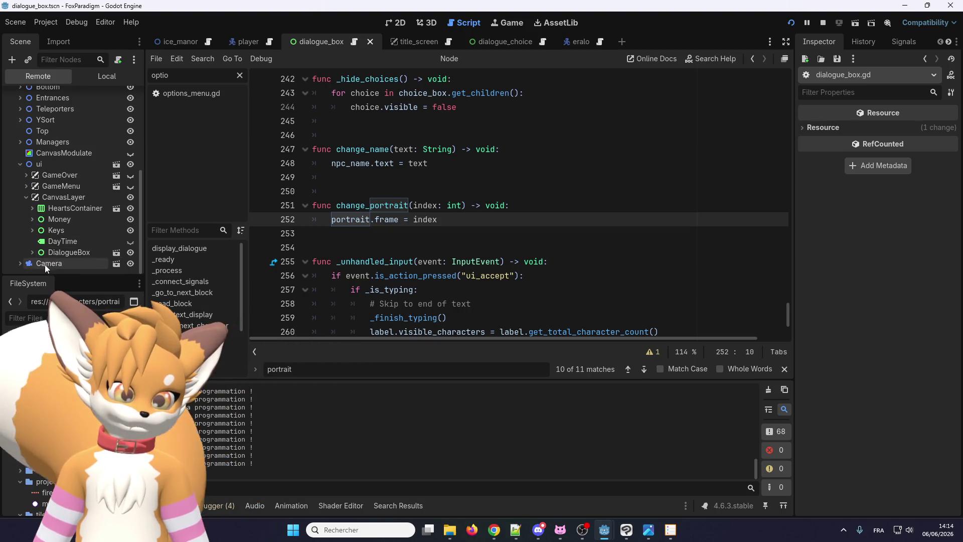
click(32, 252)
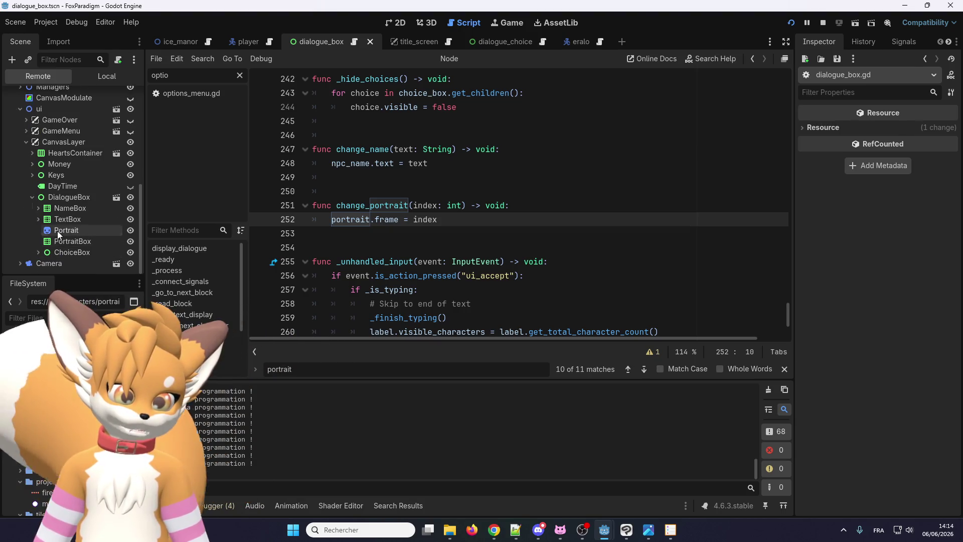
click(57, 230)
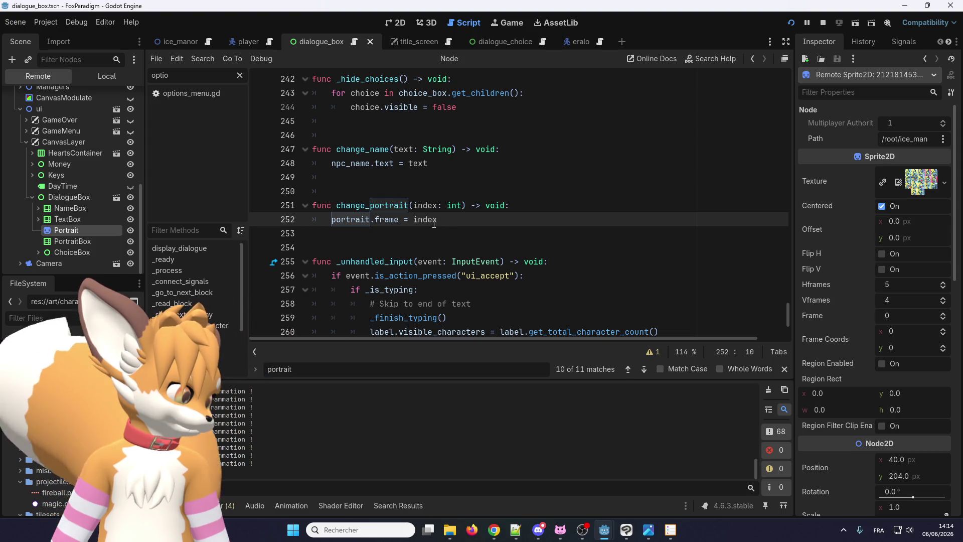
click(943, 313)
click(943, 313)
click(943, 313)
click(943, 314)
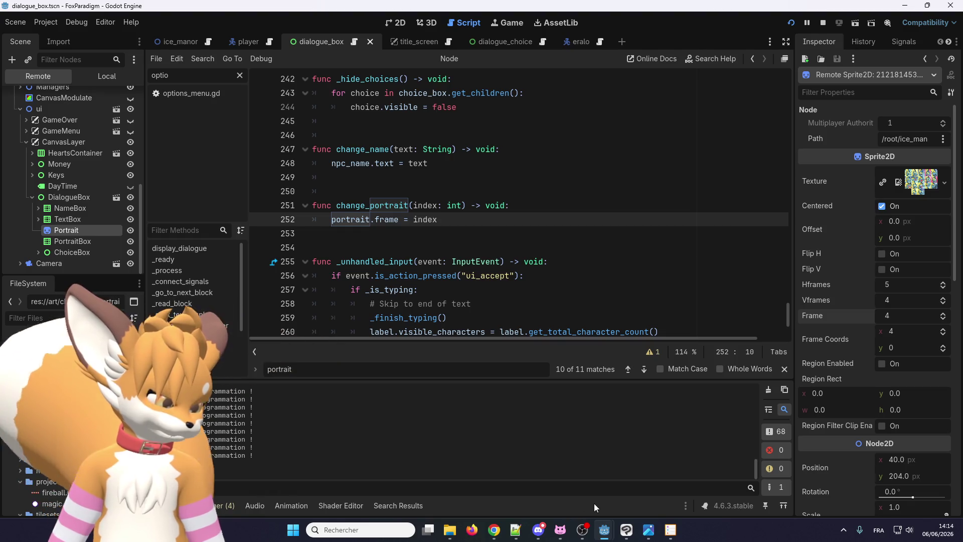
Check the new portrait face in the running game window, then return to the editor
mouse_move(604, 529)
click(636, 476)
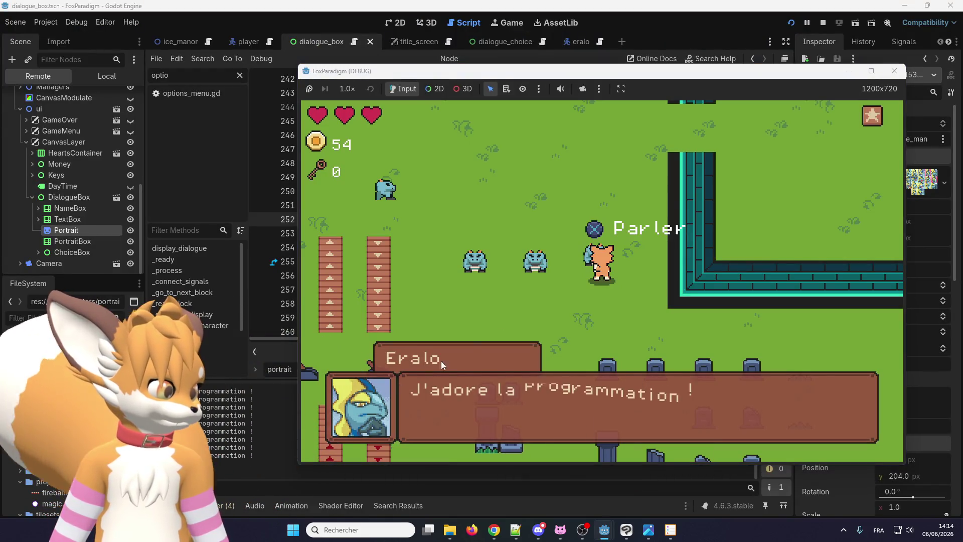
click(848, 71)
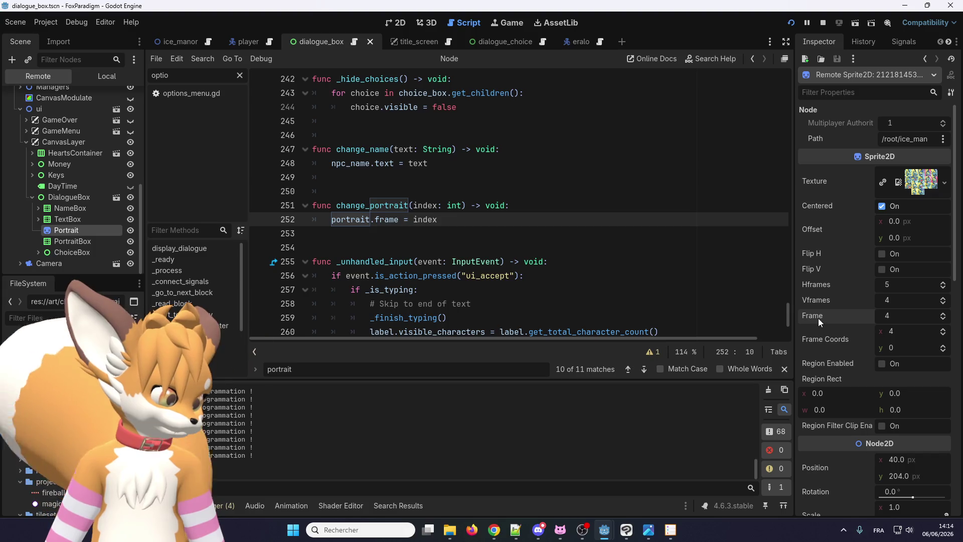
Review the live Portrait Sprite2D properties: frame 4 of a 5×4 sheet, visible
mouse_move(817, 318)
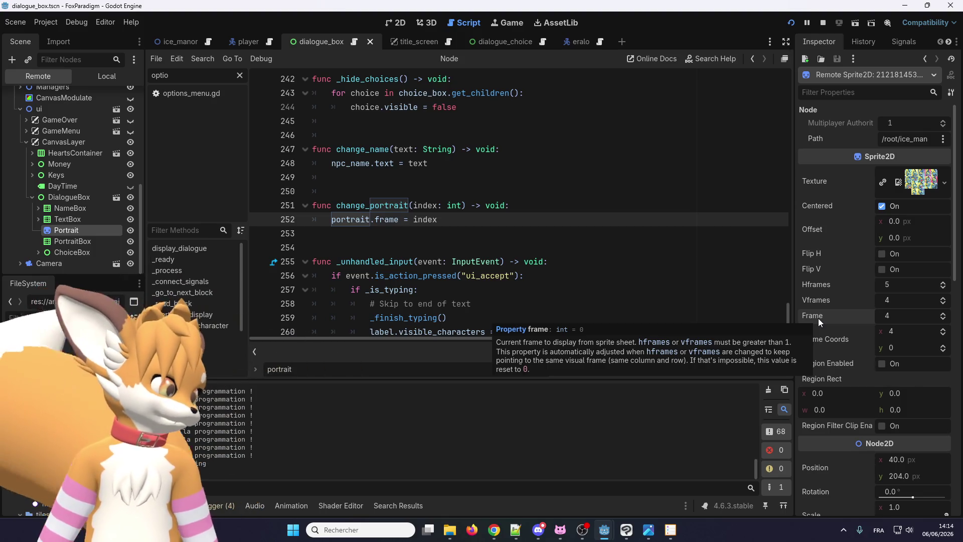
scroll(818, 315, down, 3)
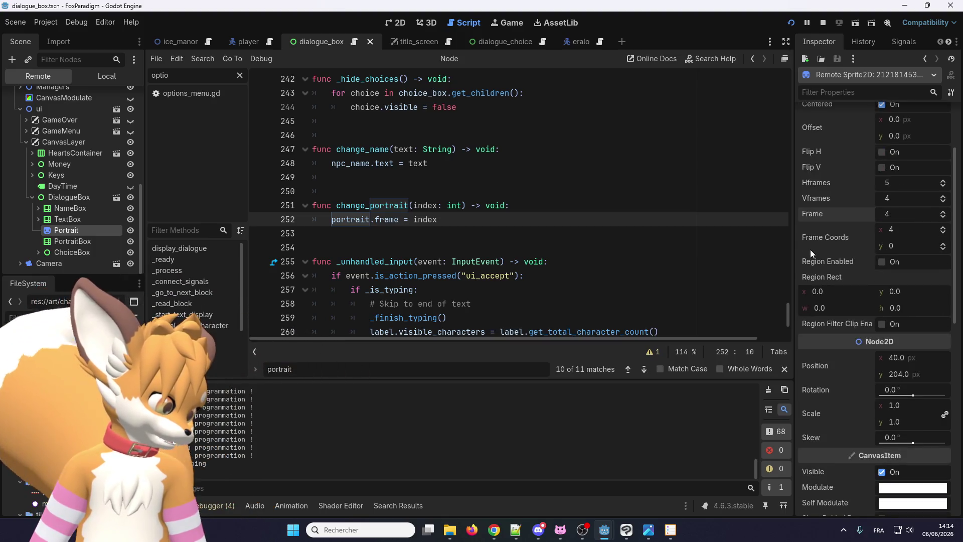
scroll(815, 258, up, 1)
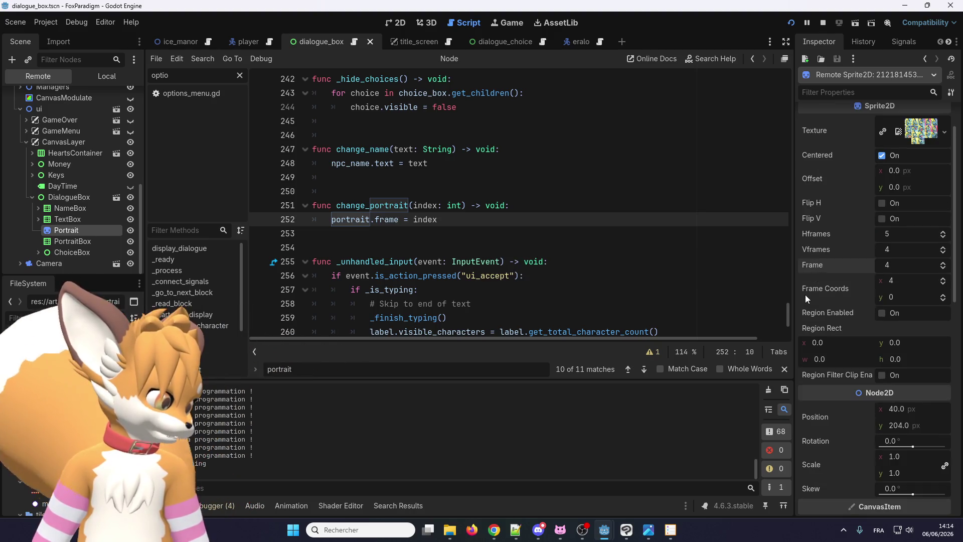
scroll(805, 294, down, 3)
scroll(804, 297, up, 3)
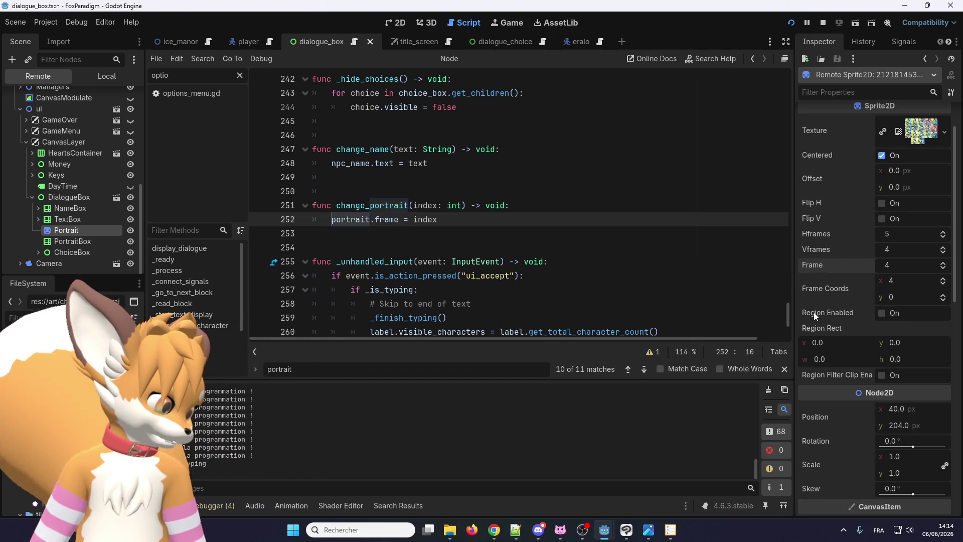
scroll(813, 312, down, 3)
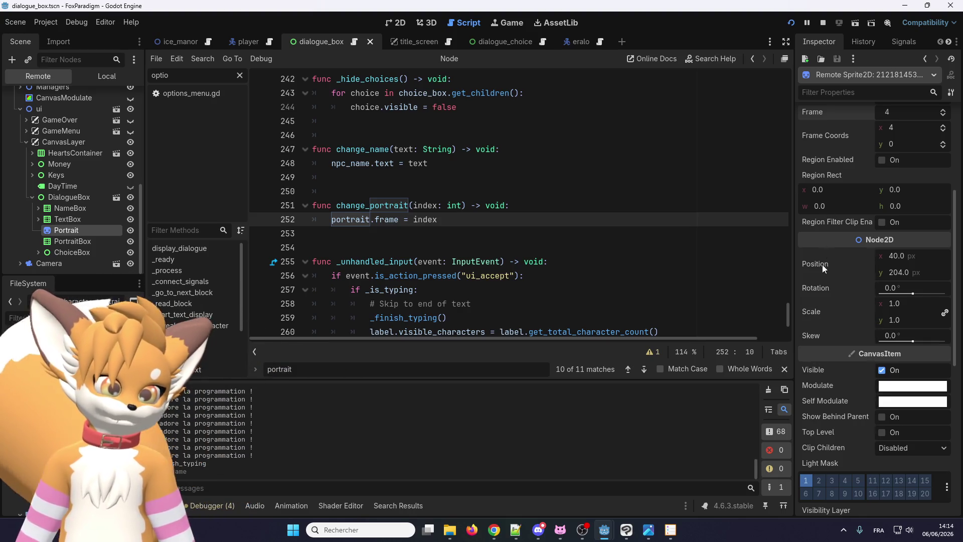
scroll(825, 281, up, 4)
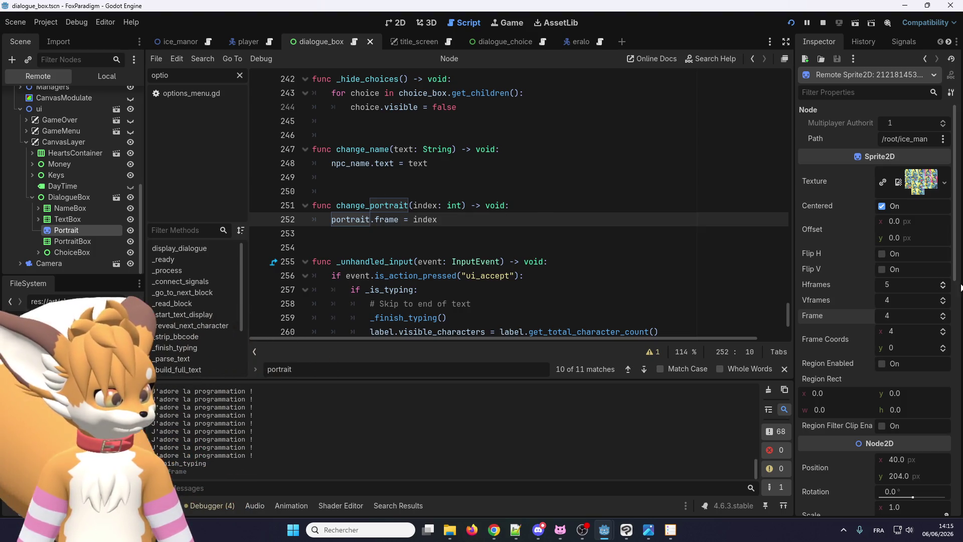
scroll(814, 270, down, 5)
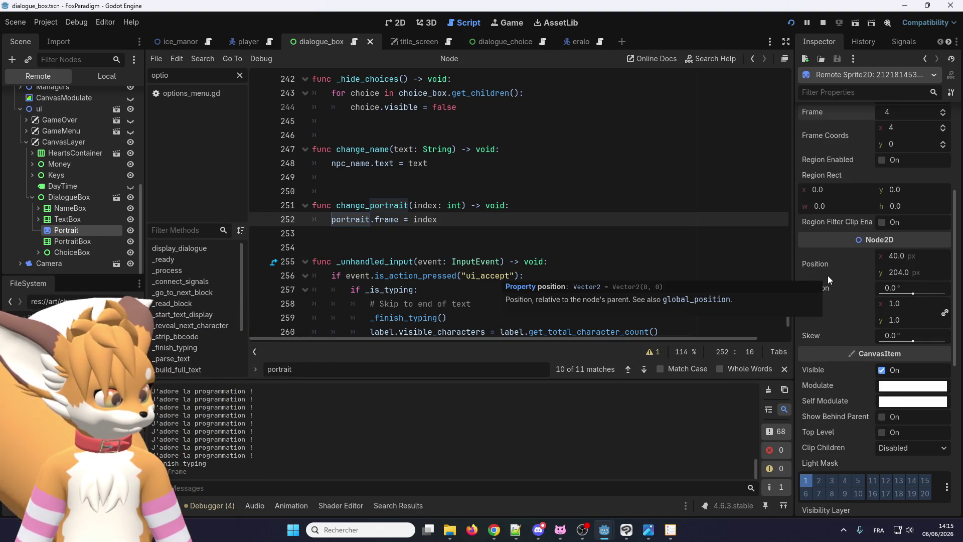
scroll(827, 276, down, 5)
scroll(828, 275, up, 10)
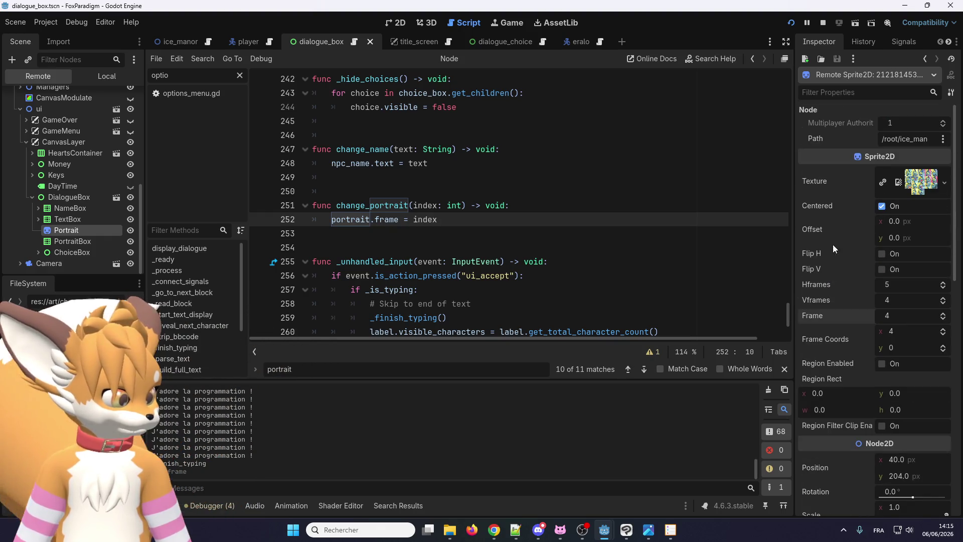
mouse_move(827, 202)
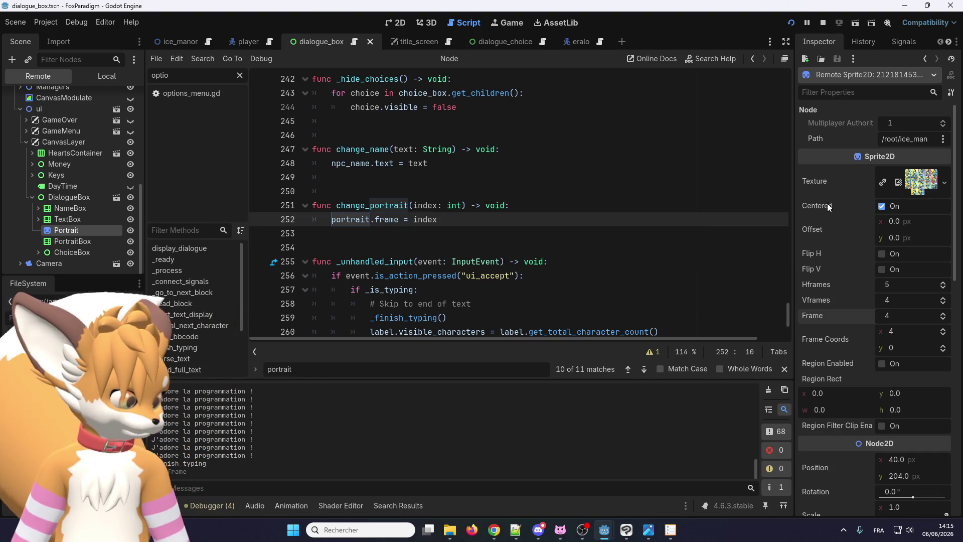
scroll(831, 323, down, 5)
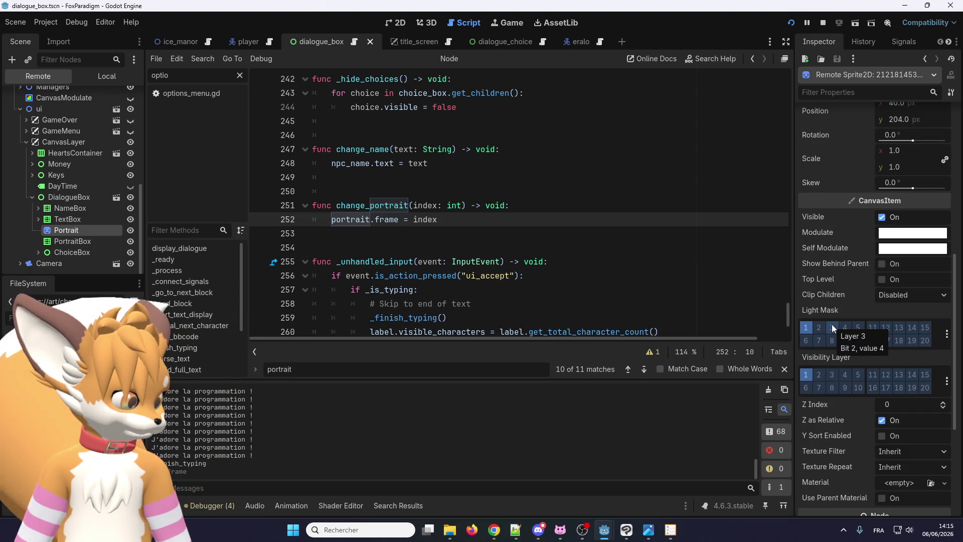
scroll(831, 324, up, 2)
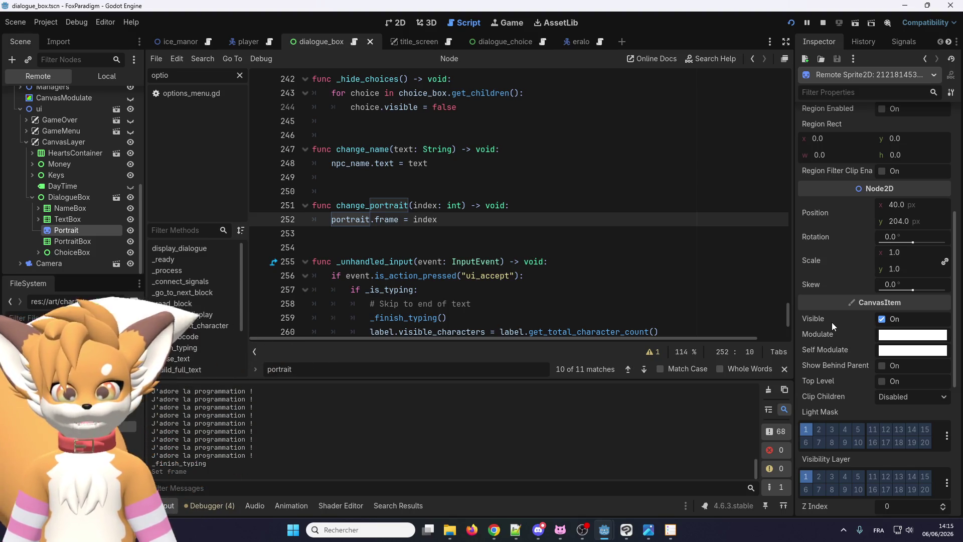
Stop the game and select 'frame' in the portrait.frame assignment on line 252 of dialogue_box.gd
click(823, 23)
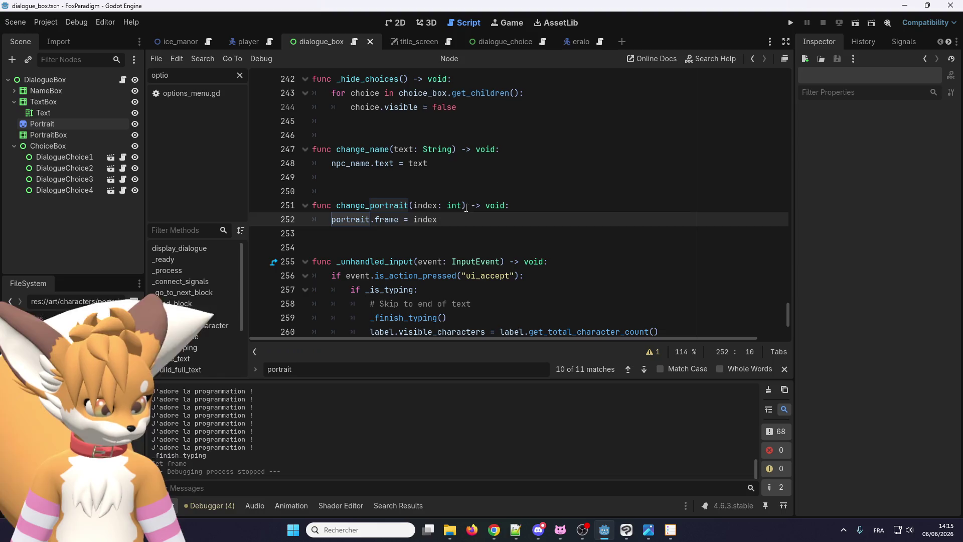
click(375, 197)
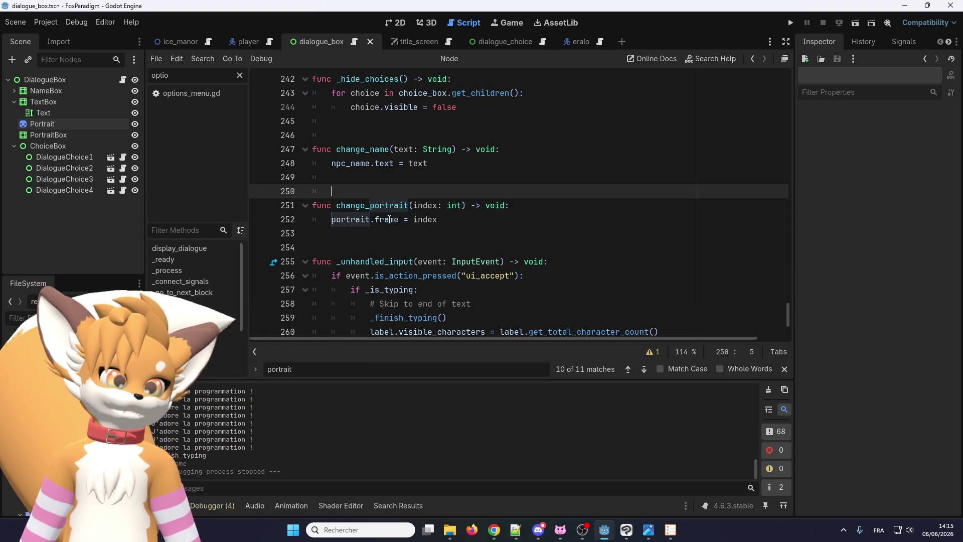
click(383, 219)
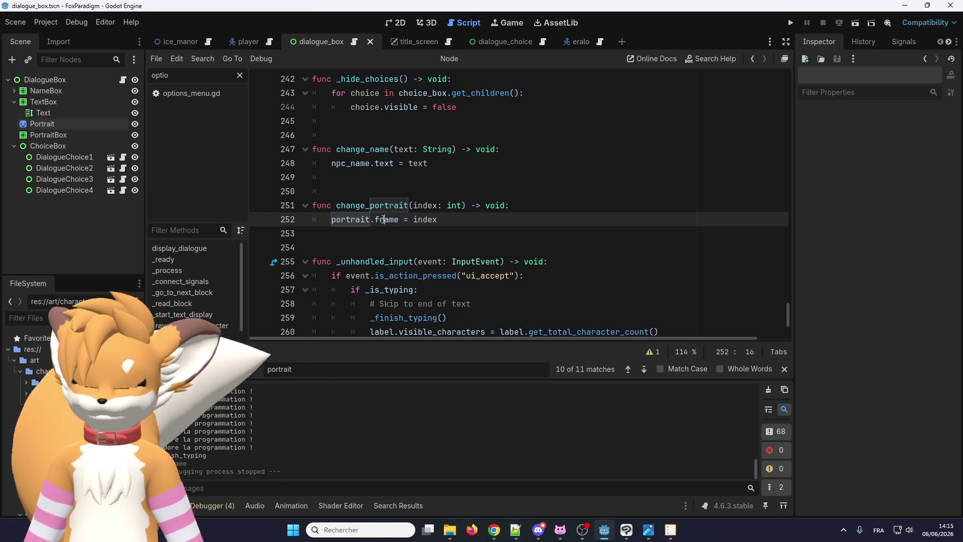
double_click(387, 219)
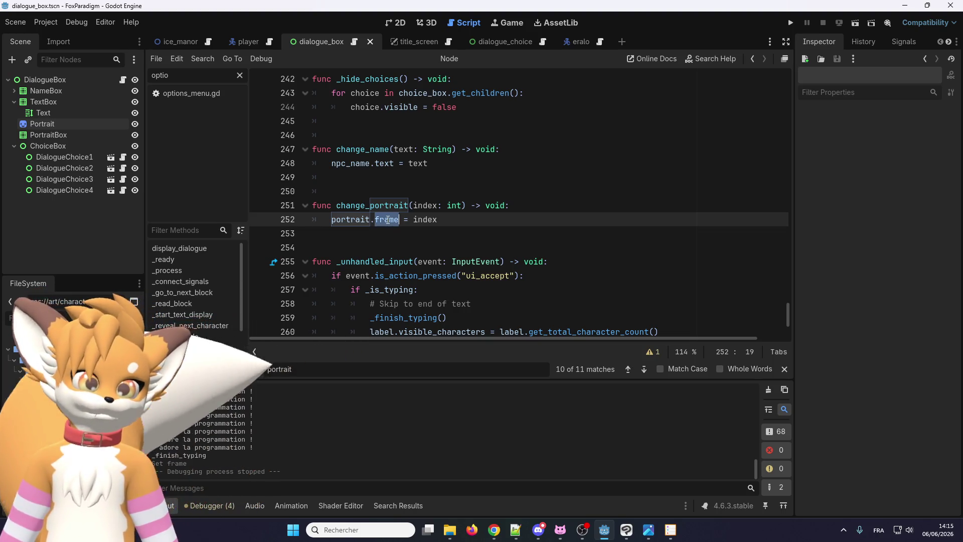
key(alt+Tab)
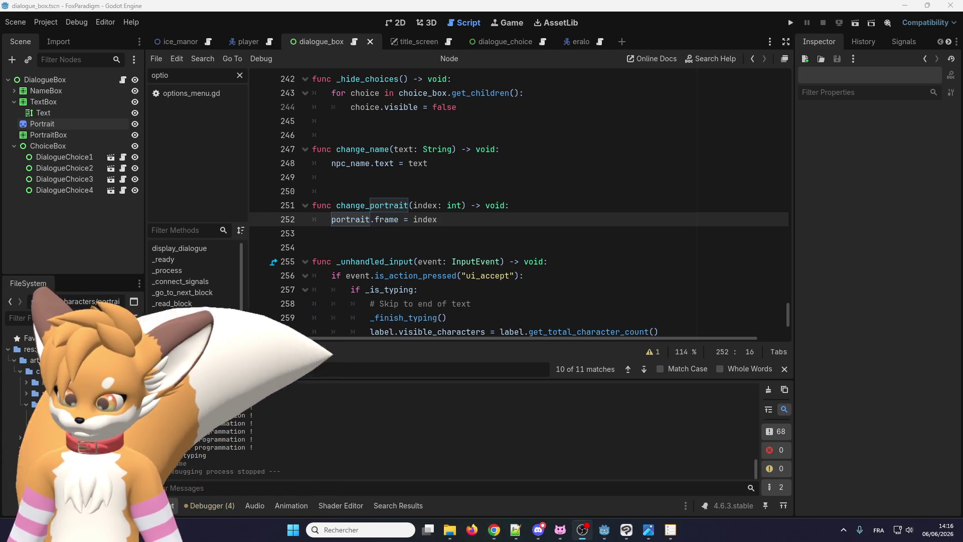
scroll(402, 227, up, 5)
Search the script for 'duplic' and duplicate the portraits duplicate line 35
scroll(402, 227, up, 20)
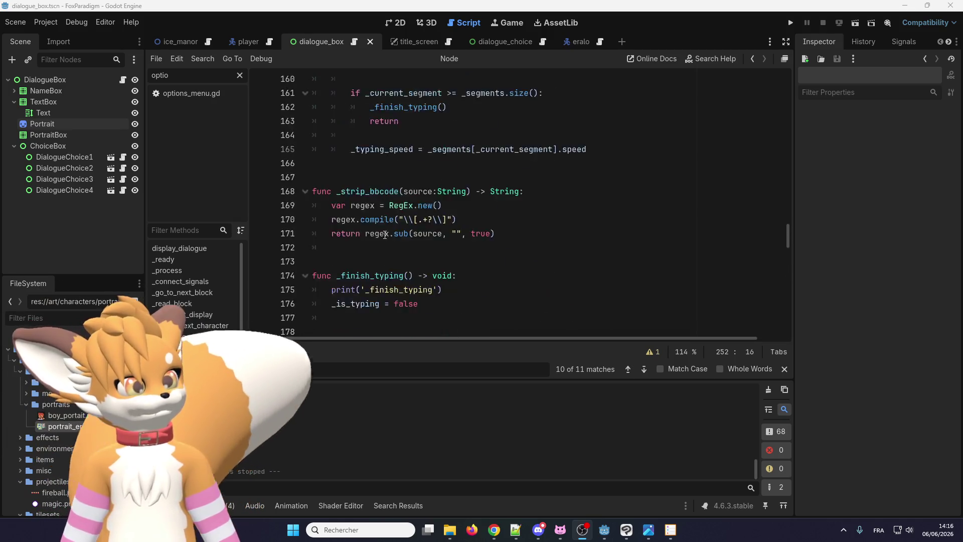
scroll(381, 234, up, 14)
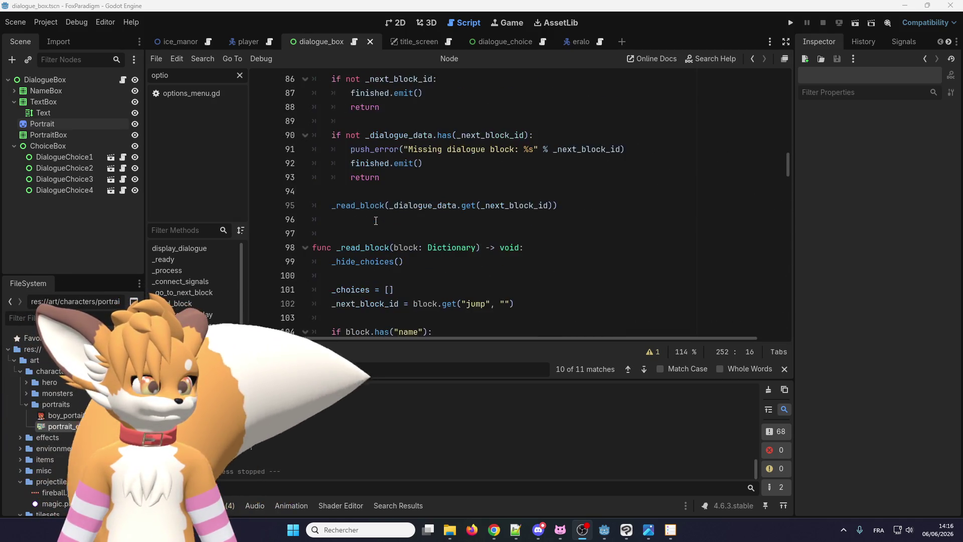
scroll(381, 220, down, 4)
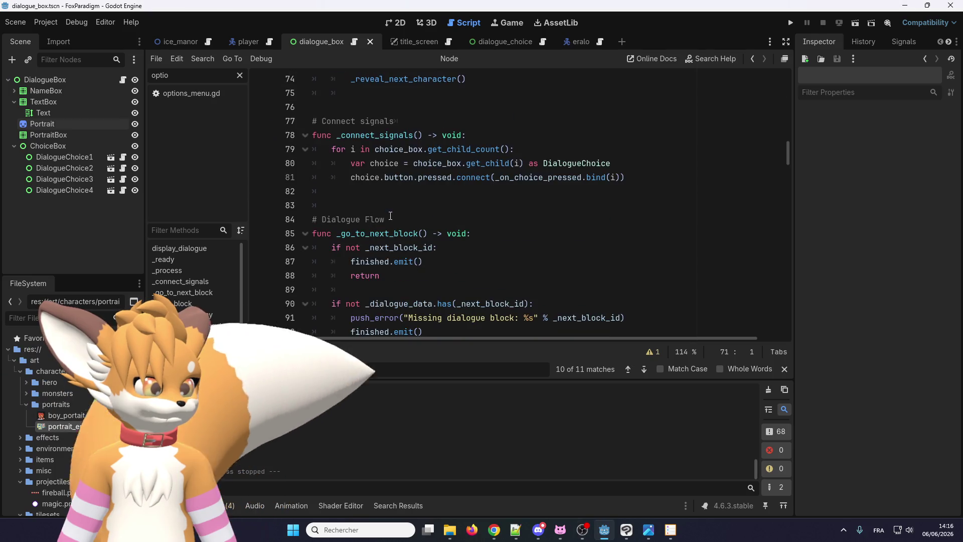
click(401, 233)
key(ctrl+f)
text(duplic)
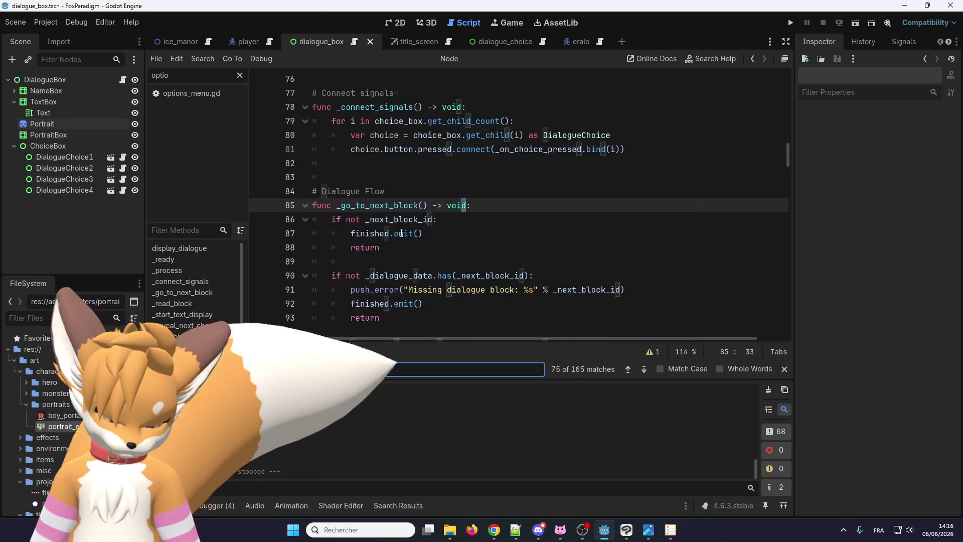
click(489, 206)
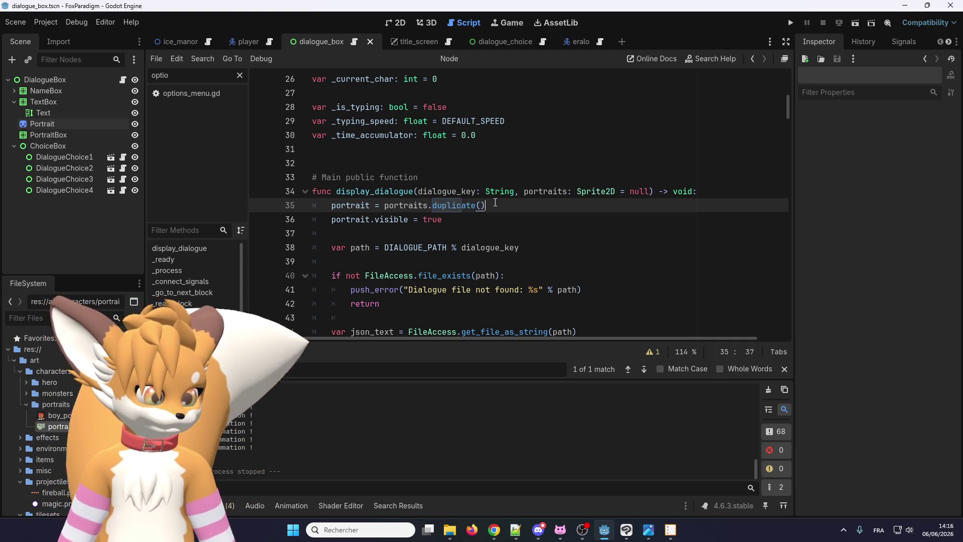
key(ctrl+shift+d)
Edit line 36 to read portrait.sprite_frames = portraits.sprite_frames.duplicate()
double_click(425, 219)
click(426, 219)
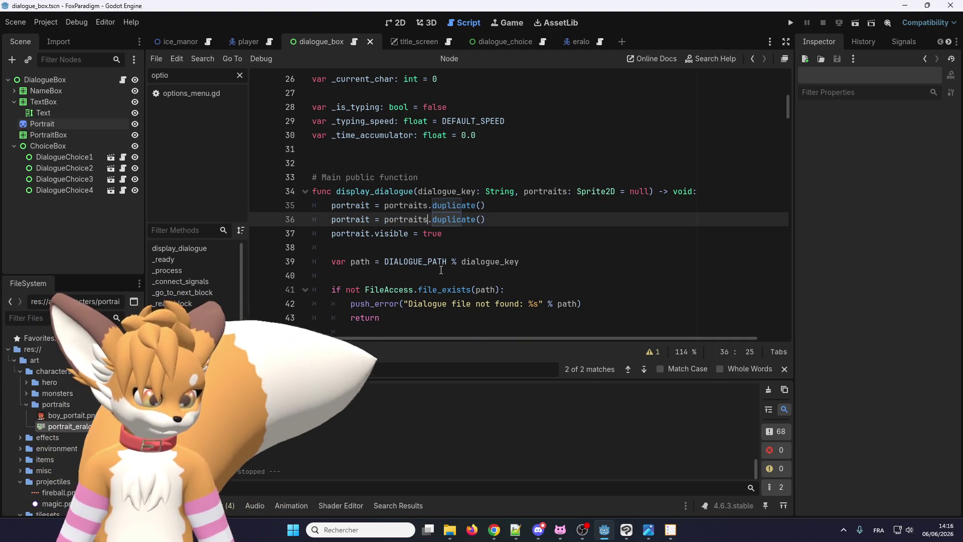
text(.sprite_frames)
click(472, 232)
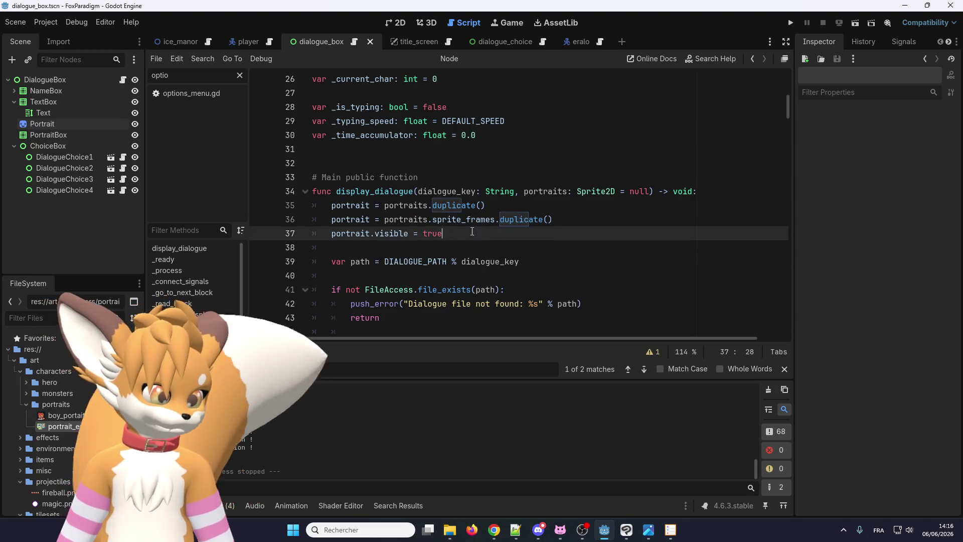
double_click(478, 219)
click(378, 219)
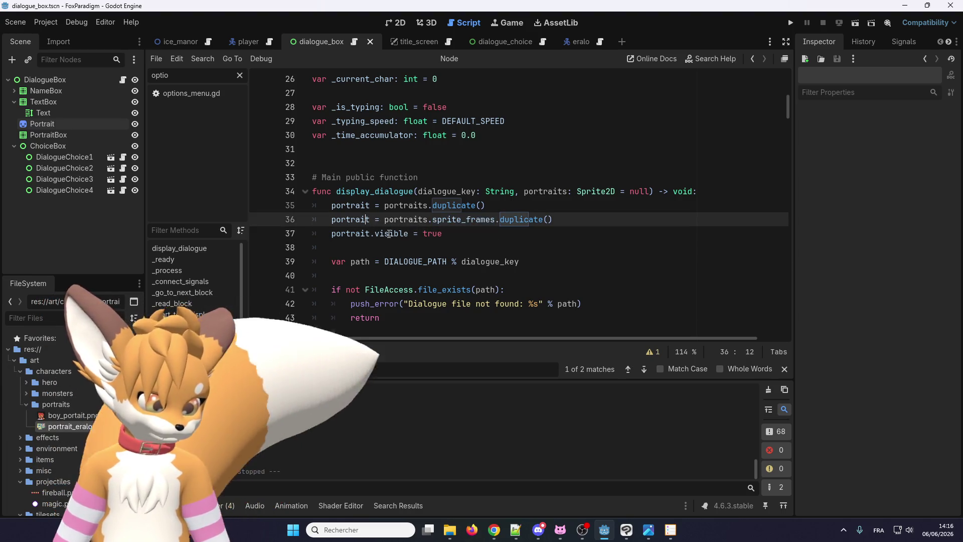
text(.sprite_frames)
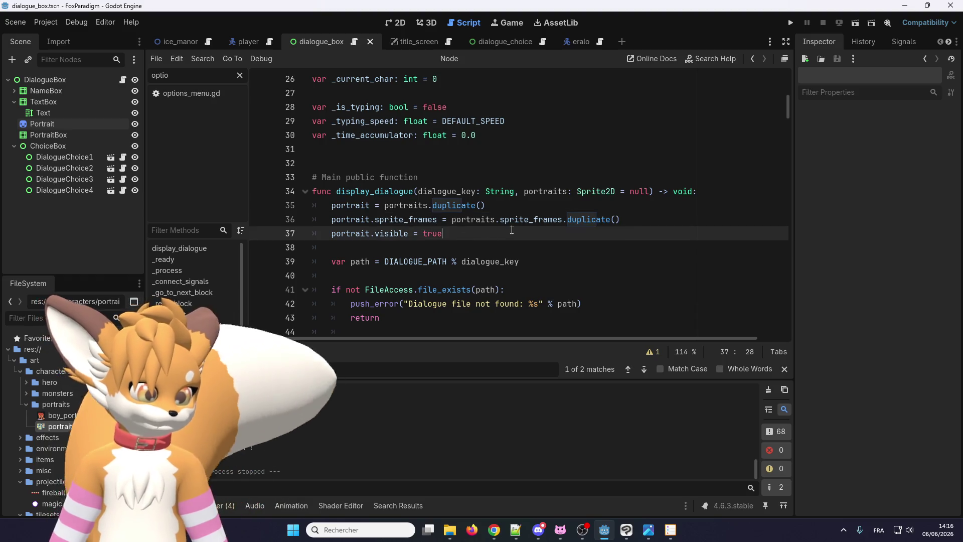
right_click(524, 221)
click(516, 219)
right_click(513, 217)
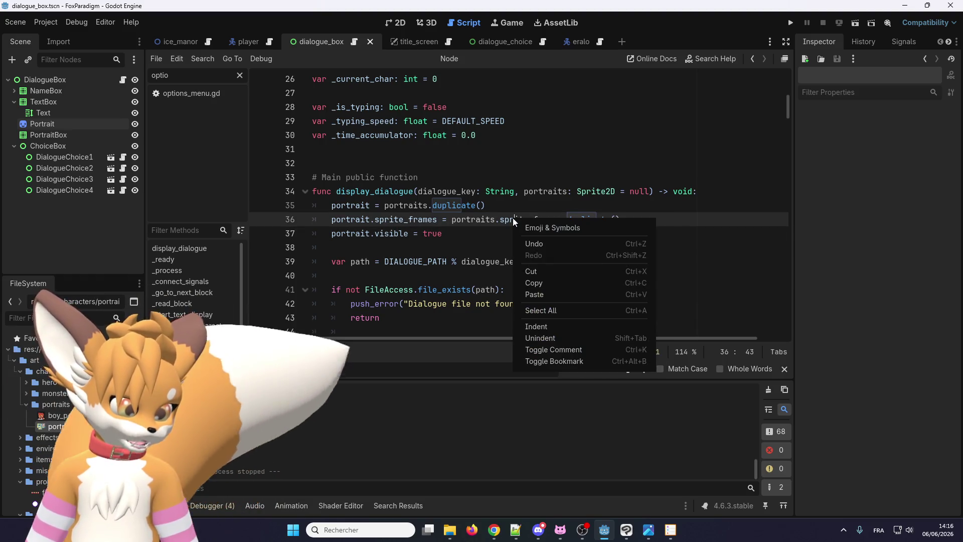
click(506, 228)
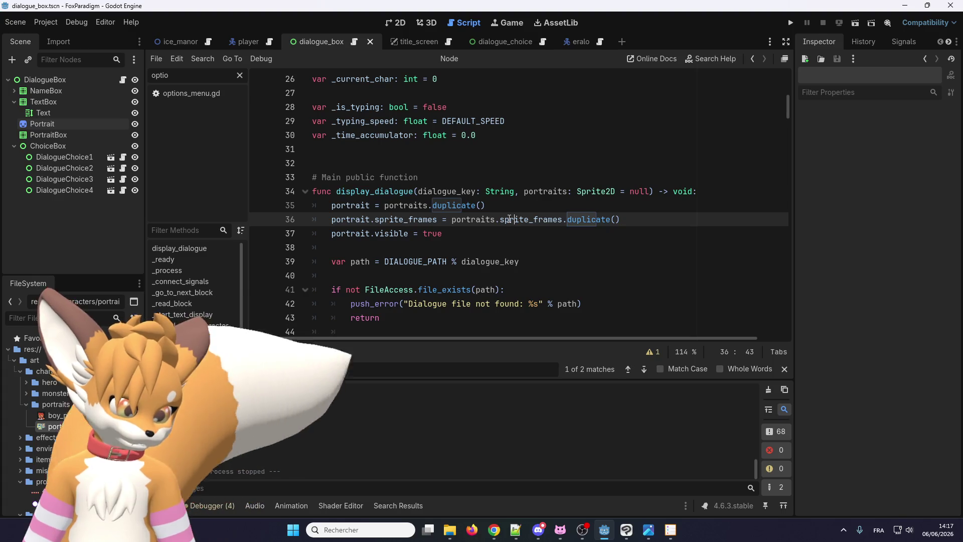
right_click(416, 221)
key(Escape)
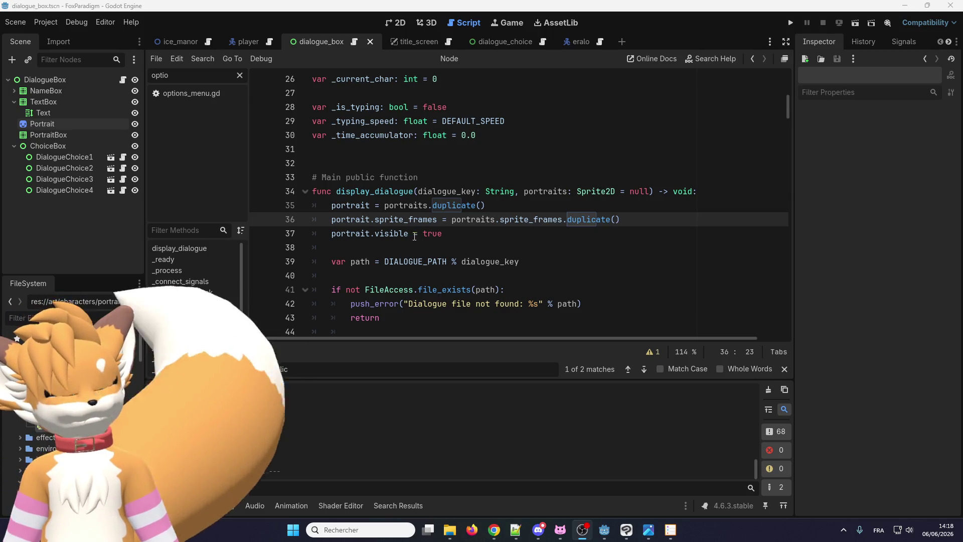
Delete the new portrait.sprite_frames line 36 from dialogue_box.gd
right_click(513, 219)
click(527, 219)
triple_click(527, 219)
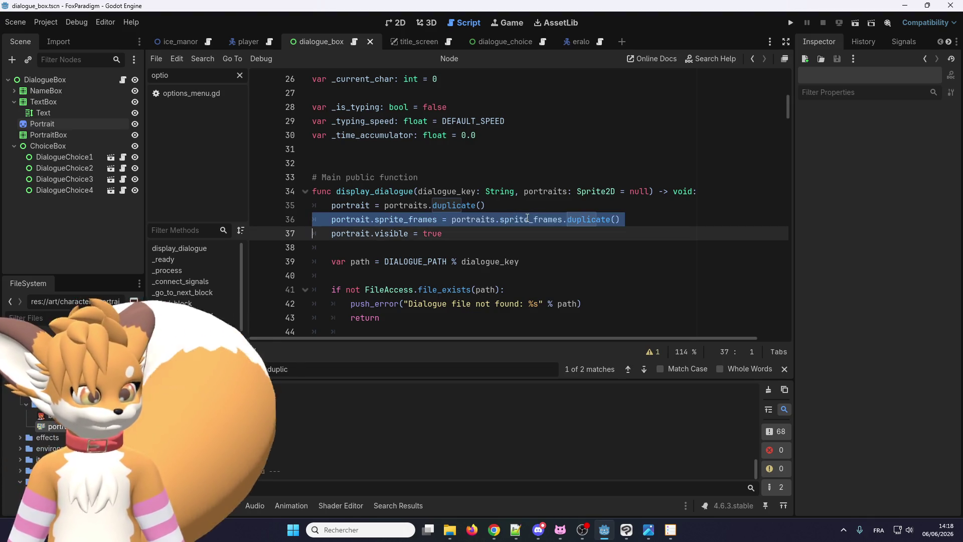
key(BackSpace)
drag(788, 107, 795, 333)
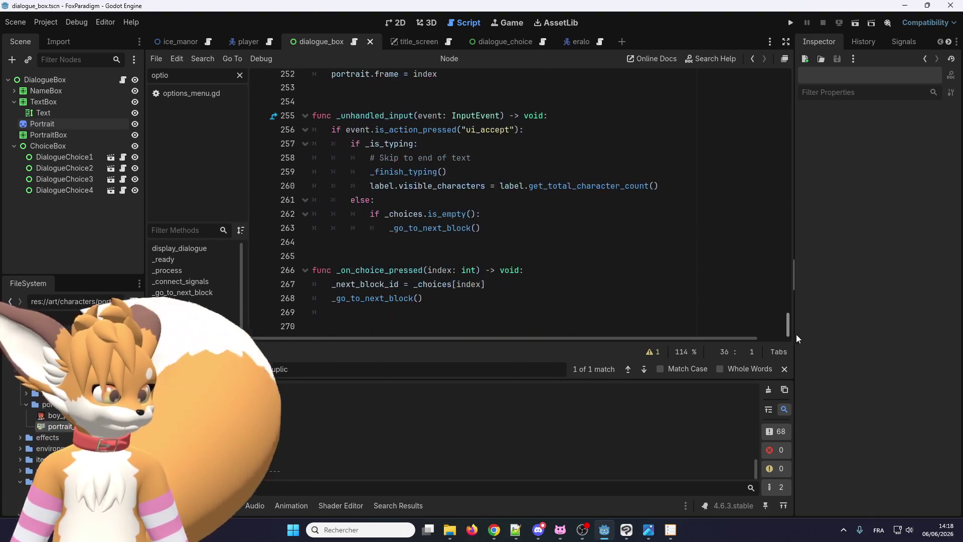
scroll(432, 263, up, 14)
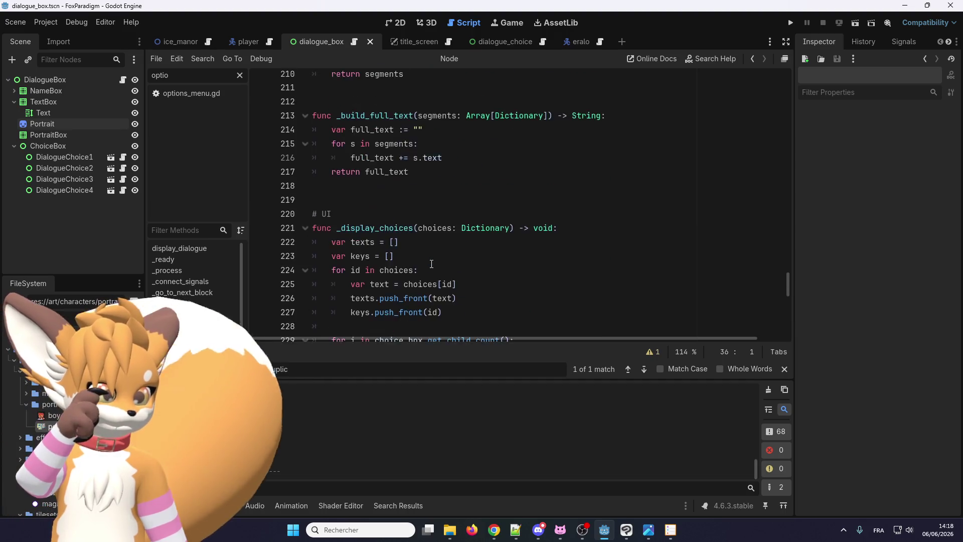
scroll(431, 263, up, 8)
scroll(418, 266, down, 5)
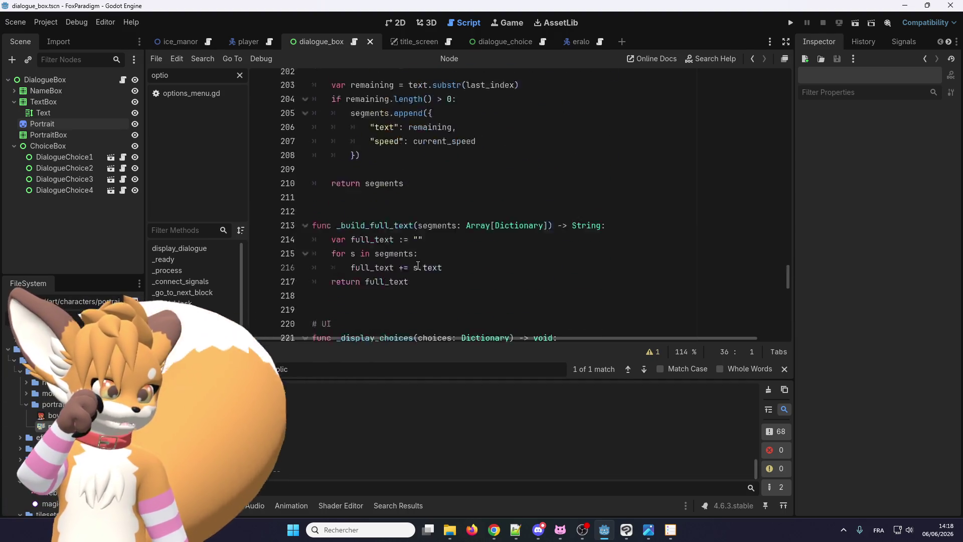
scroll(418, 266, down, 17)
scroll(414, 271, up, 3)
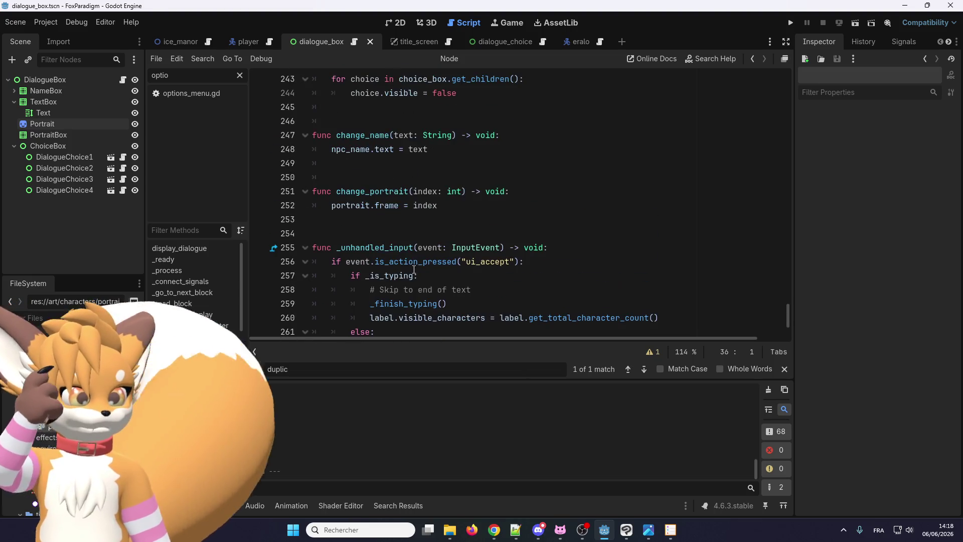
Look up 'frame' in the Sprite2D docs, then return to the dialogue_box 2D scene
right_click(387, 206)
click(419, 363)
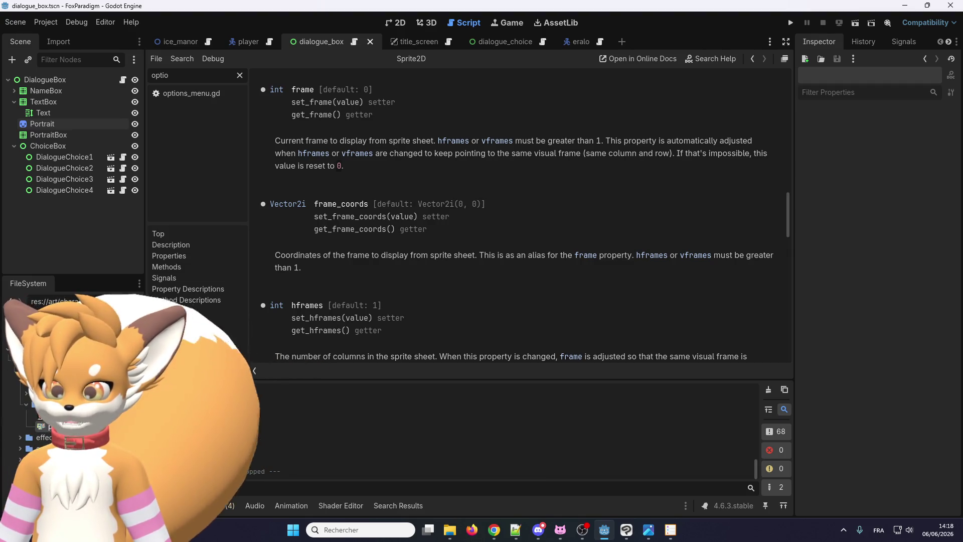
scroll(313, 215, up, 3)
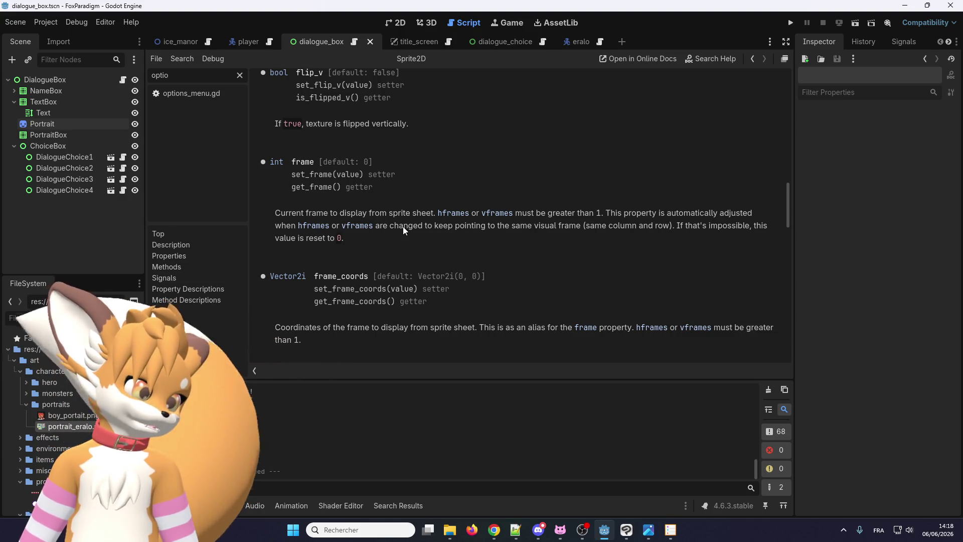
scroll(386, 254, down, 3)
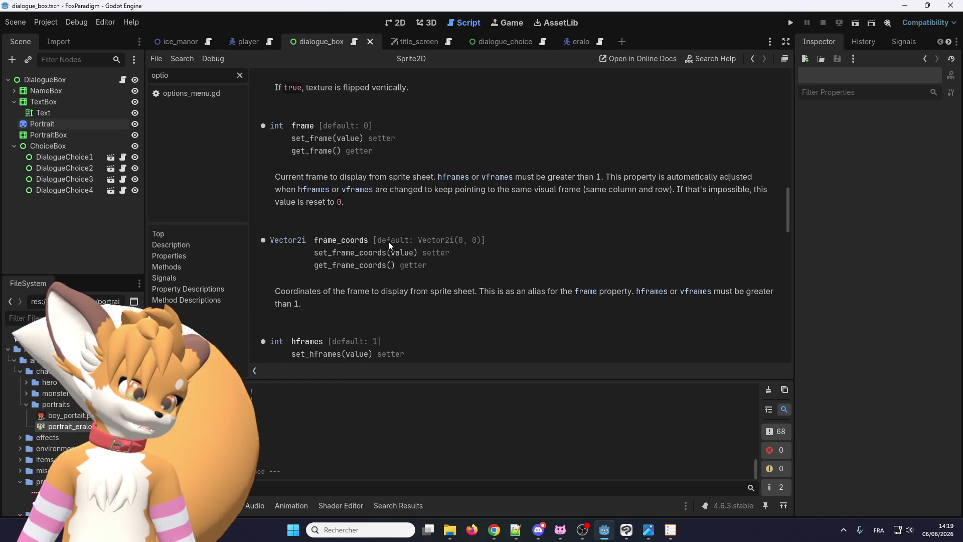
scroll(389, 240, up, 2)
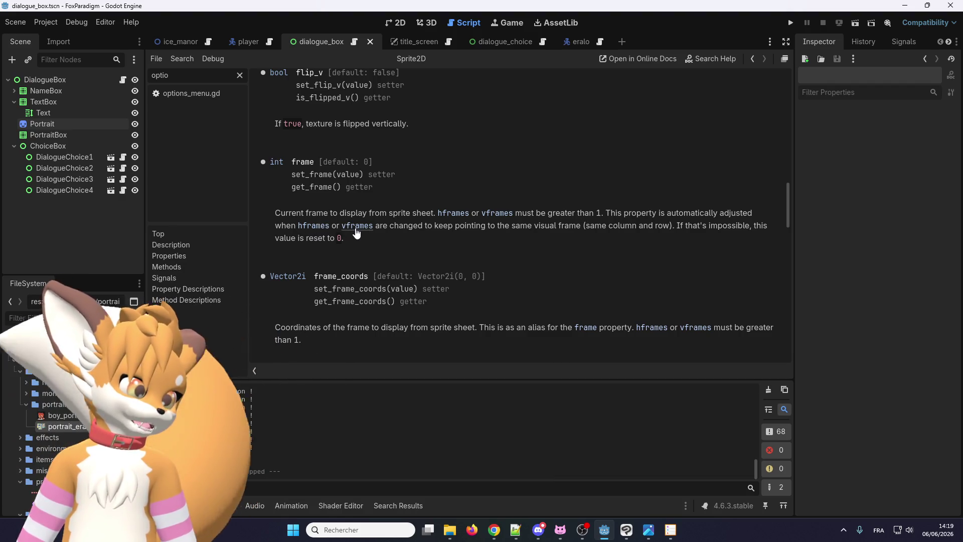
scroll(332, 281, down, 5)
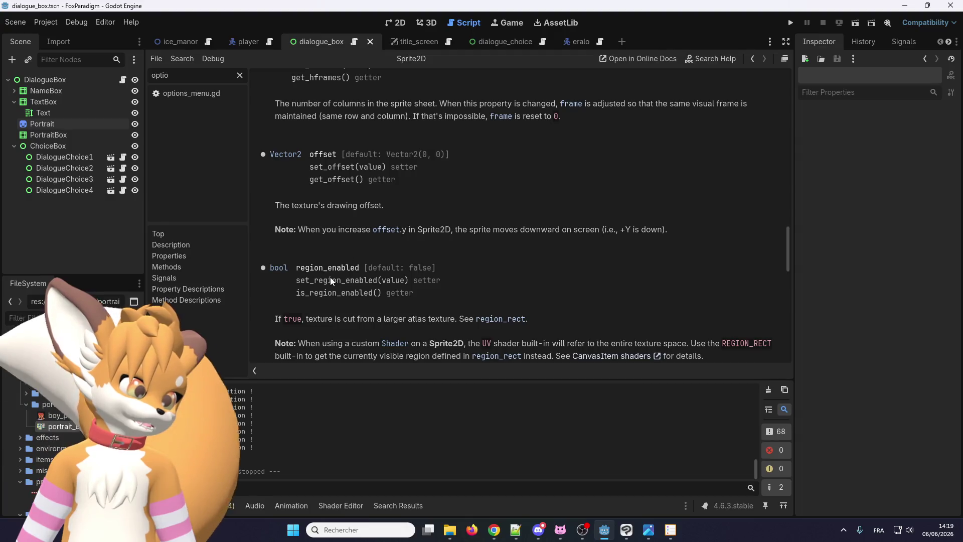
scroll(331, 281, up, 10)
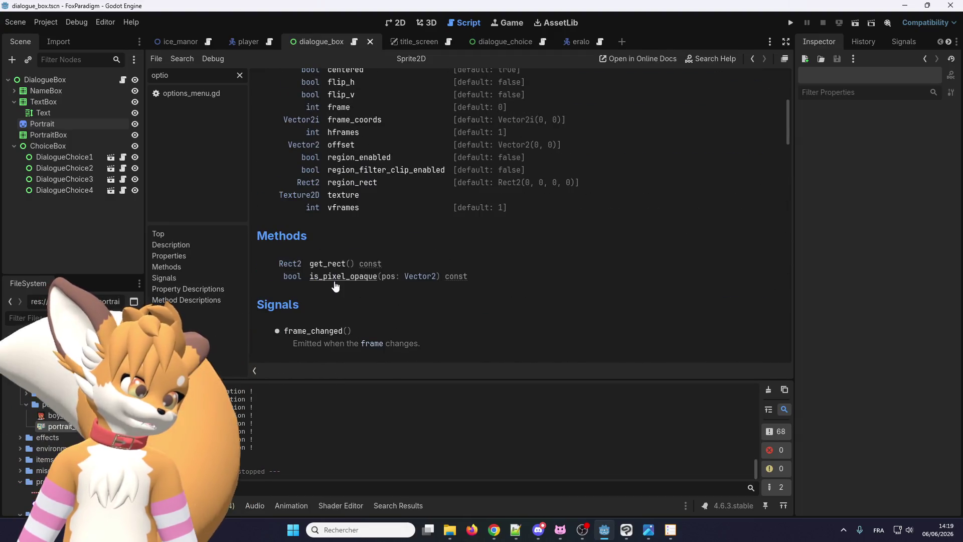
scroll(335, 286, up, 3)
scroll(345, 289, down, 1)
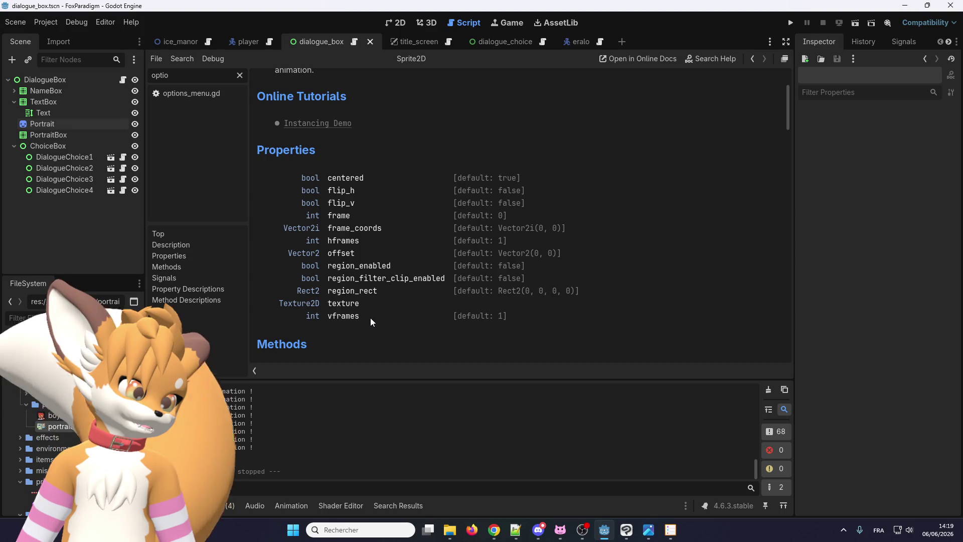
scroll(381, 301, up, 1)
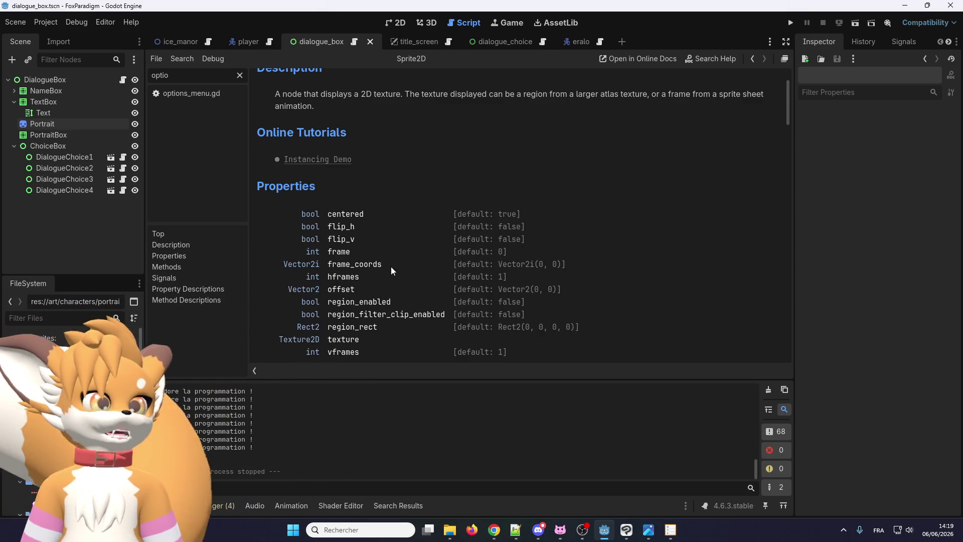
scroll(407, 257, down, 3)
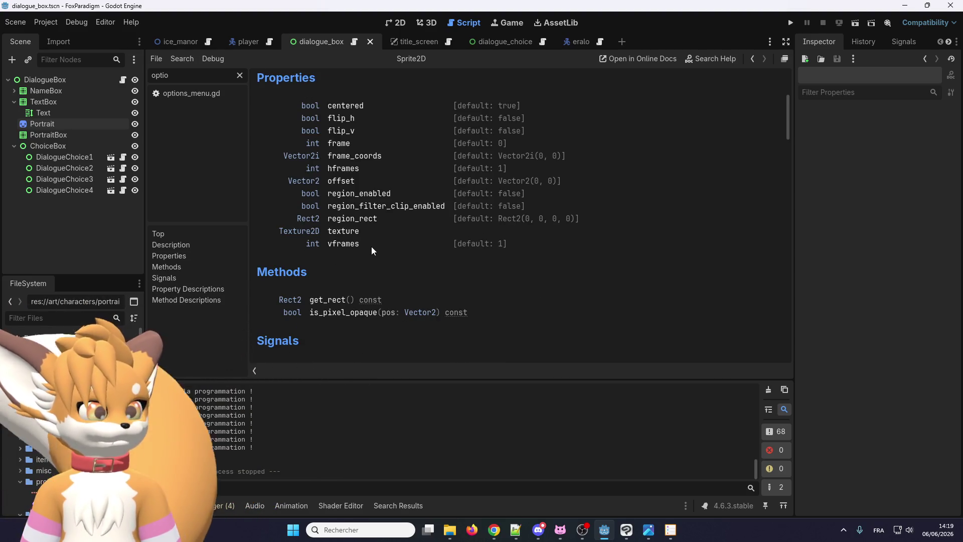
scroll(366, 266, down, 10)
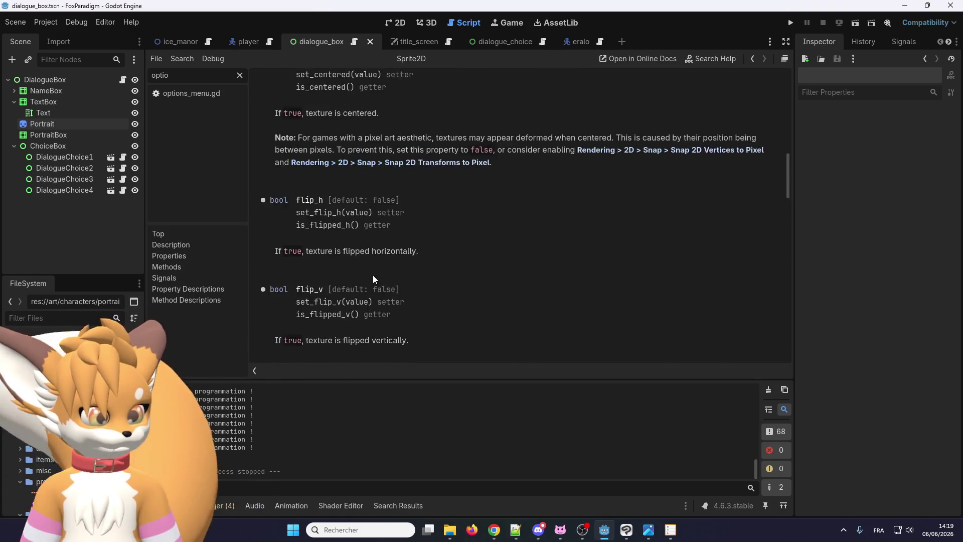
scroll(373, 275, down, 8)
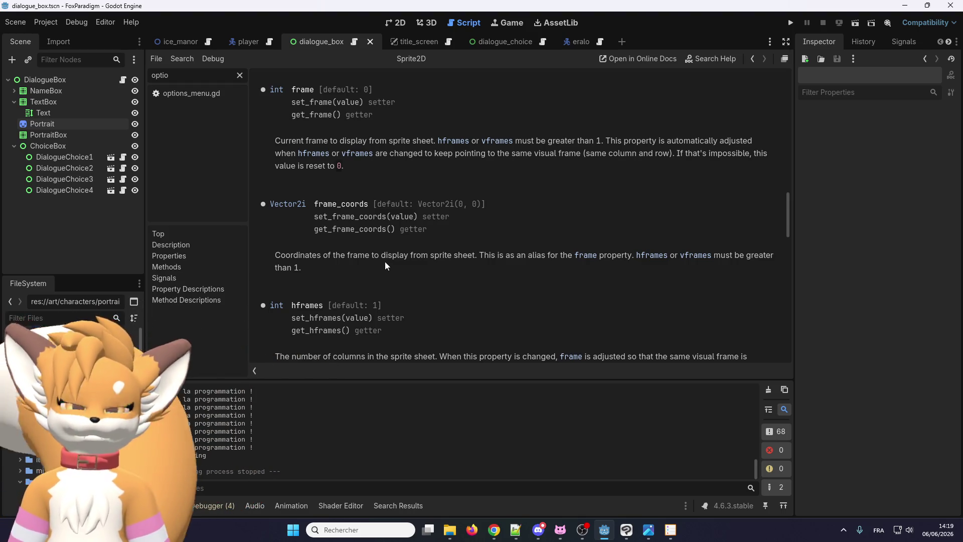
click(398, 25)
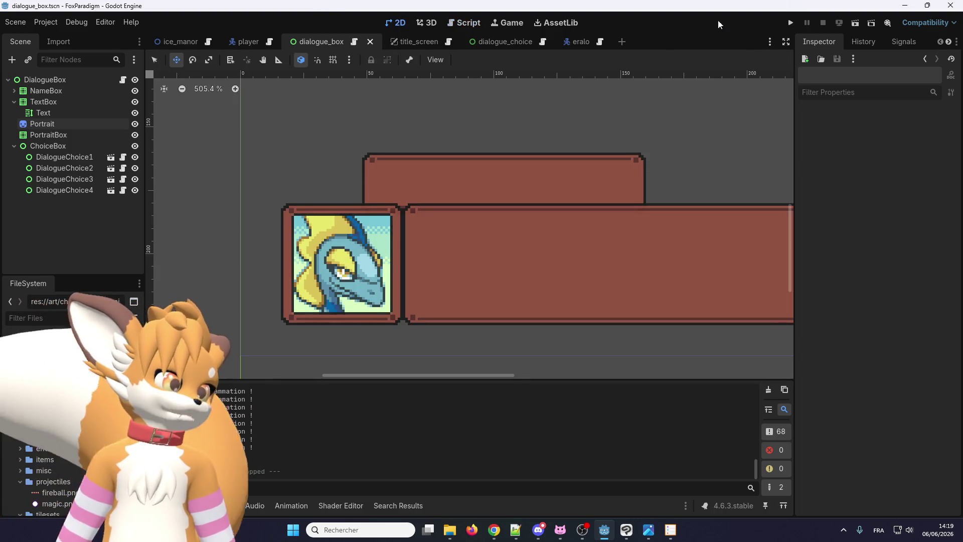
Run the game, talk to Eralo through three dialogue lines, then close it and reopen dialogue_box.gd
click(786, 23)
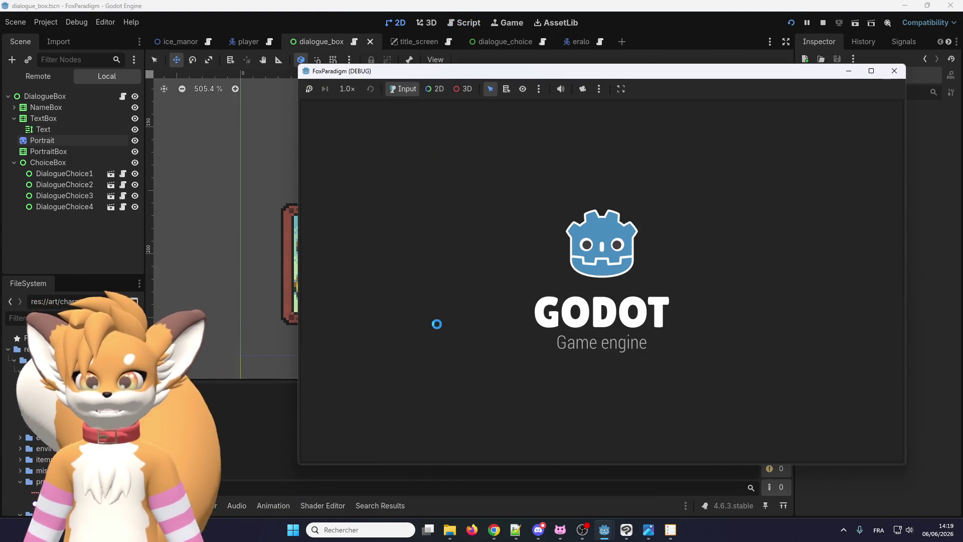
key(Return)
key(Return)
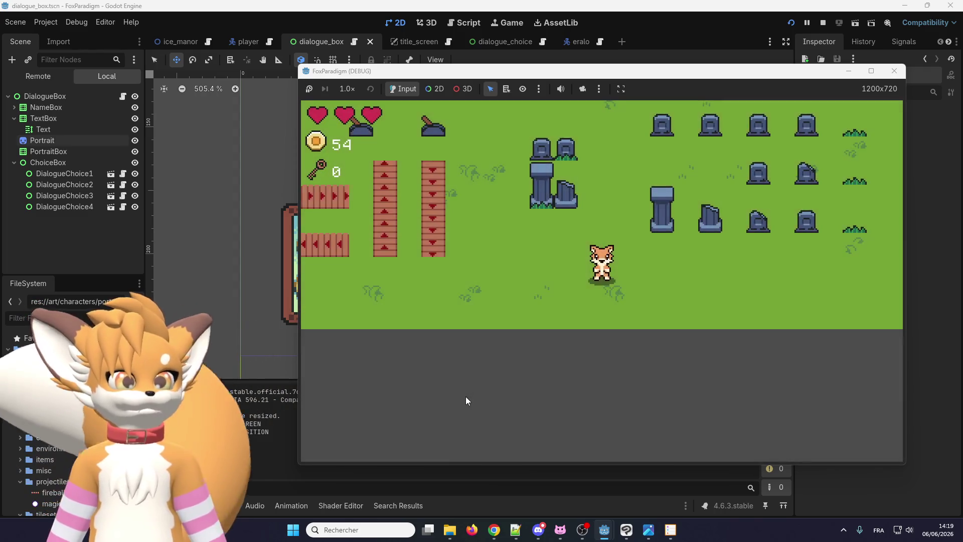
key(Up)
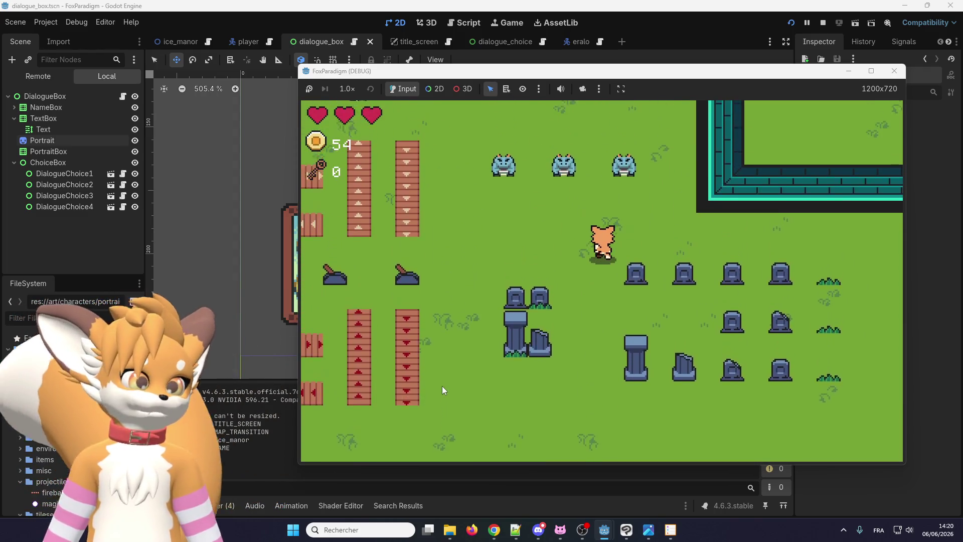
key(Up)
key(e)
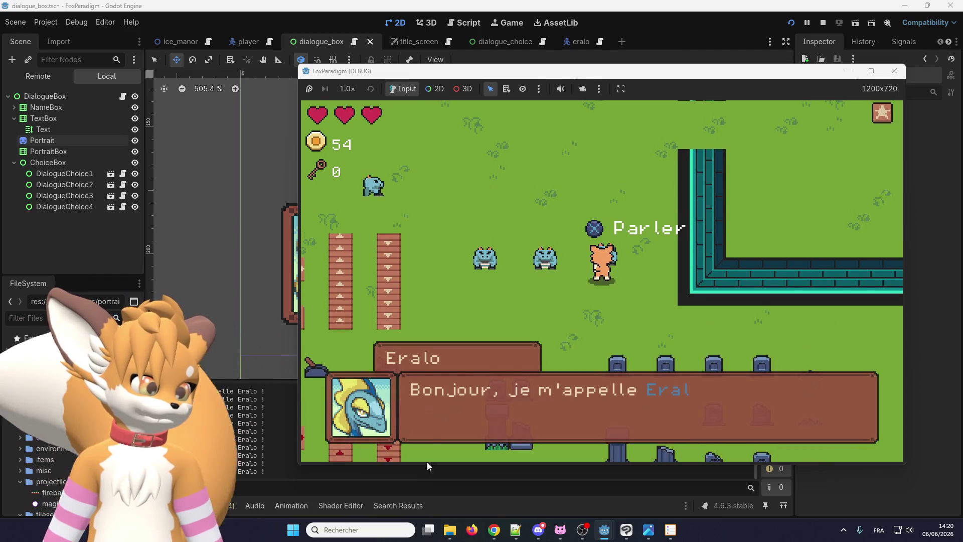
key(e)
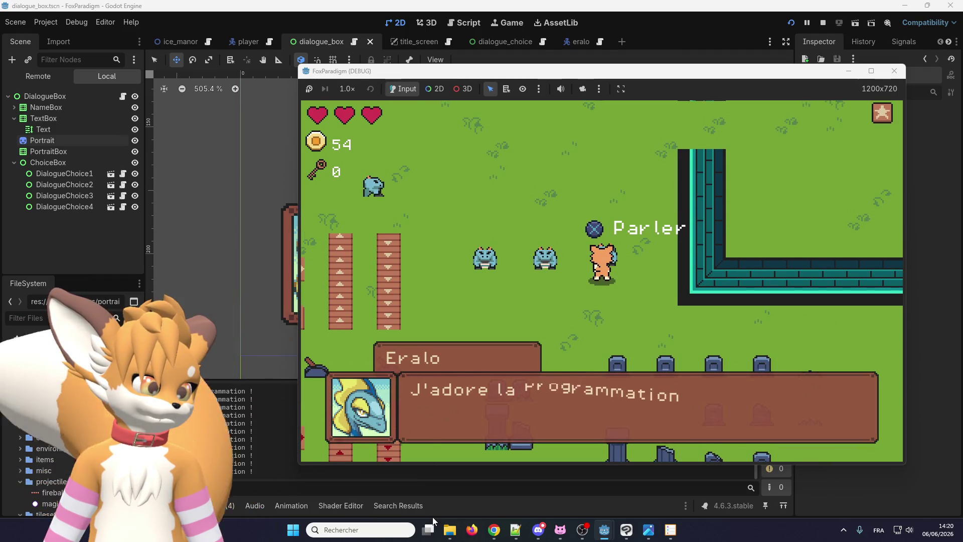
key(e)
key(e)
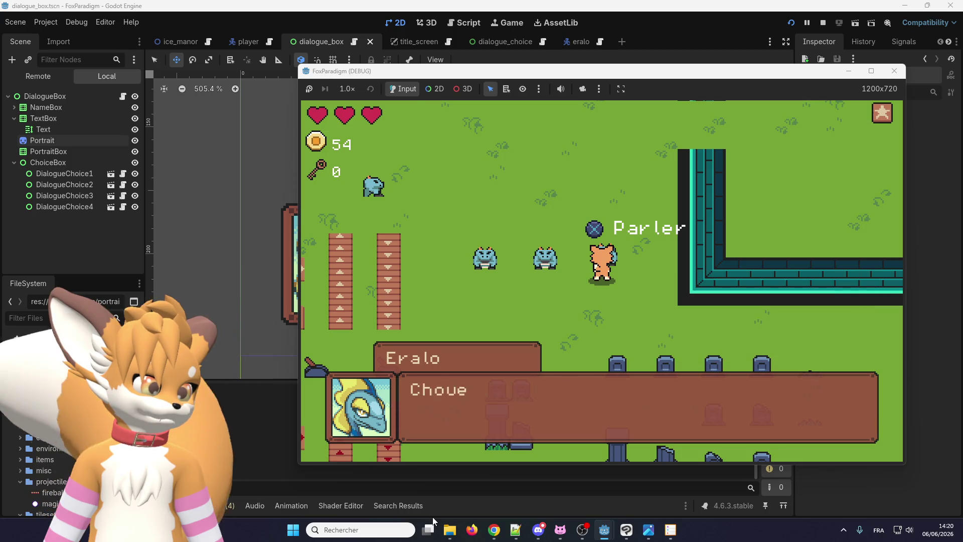
click(894, 71)
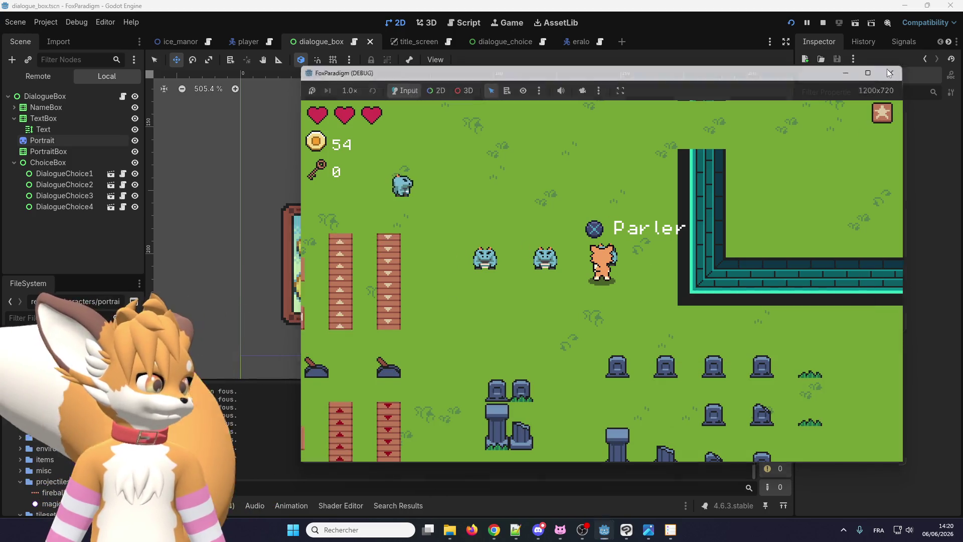
click(354, 42)
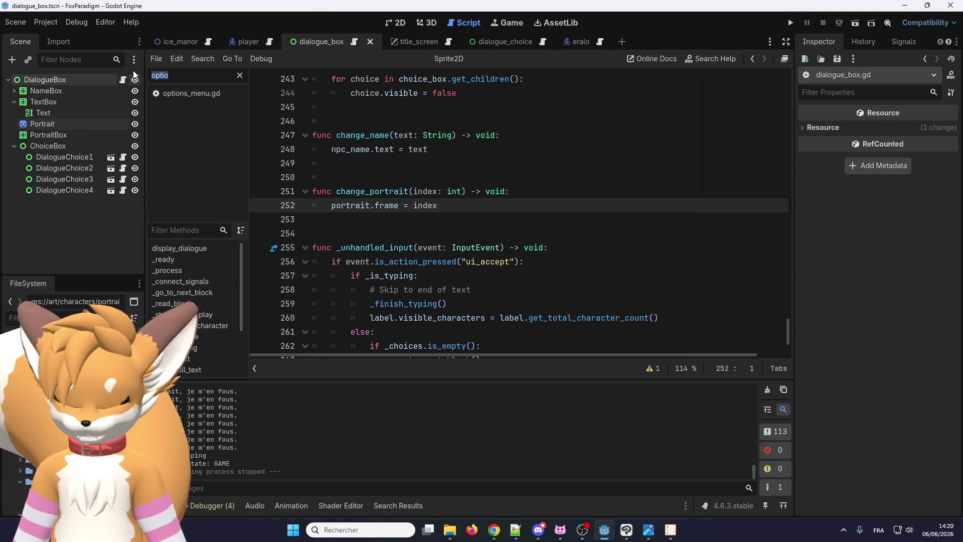
Filter scripts by 'scen', open game_state_manager.gd, and delete State.DIALOGUE from line 16
key(BackSpace)
text(scen)
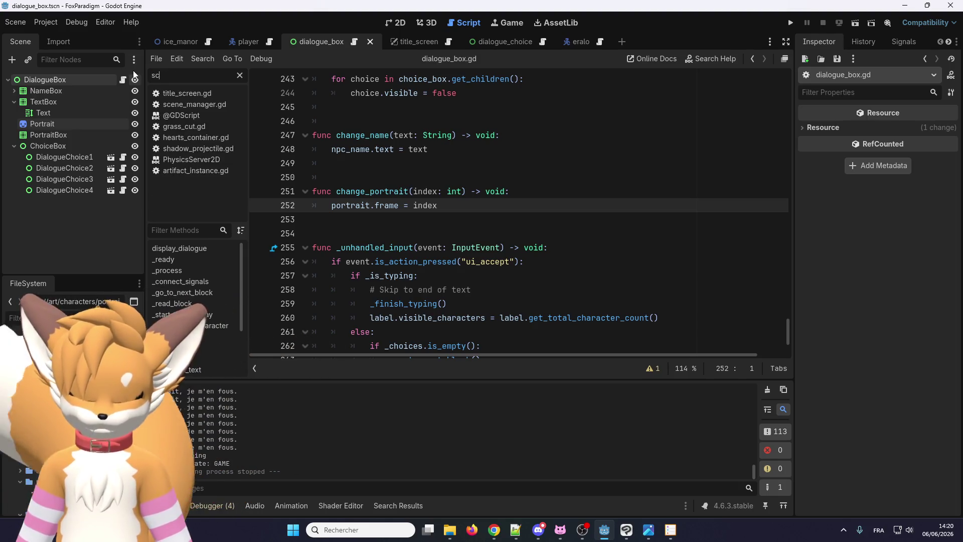
click(209, 92)
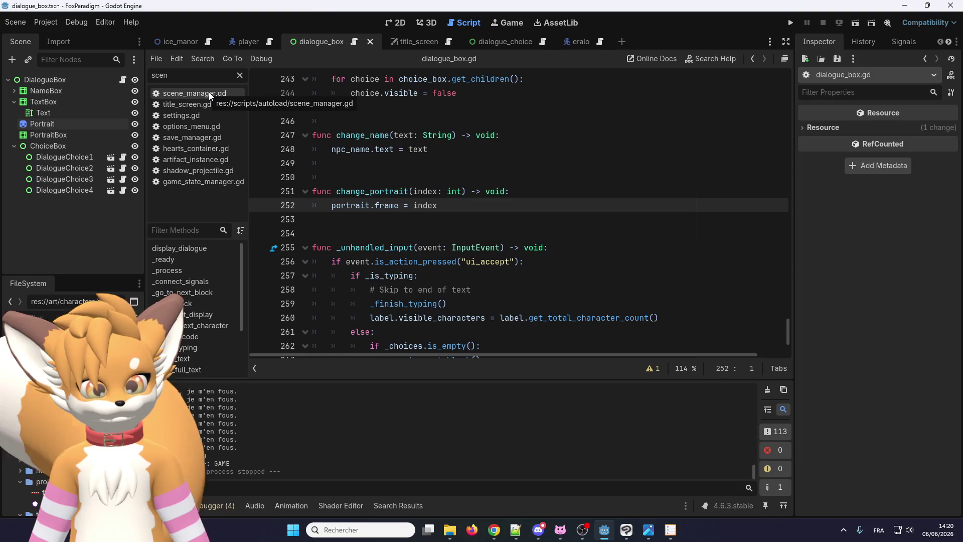
click(194, 182)
scroll(491, 245, down, 3)
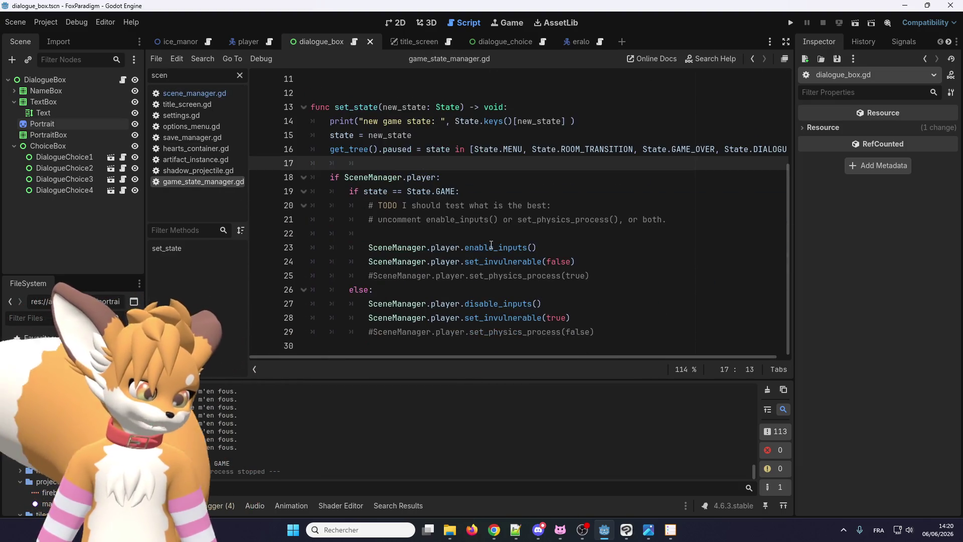
scroll(578, 202, up, 1)
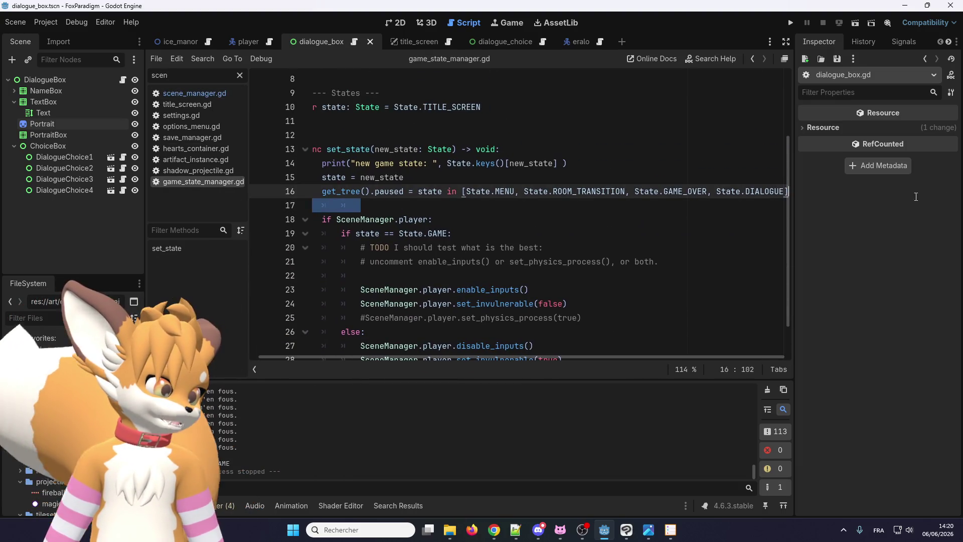
drag(716, 191, 784, 187)
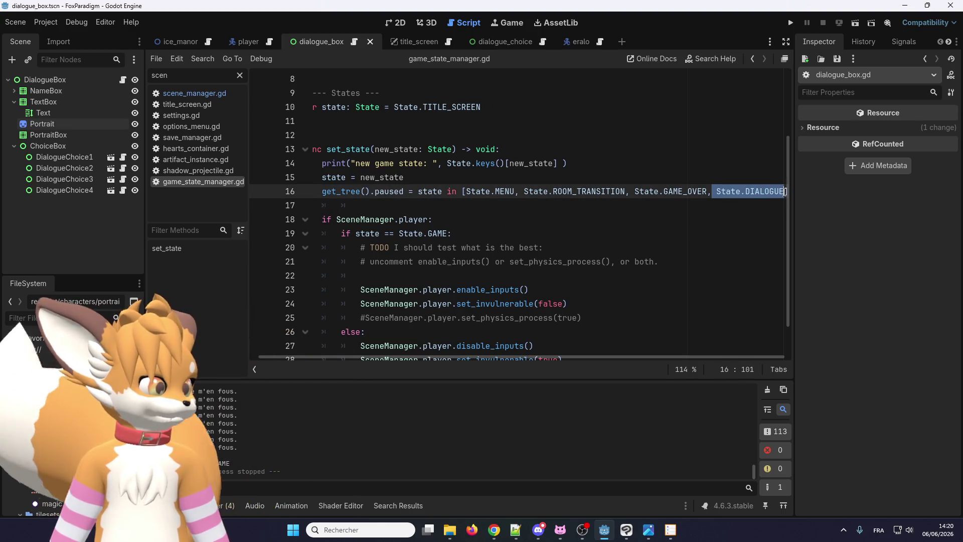
key(BackSpace)
click(784, 23)
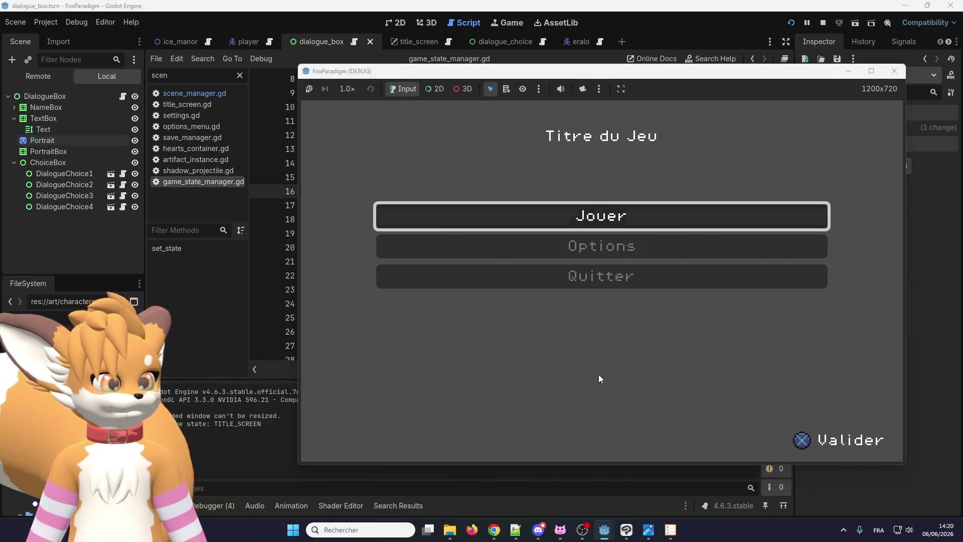
Start a game, walk to Eralo, and answer 'Ça va bien.' in his dialogue
key(Return)
key(Return)
key(Up)
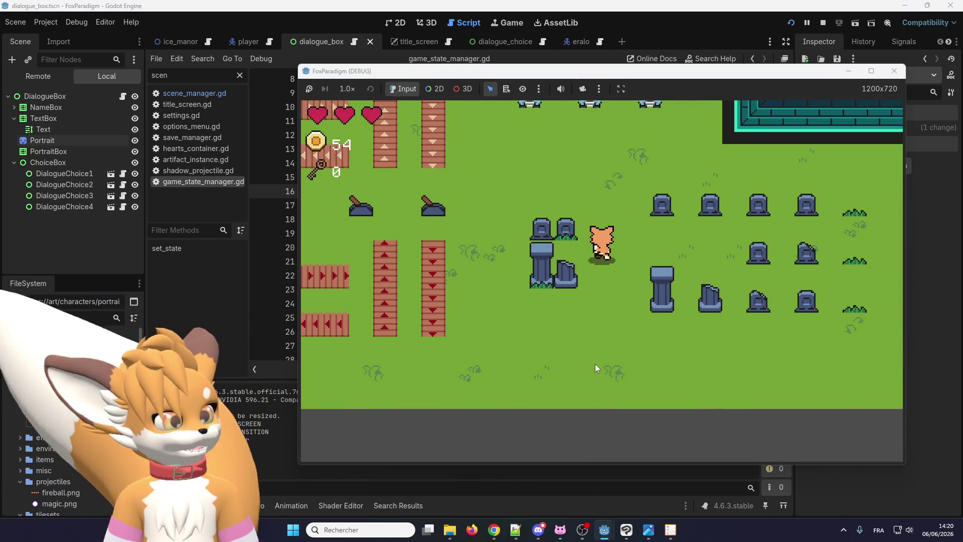
key(Return)
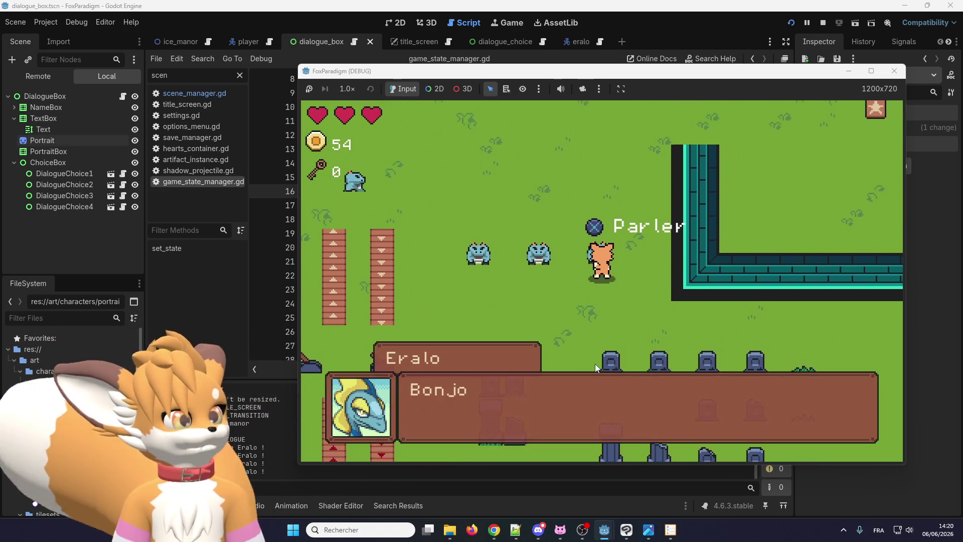
key(Return)
key(Return)
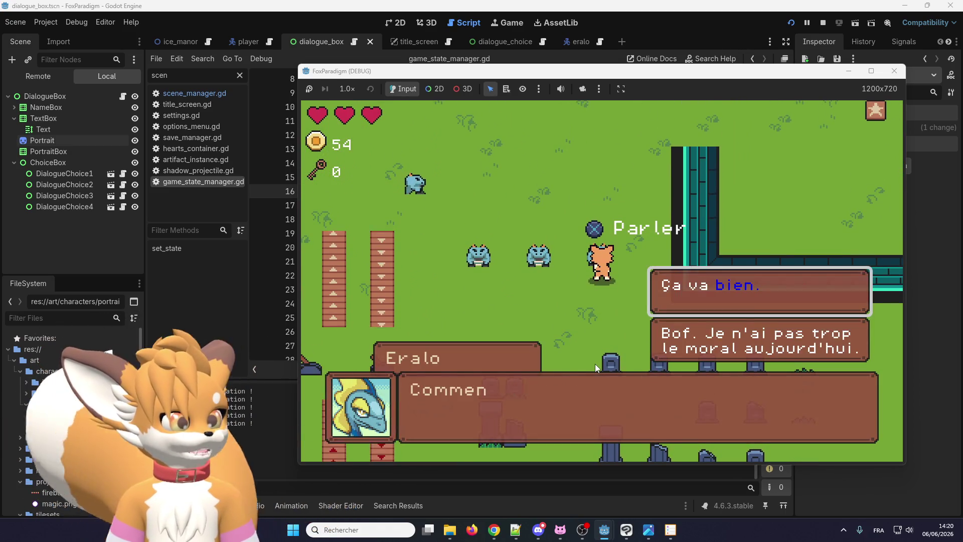
key(Up)
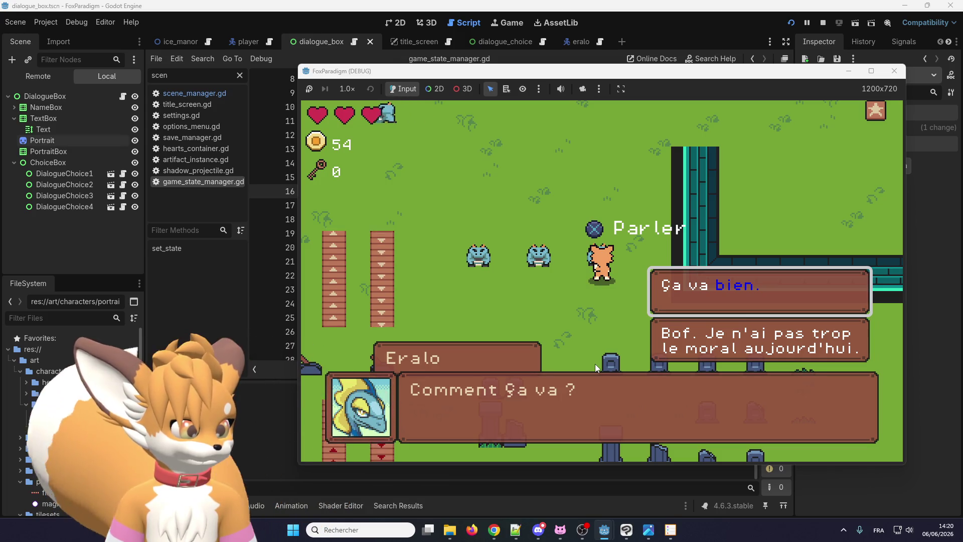
key(Return)
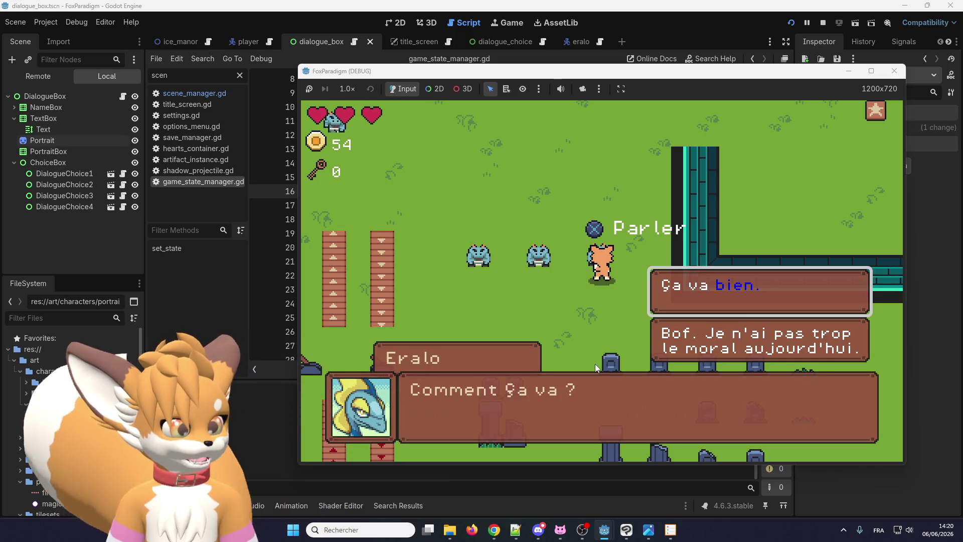
key(Return)
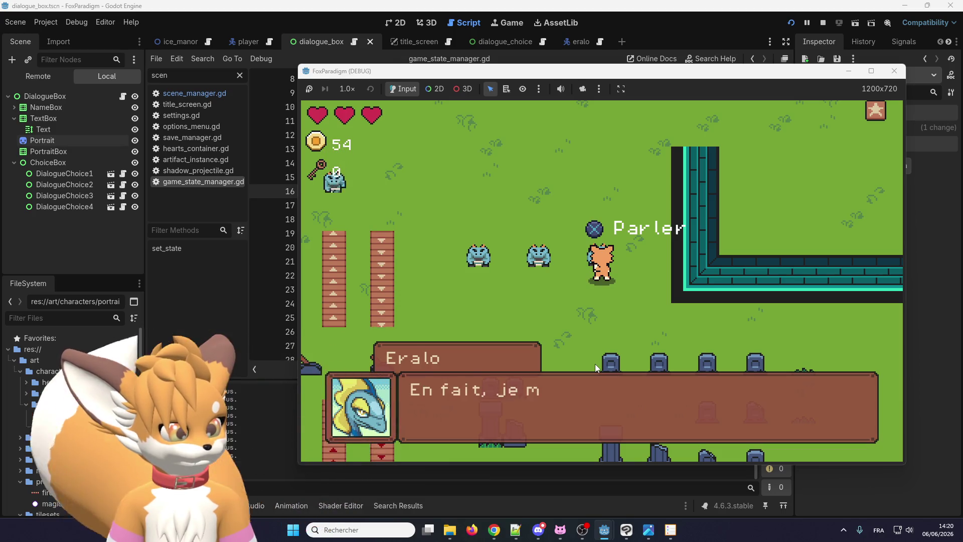
key(Return)
Talk to Eralo again past 'Chouette !', then stop the game and undo to restore State.DIALOGUE
key(Down)
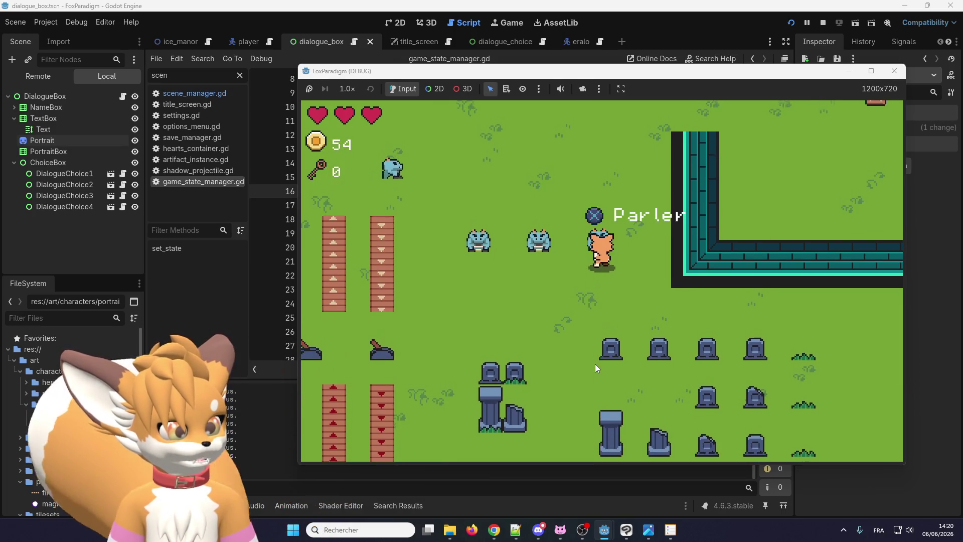
key(Up)
key(Right)
key(Return)
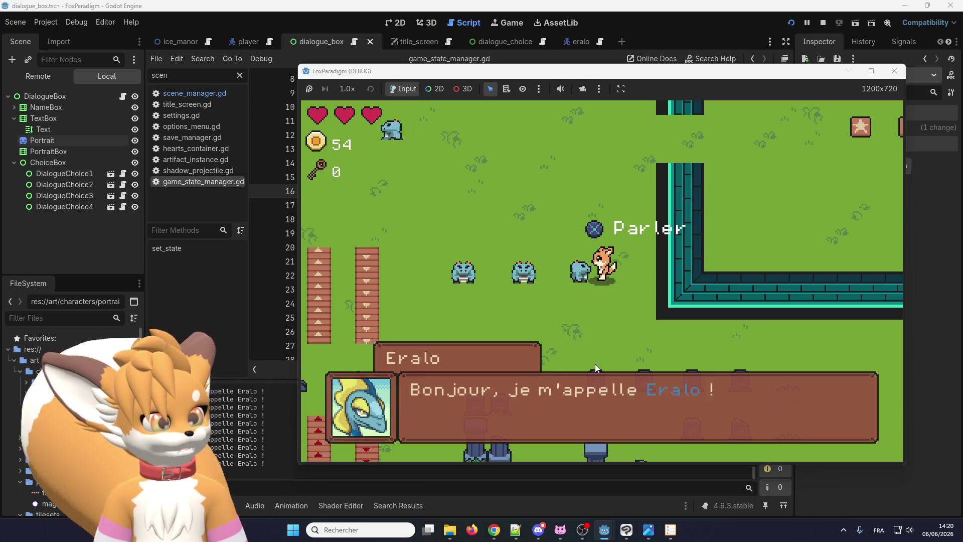
key(Return)
key(Return)
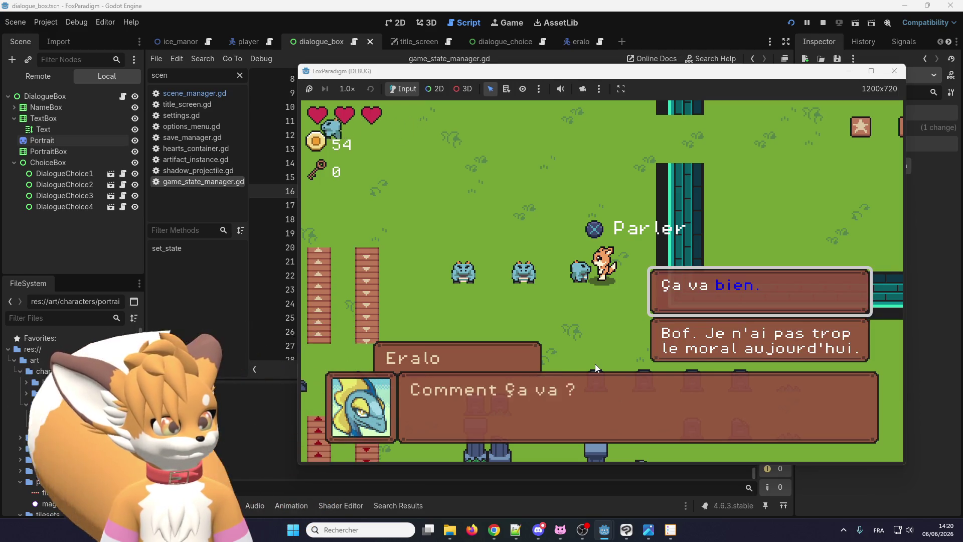
key(Return)
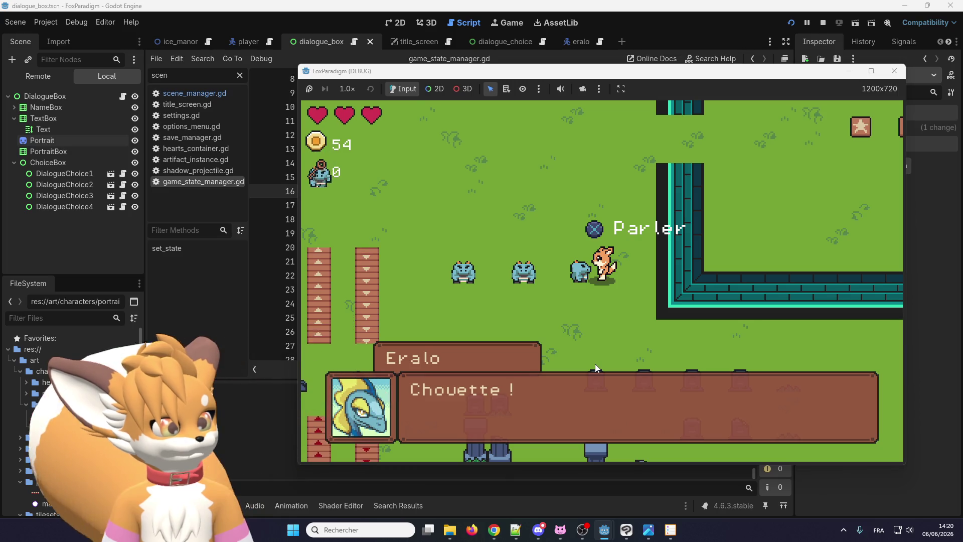
key(Return)
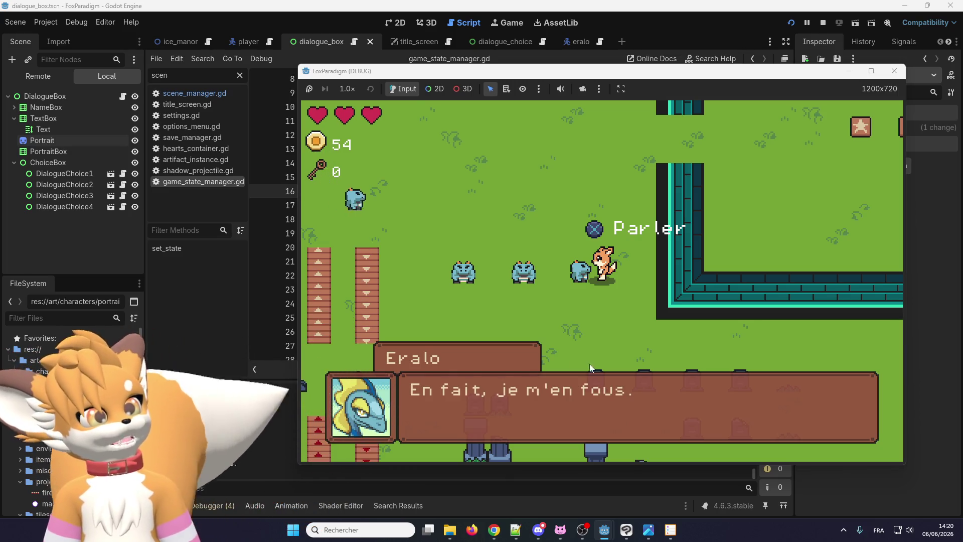
key(Return)
click(823, 23)
key(ctrl+z)
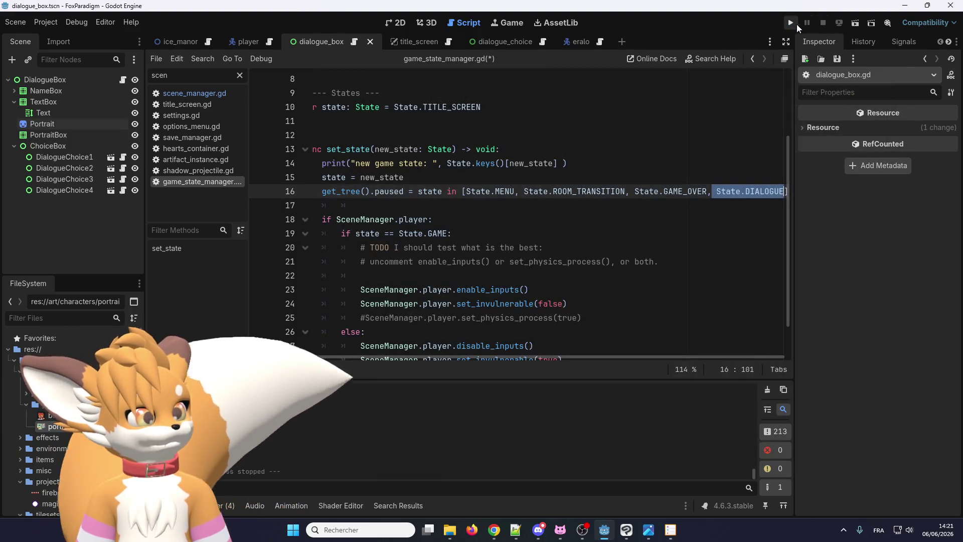
click(792, 23)
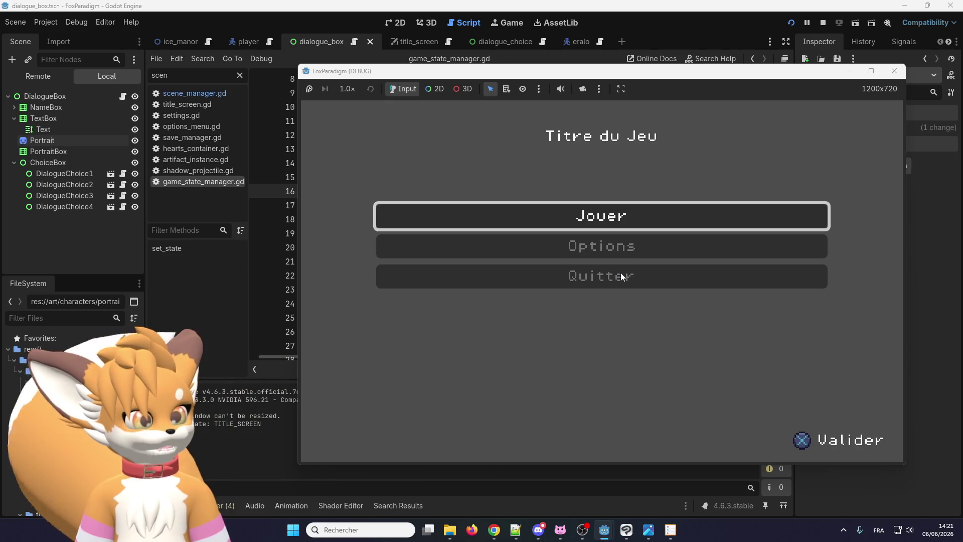
key(Return)
key(Return)
key(Up)
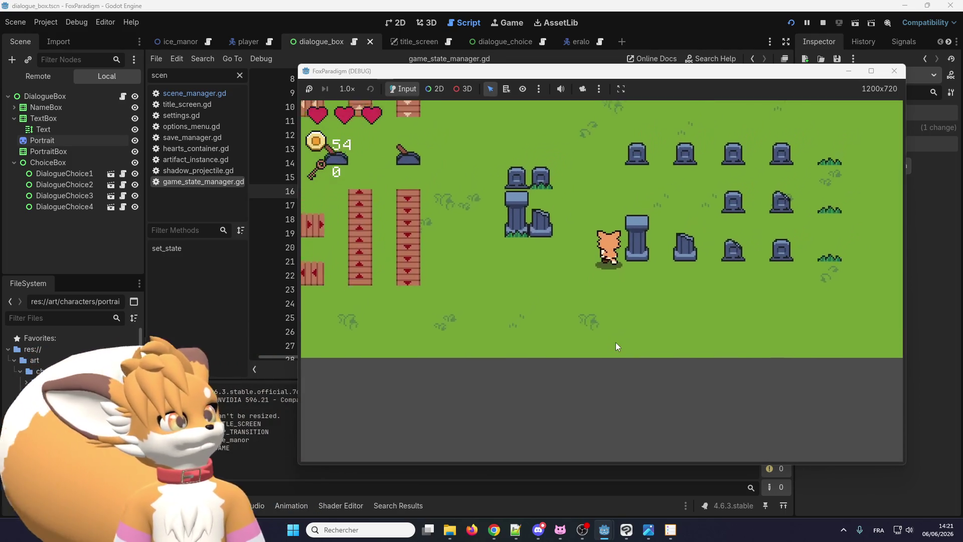
key(Up)
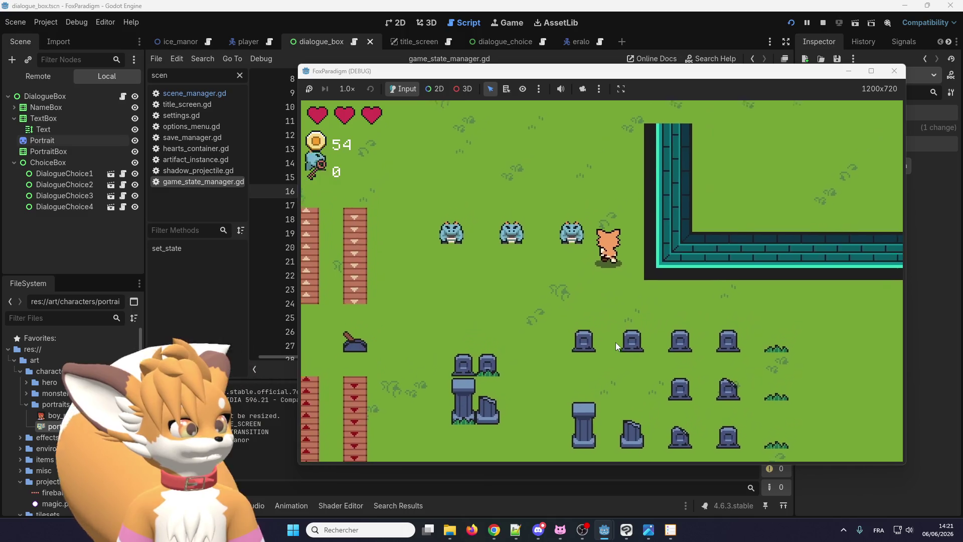
key(Return)
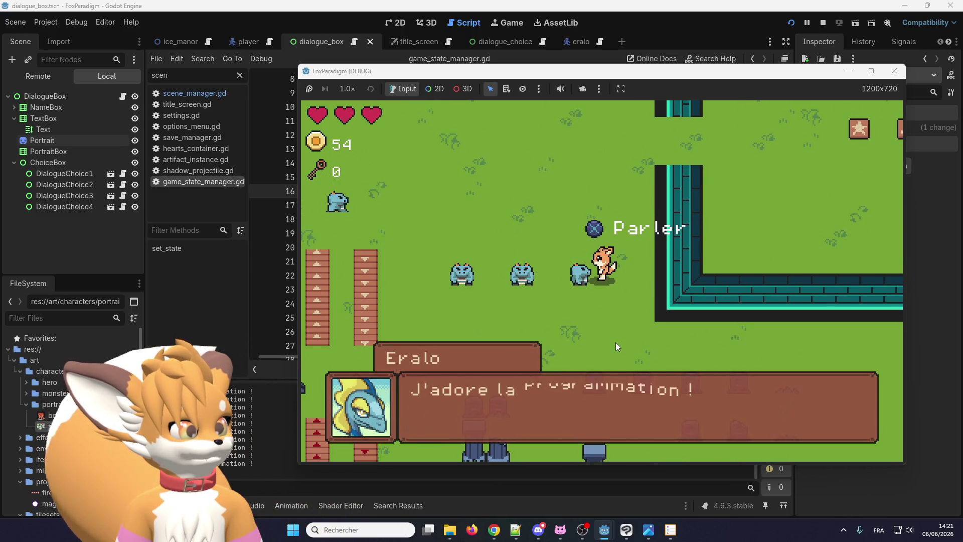
key(Return)
key(Return)
key(Return)
key(Return)
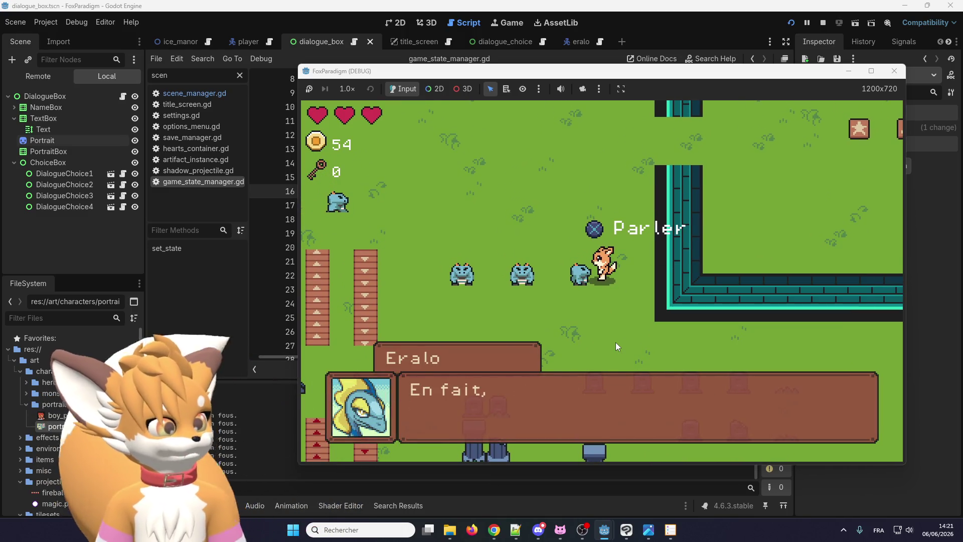
click(823, 22)
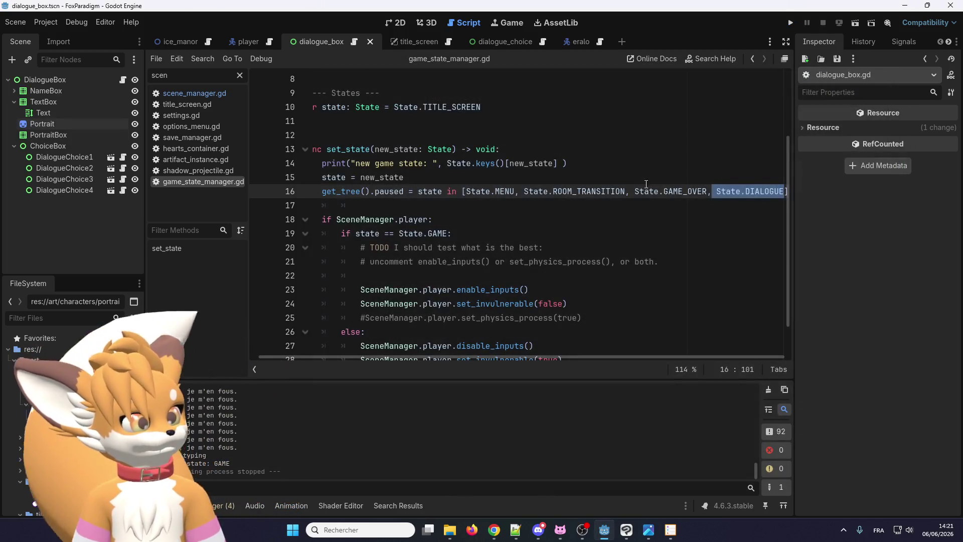
Delete ', State.DIALOGUE' from the end of line 16 in game_state_manager.gd
drag(717, 191, 788, 190)
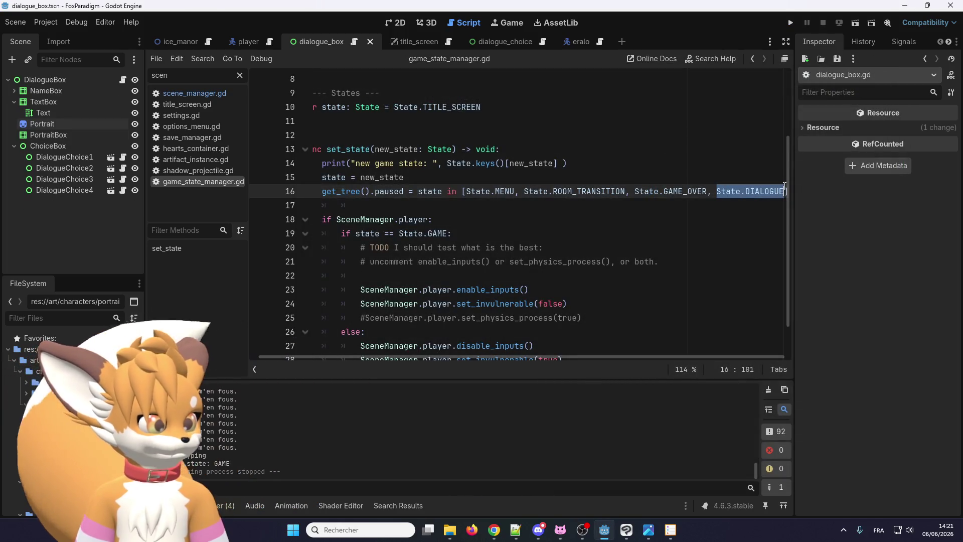
key(BackSpace)
key(BackSpace)
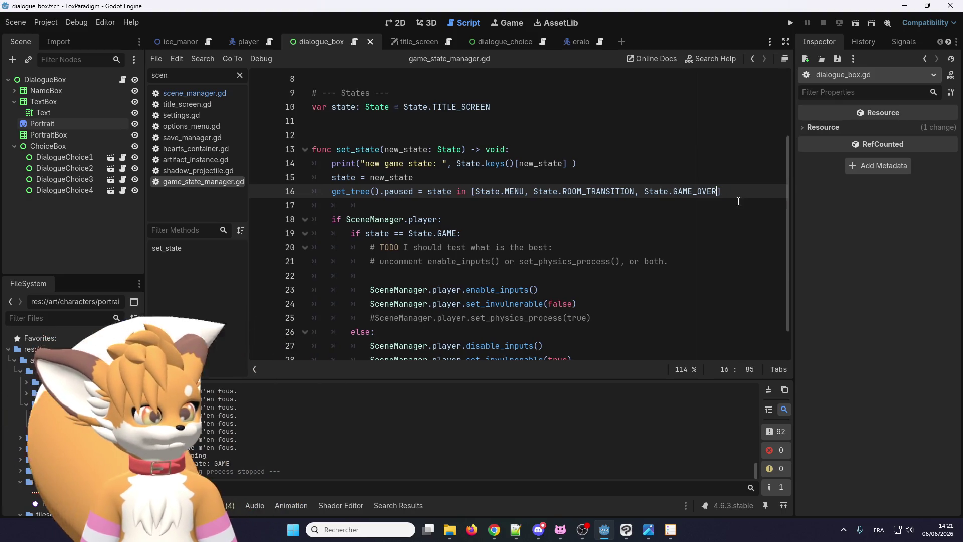
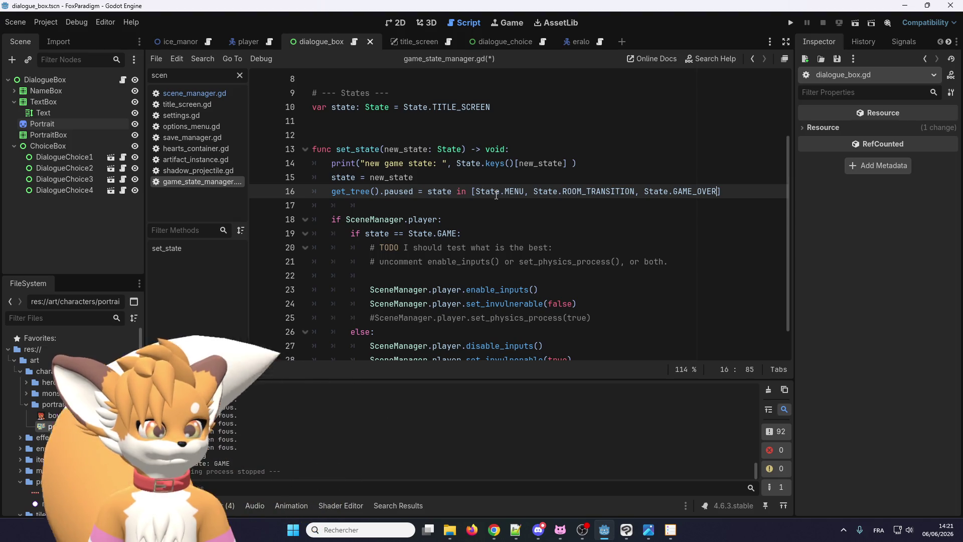
Save the current scene and its scripts, then switch to the dialogue_box script
click(15, 22)
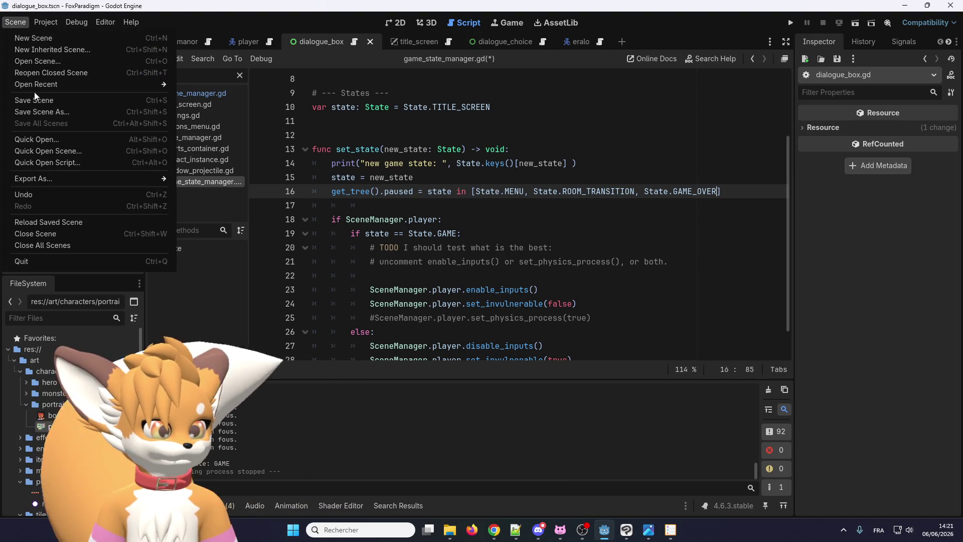
click(34, 101)
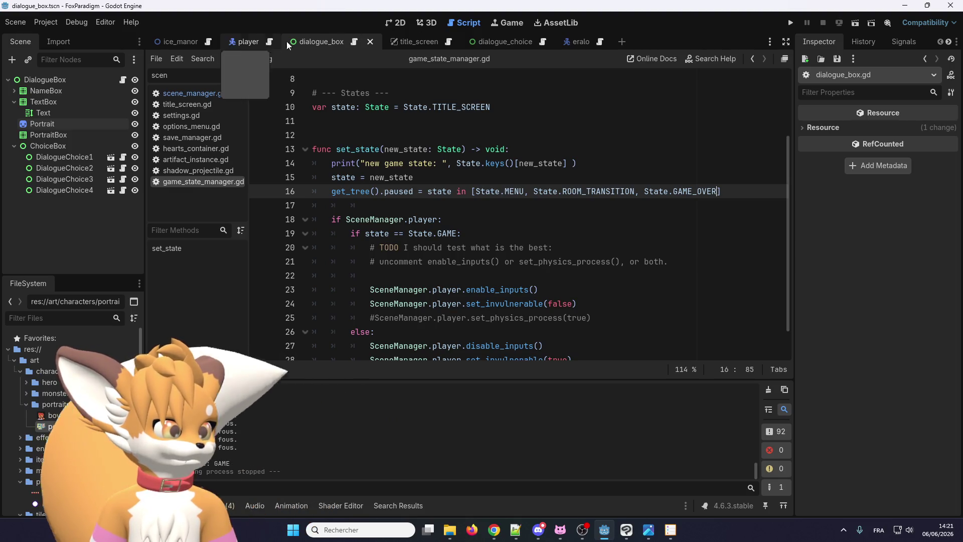
click(356, 43)
scroll(368, 255, up, 2)
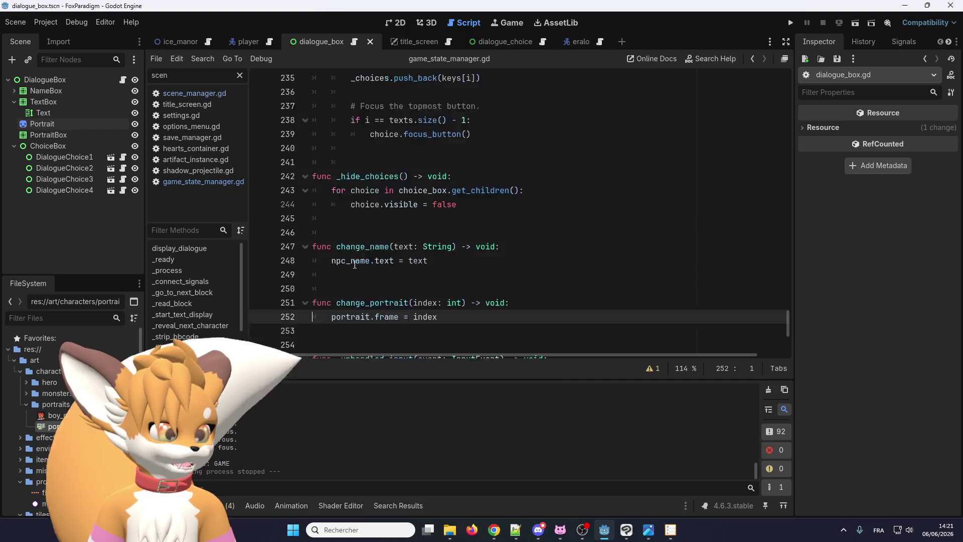
scroll(367, 254, down, 2)
Find change_portrait and search the script for 'portrait' from line 252
click(383, 249)
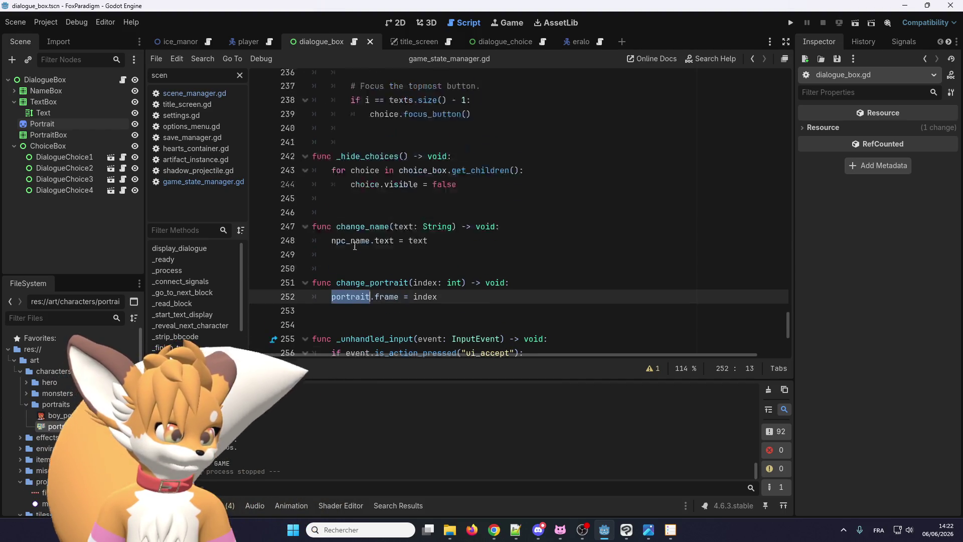
scroll(355, 246, up, 15)
scroll(355, 246, up, 15)
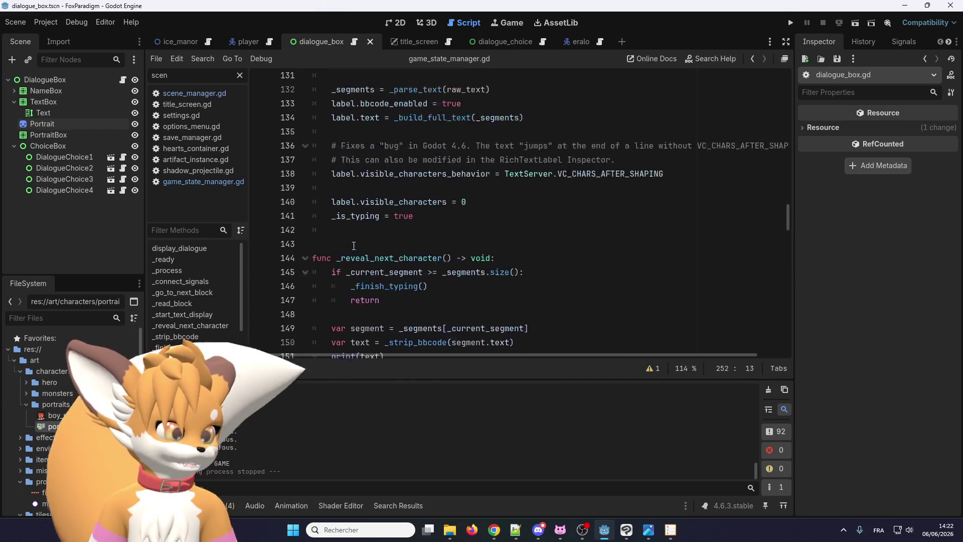
scroll(353, 248, down, 16)
scroll(352, 249, down, 13)
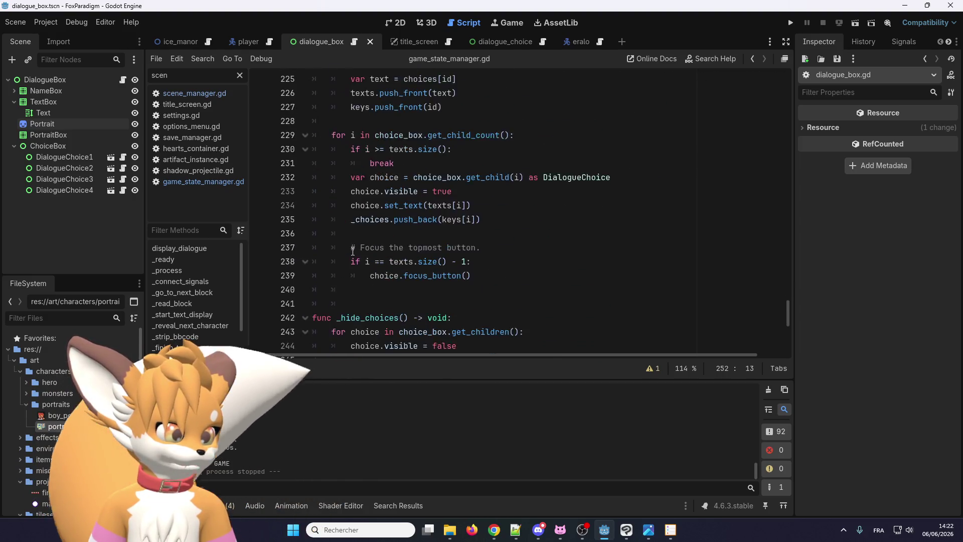
click(541, 274)
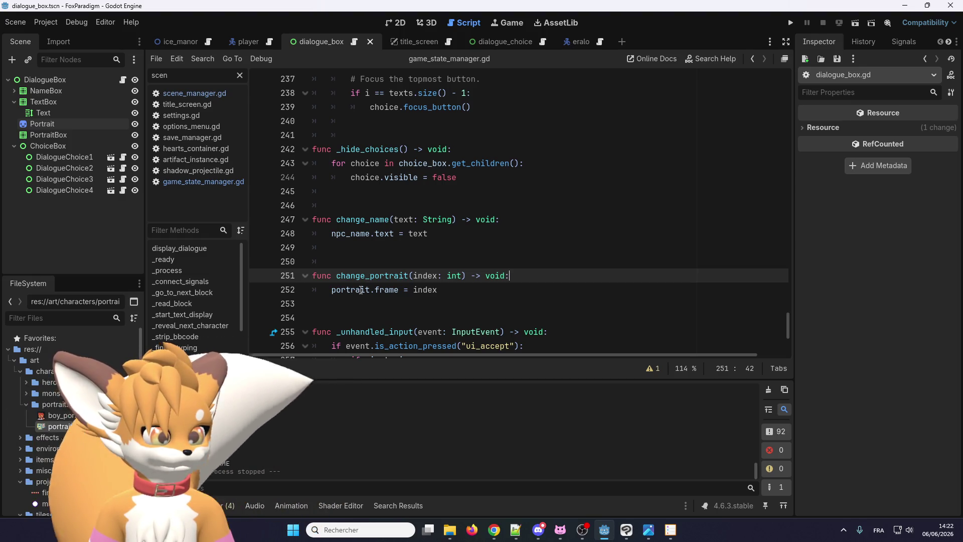
double_click(361, 290)
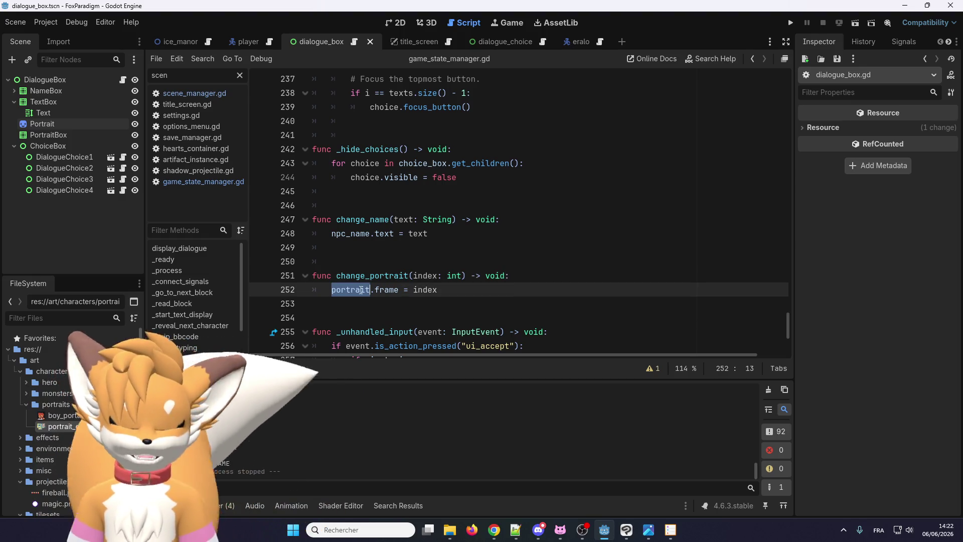
key(ctrl+f)
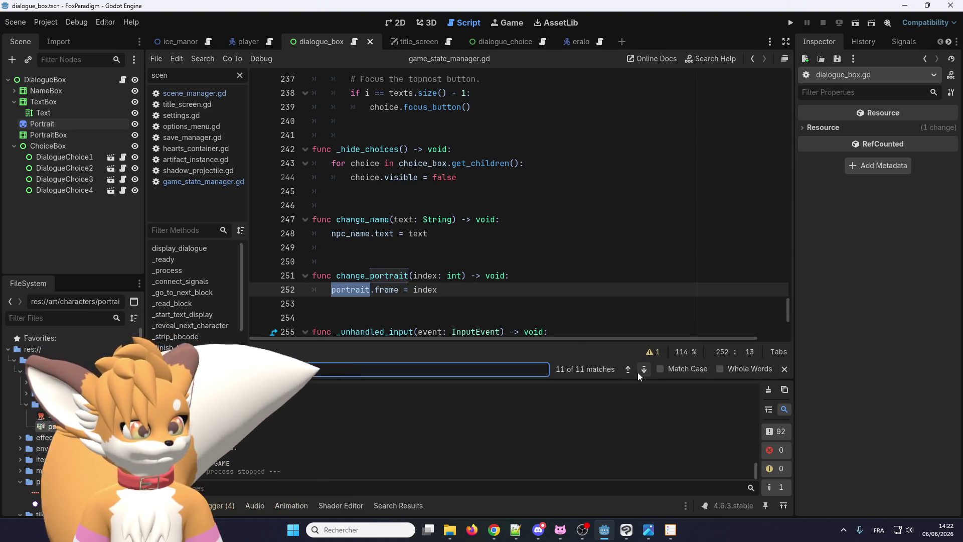
Step through the portrait matches, checking its declaration on line 9 and lines 34–36
click(642, 371)
click(625, 367)
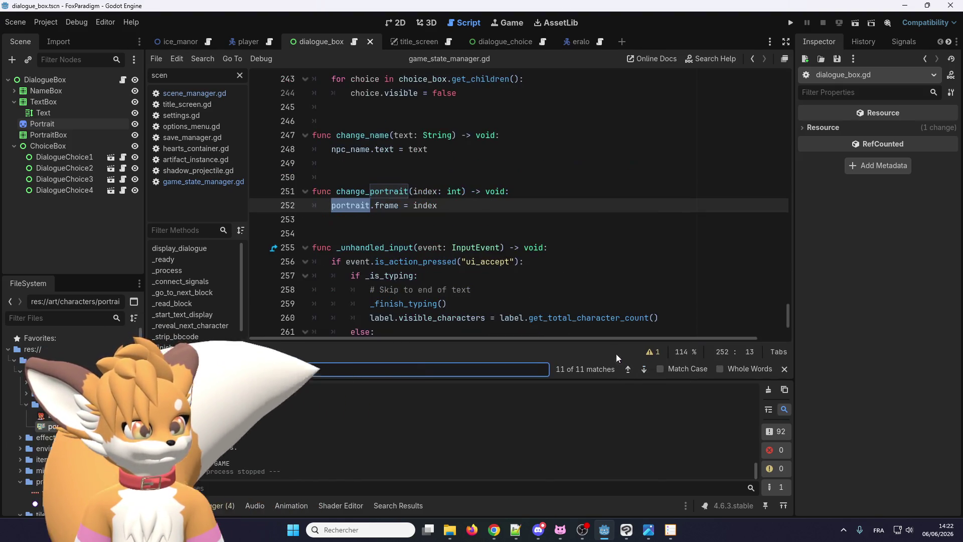
click(360, 204)
double_click(362, 205)
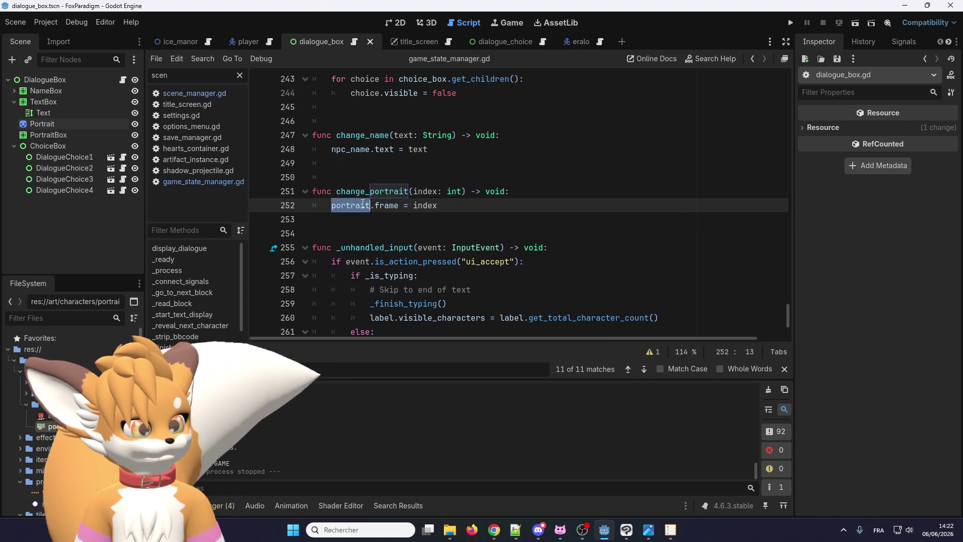
click(644, 370)
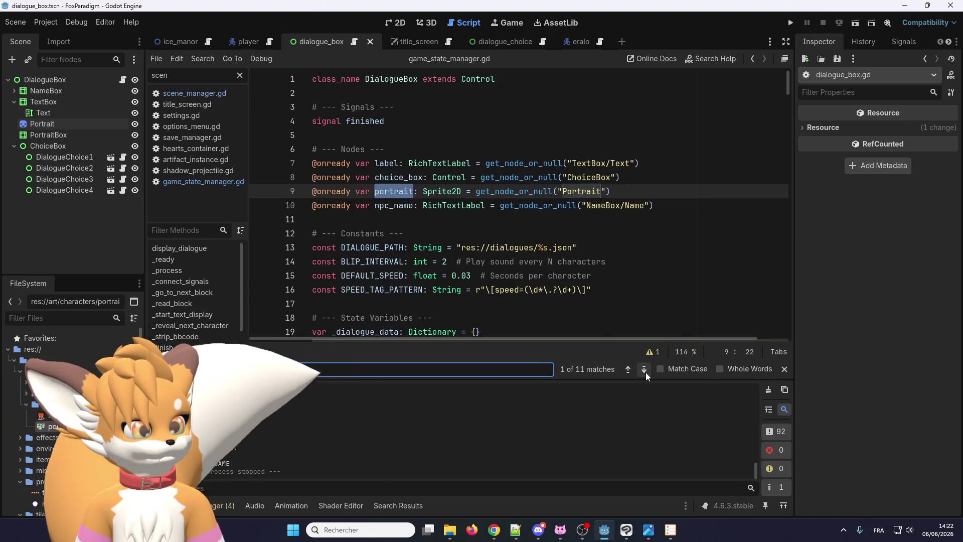
click(645, 370)
click(644, 370)
click(551, 233)
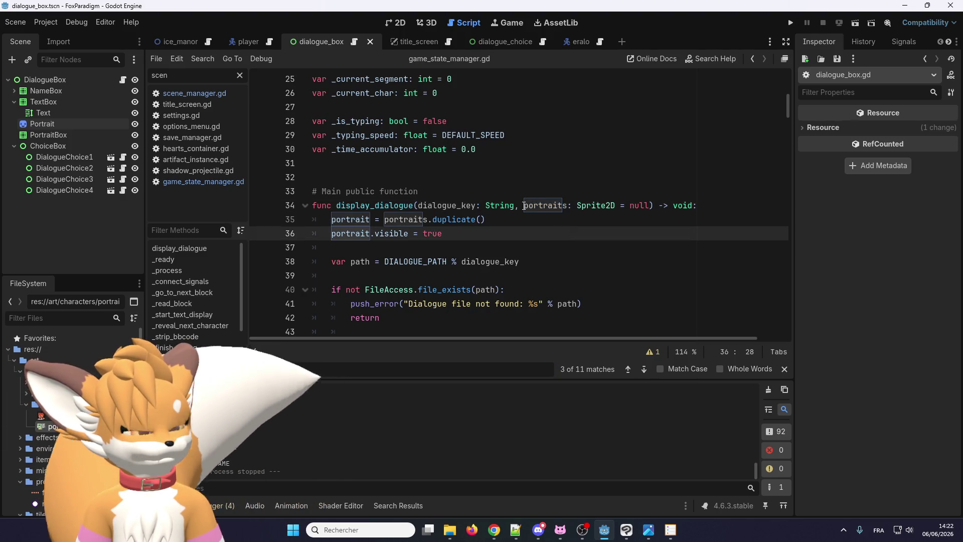
Jump ahead to the change_portrait match on line 251
click(642, 368)
click(642, 368)
click(642, 369)
click(643, 368)
click(642, 368)
click(642, 369)
click(643, 369)
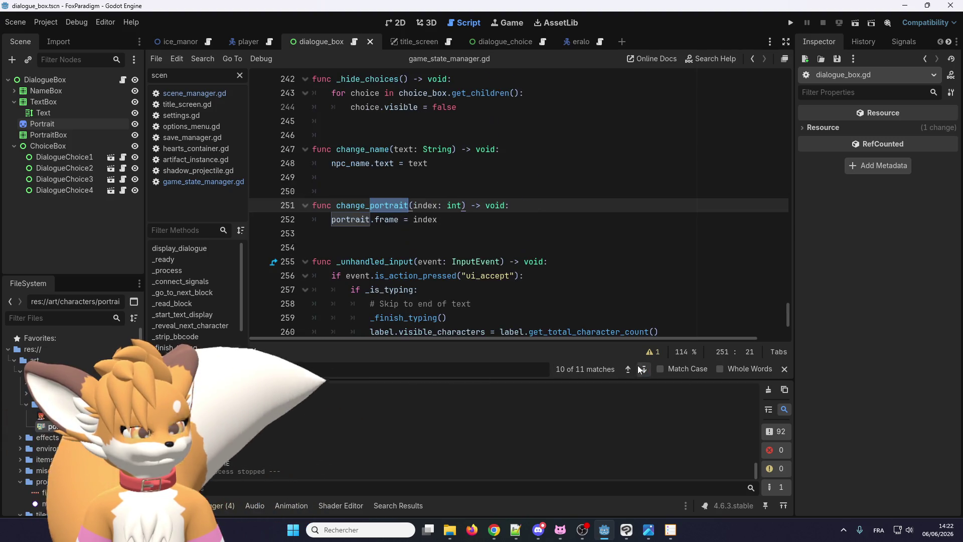
click(559, 202)
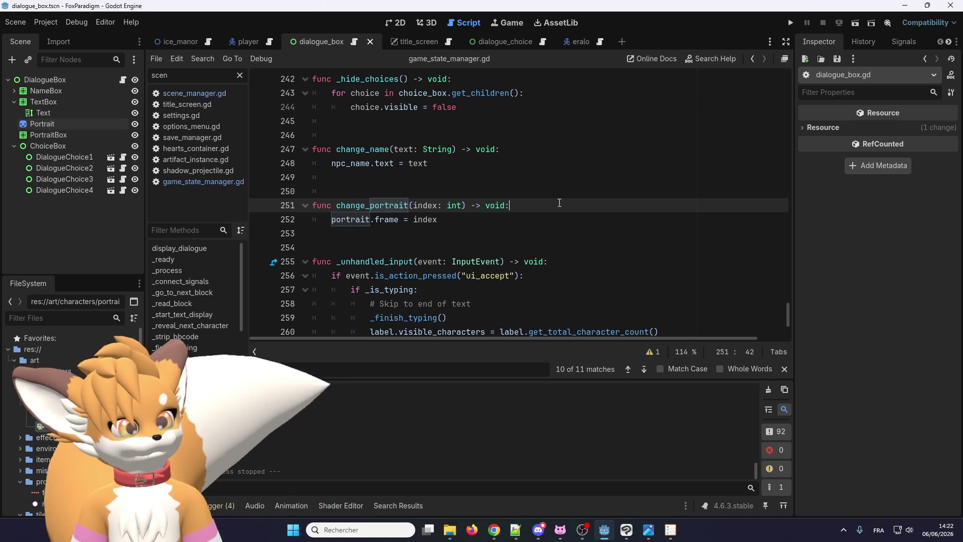
Add print(index) inside change_portrait and launch the game
key(Return)
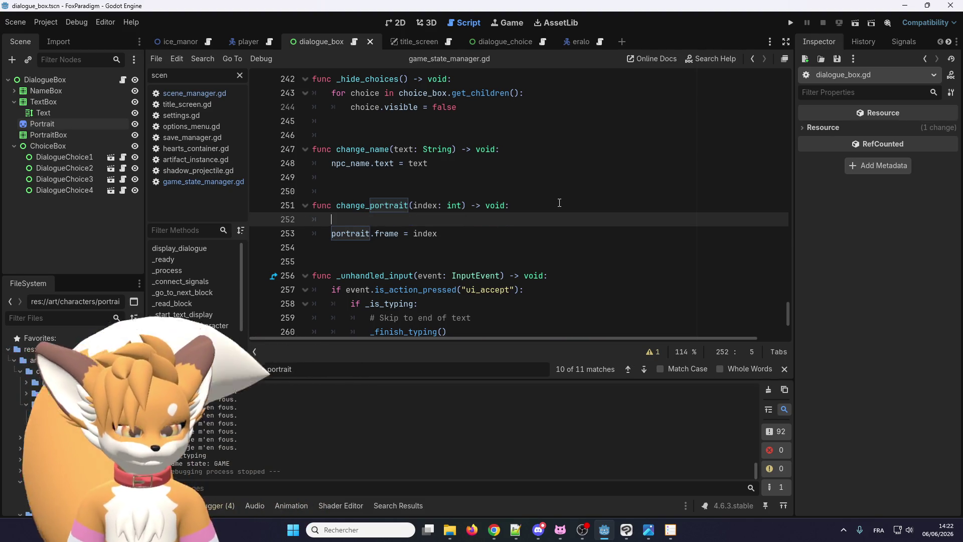
text(print(index)
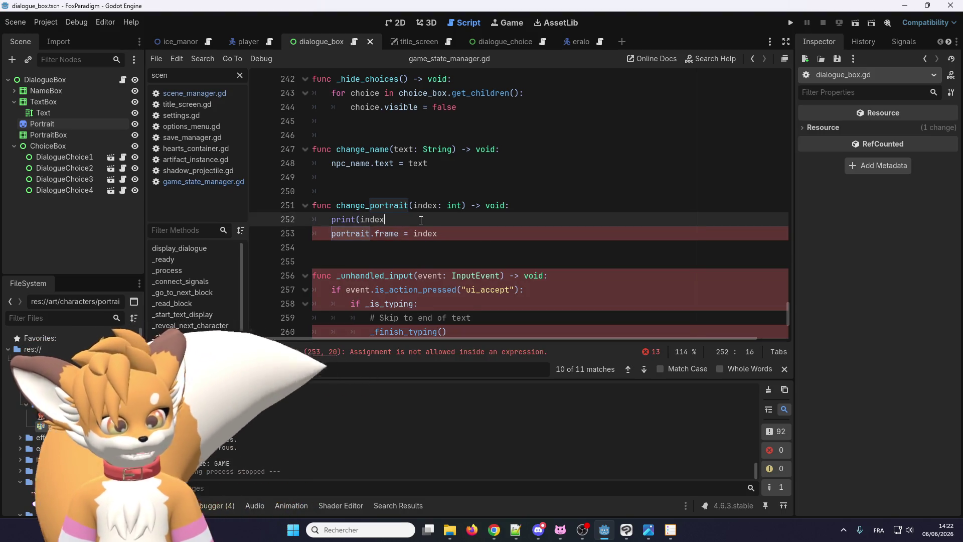
text())
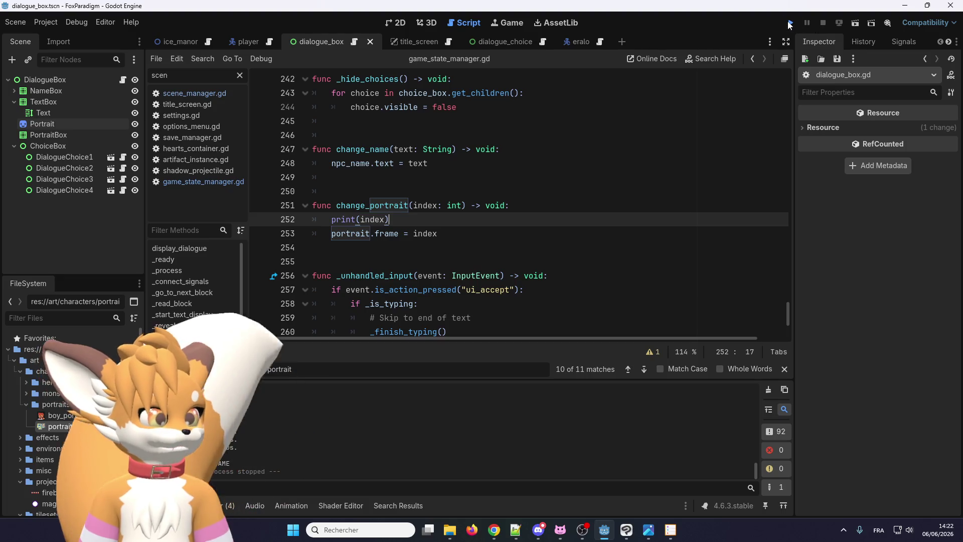
click(790, 23)
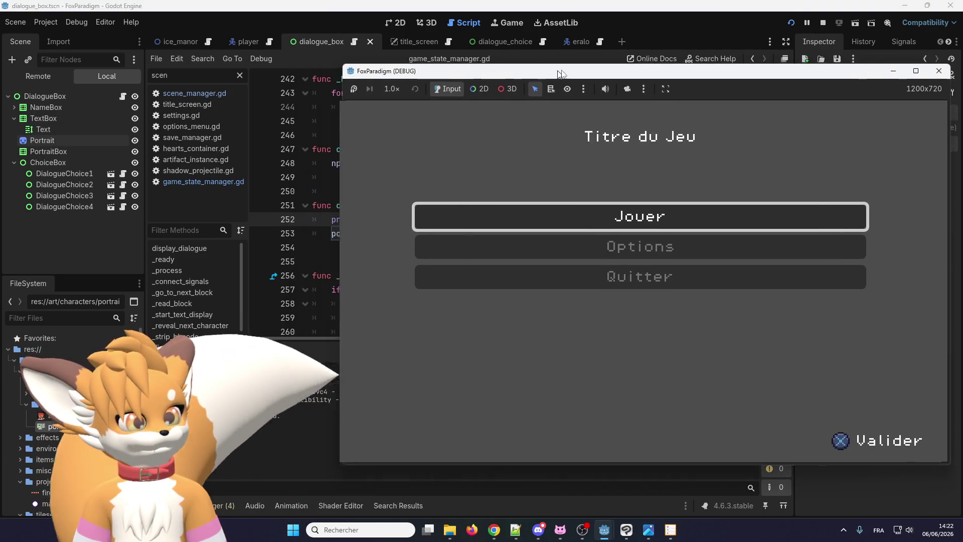
drag(561, 74, 628, 68)
Walk the fox to Eralo, advance the dialogue to the answer choices, then close the game
key(Return)
key(Return)
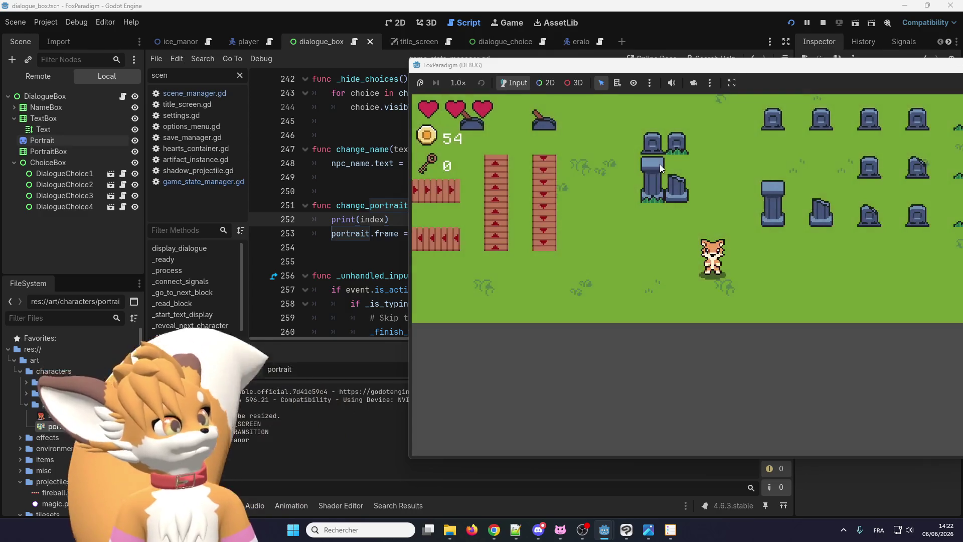
key(Up)
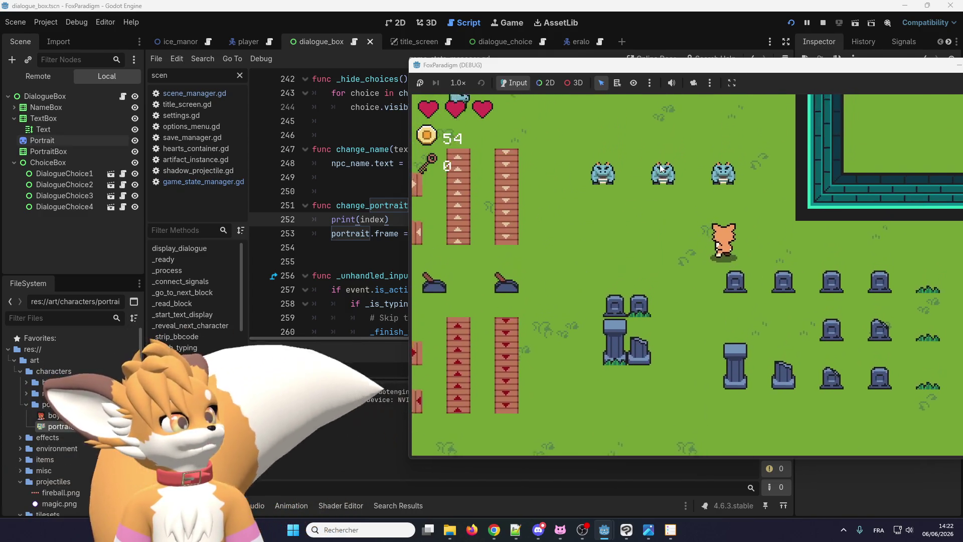
key(Up)
key(e)
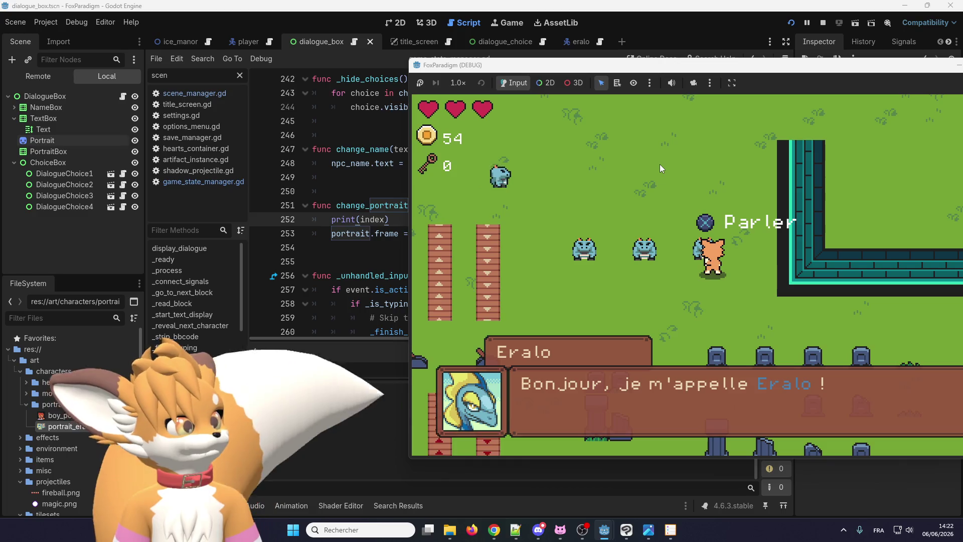
key(e)
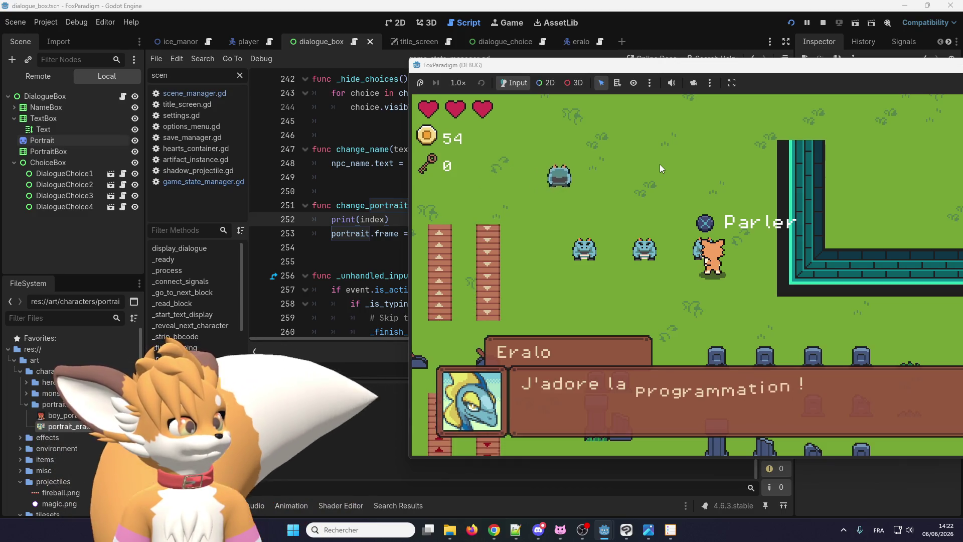
key(e)
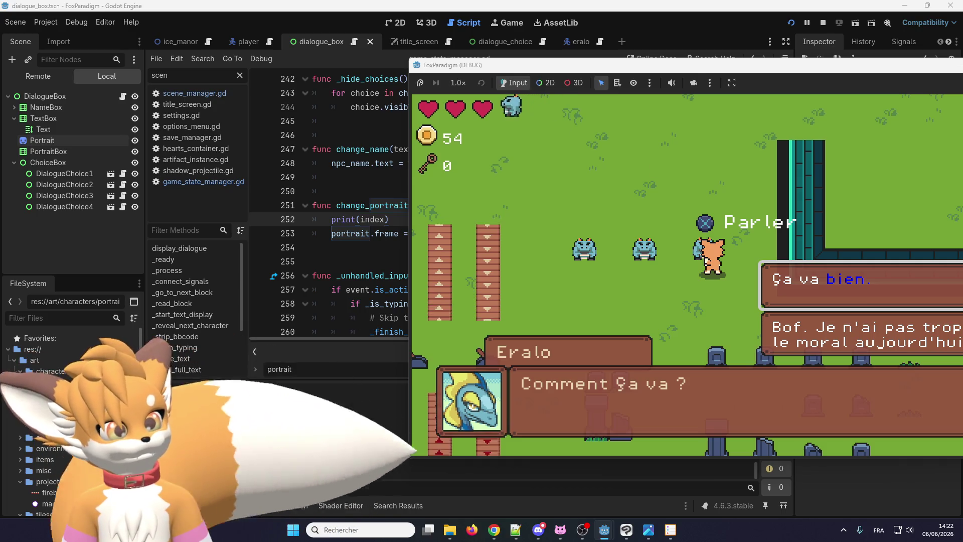
drag(943, 65, 679, 68)
click(740, 69)
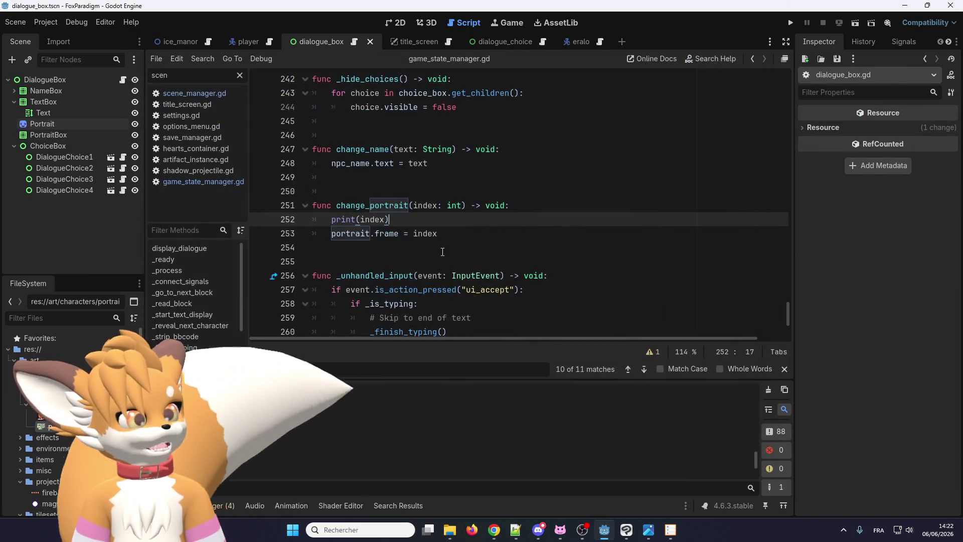
Delete the temporary print(index) line and switch to the Reddit thread in the browser
drag(389, 219, 494, 206)
key(BackSpace)
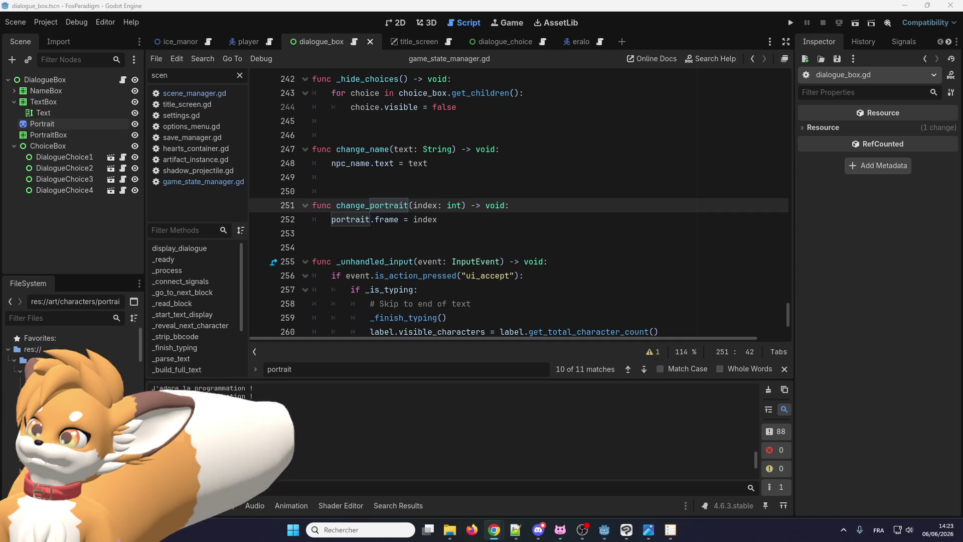
key(alt+Tab)
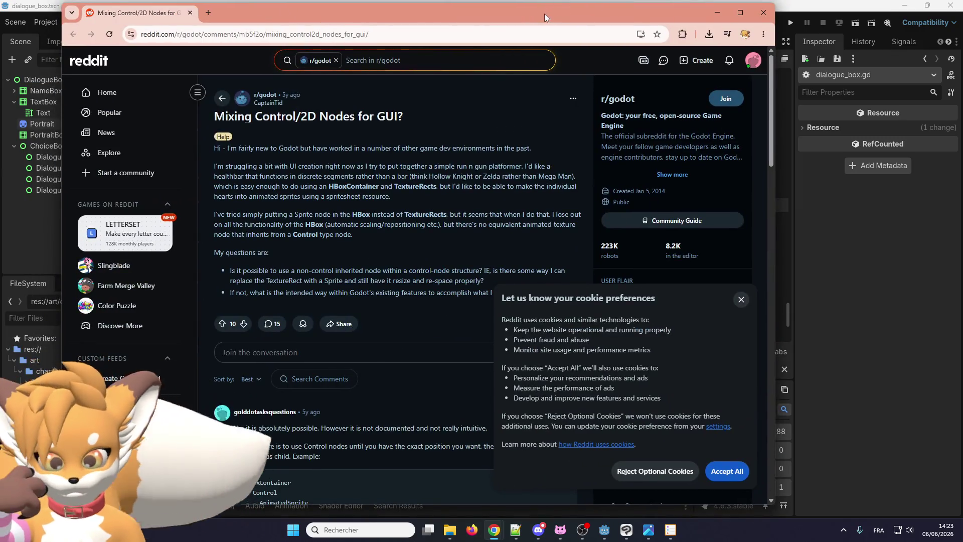
Maximize the browser and scroll the 'Mixing Control/2D Nodes for GUI?' thread back to its question
double_click(524, 14)
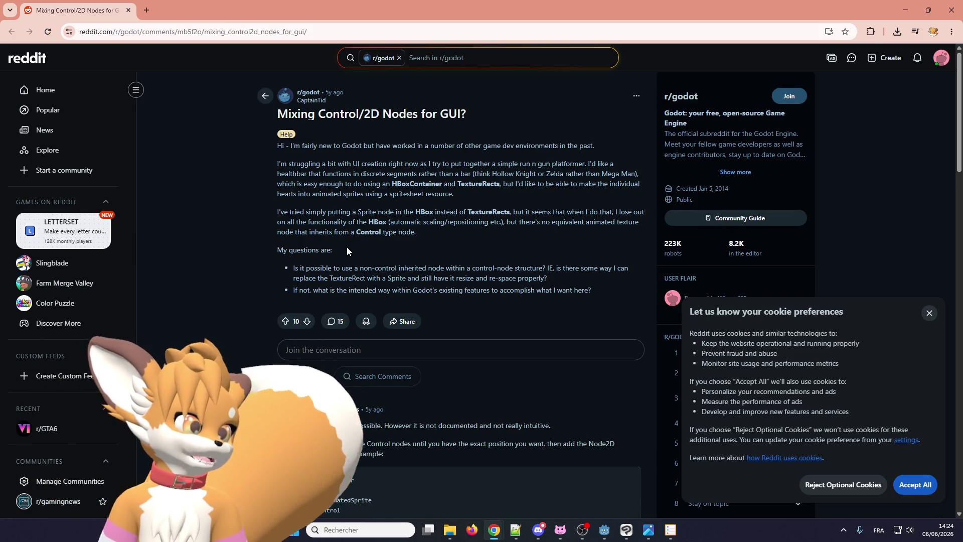
scroll(400, 280, down, 1)
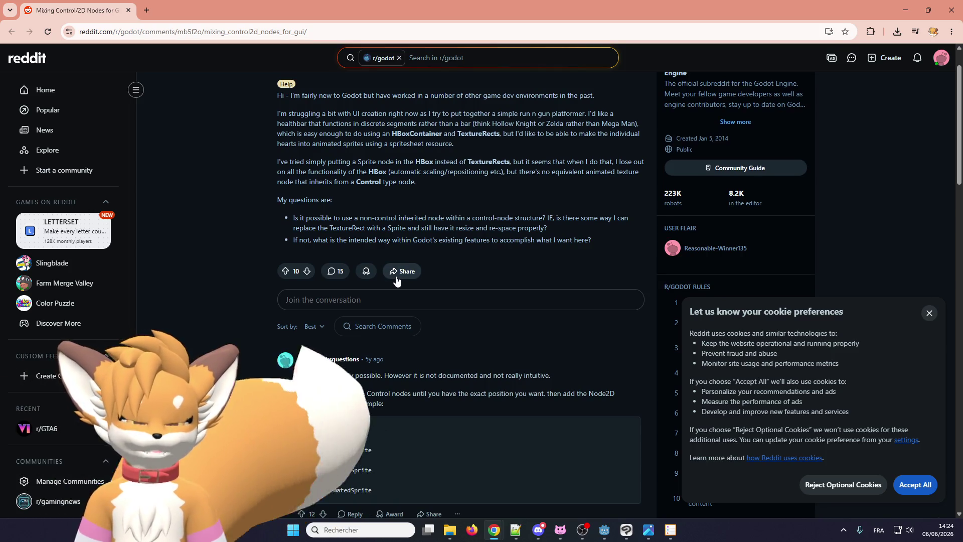
scroll(396, 280, down, 2)
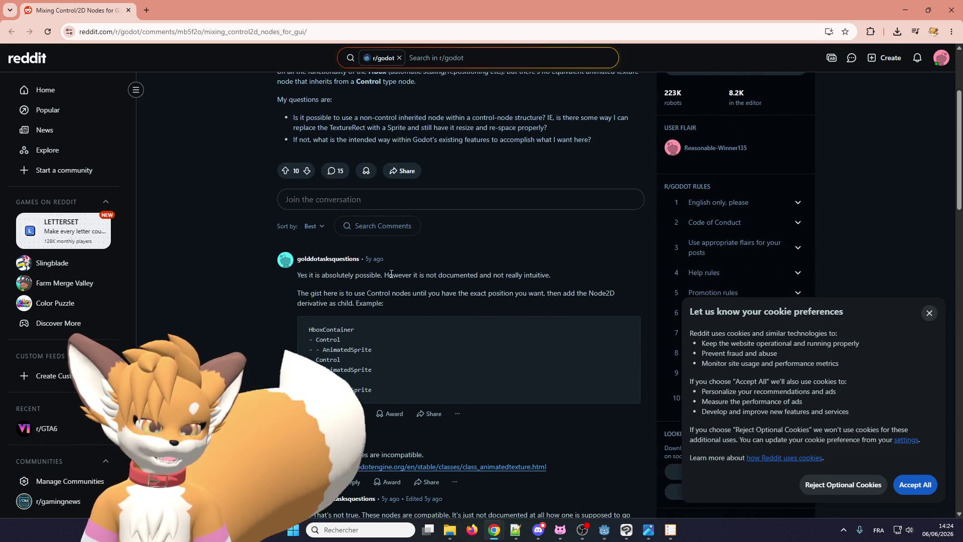
scroll(386, 283, down, 1)
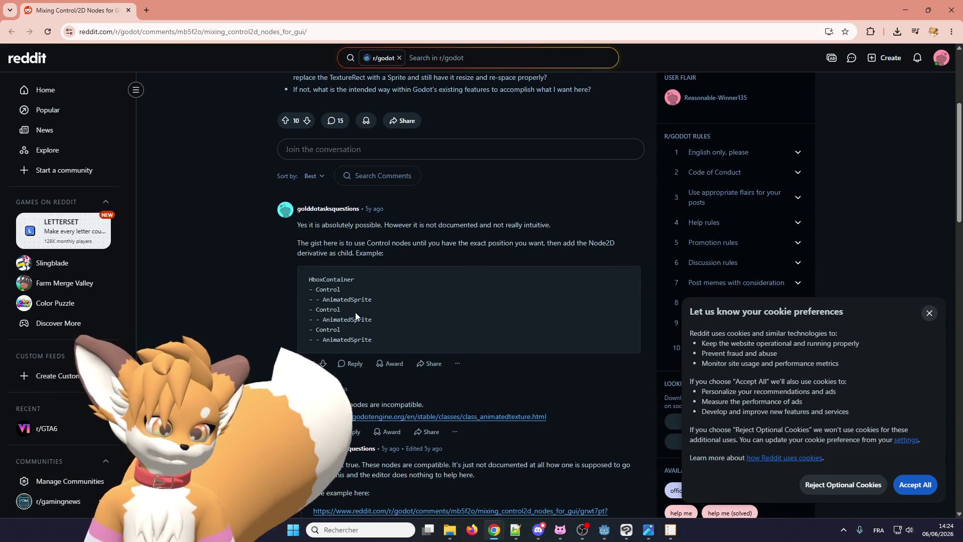
scroll(343, 323, up, 1)
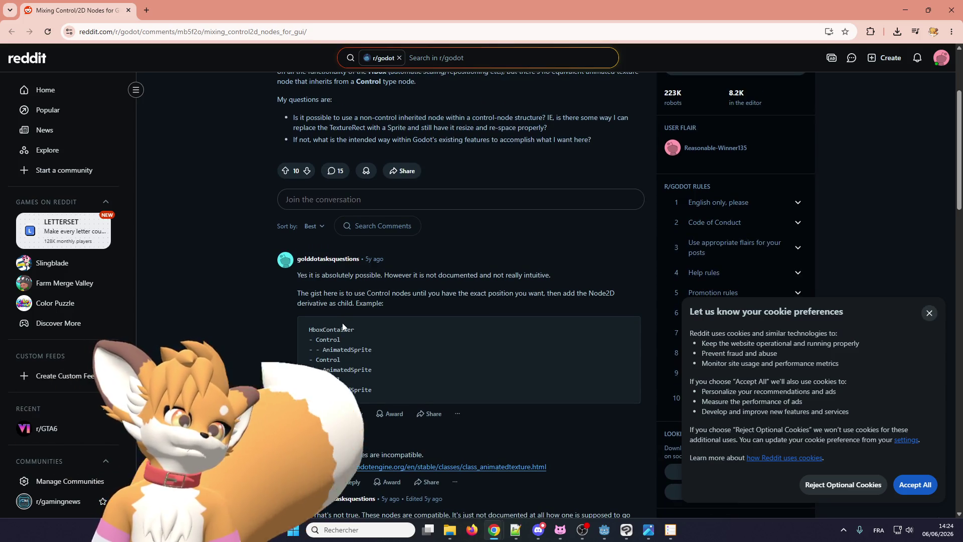
scroll(342, 323, up, 3)
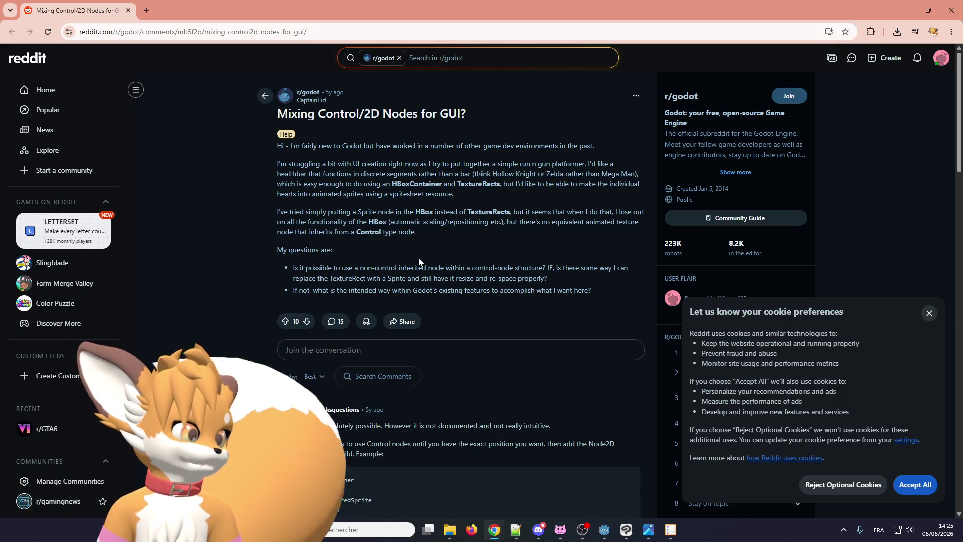
Read down through the thread's replies and scroll back up to the docs link
scroll(256, 280, down, 3)
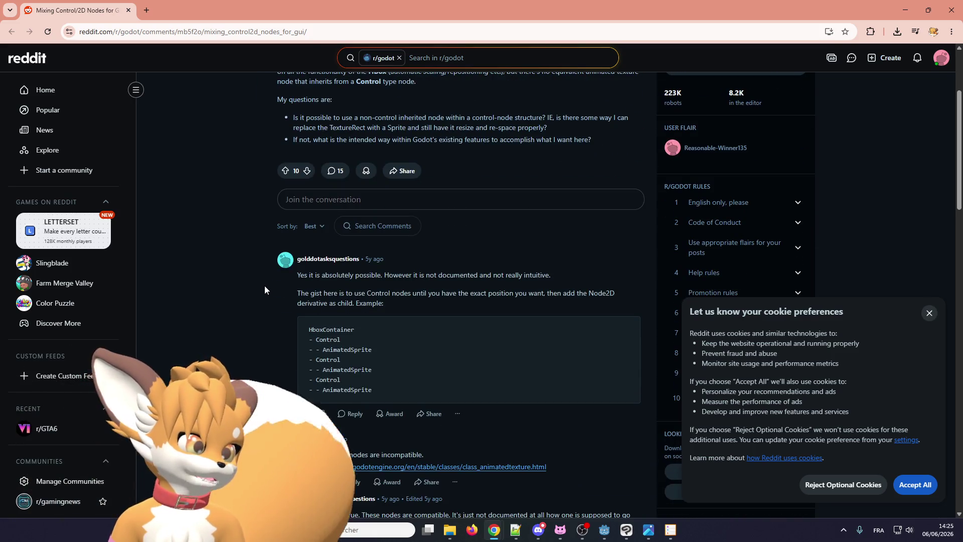
scroll(266, 287, down, 1)
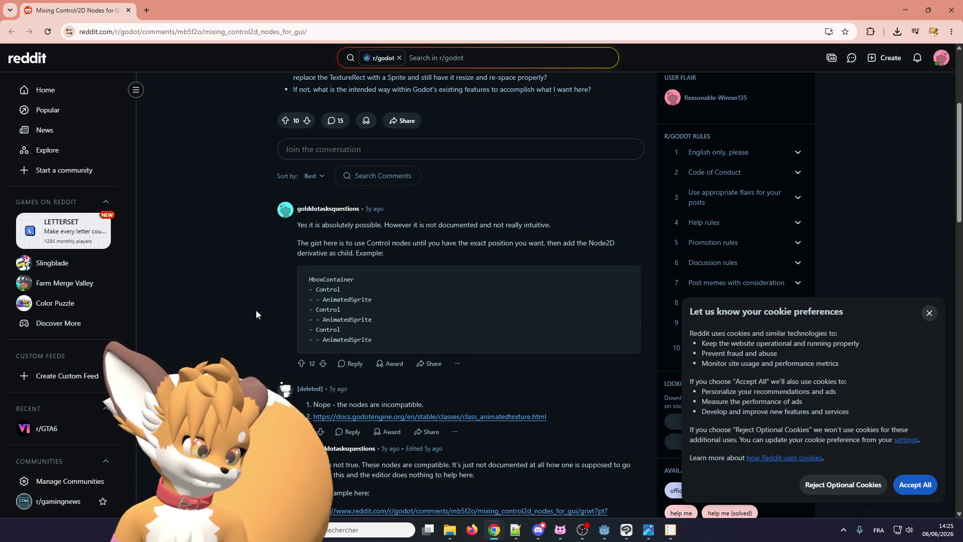
scroll(256, 315, down, 3)
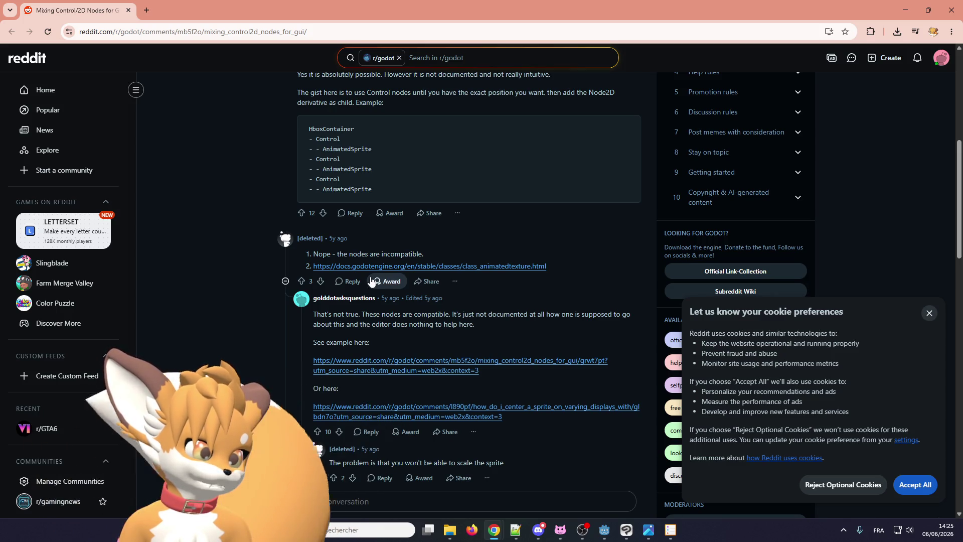
scroll(361, 278, down, 1)
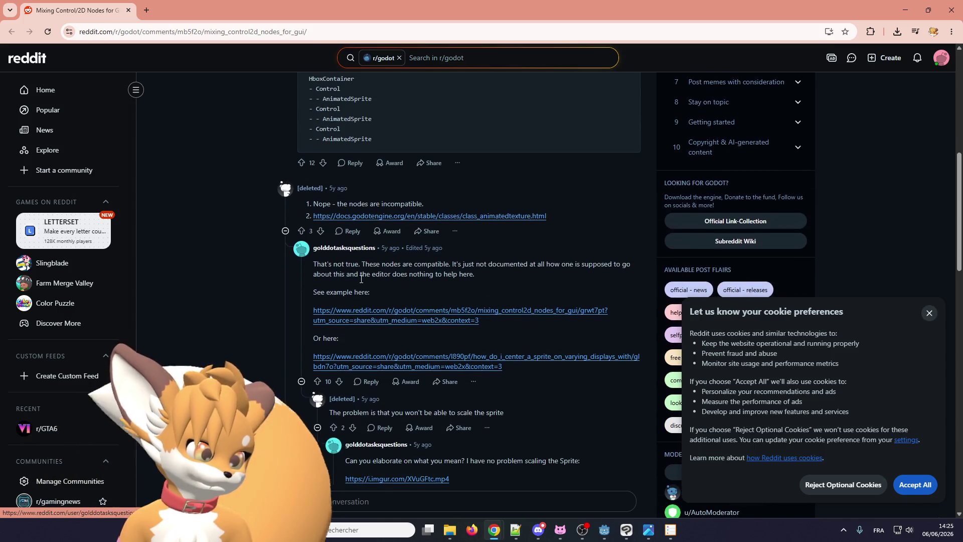
scroll(276, 330, down, 2)
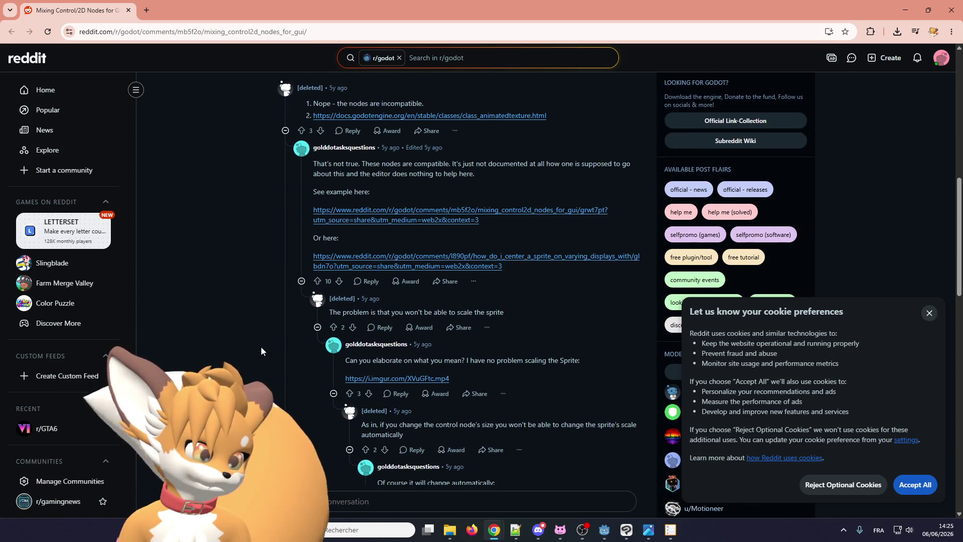
scroll(261, 347, down, 15)
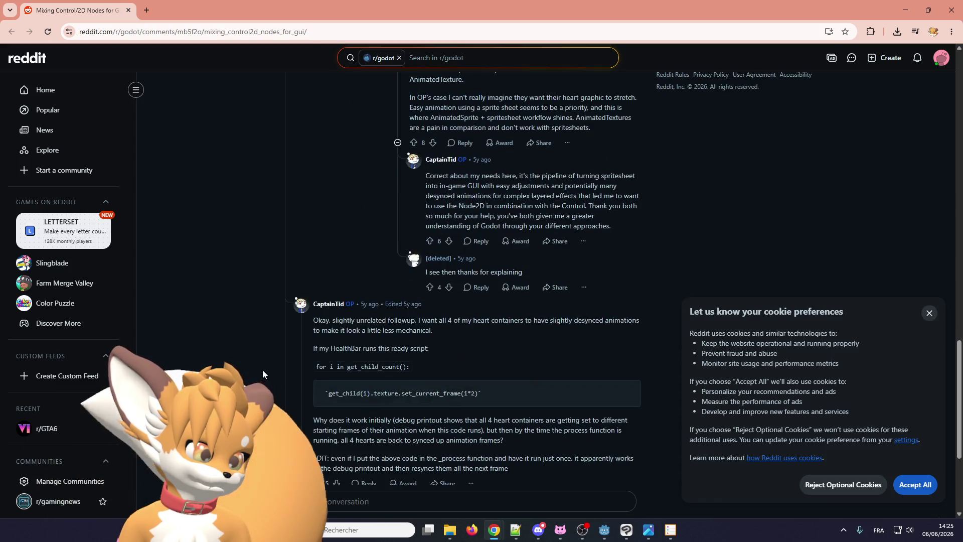
scroll(263, 371, down, 4)
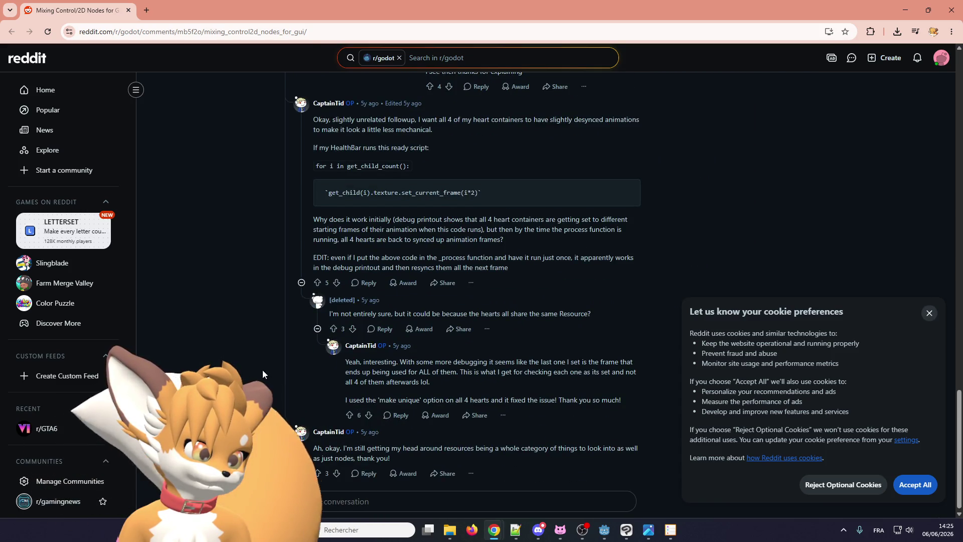
scroll(263, 373, up, 1)
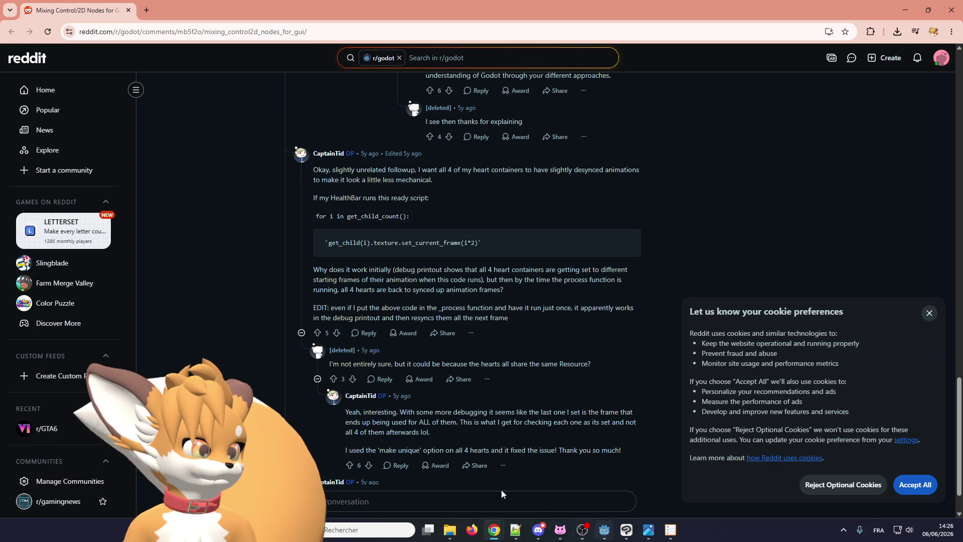
scroll(248, 349, up, 7)
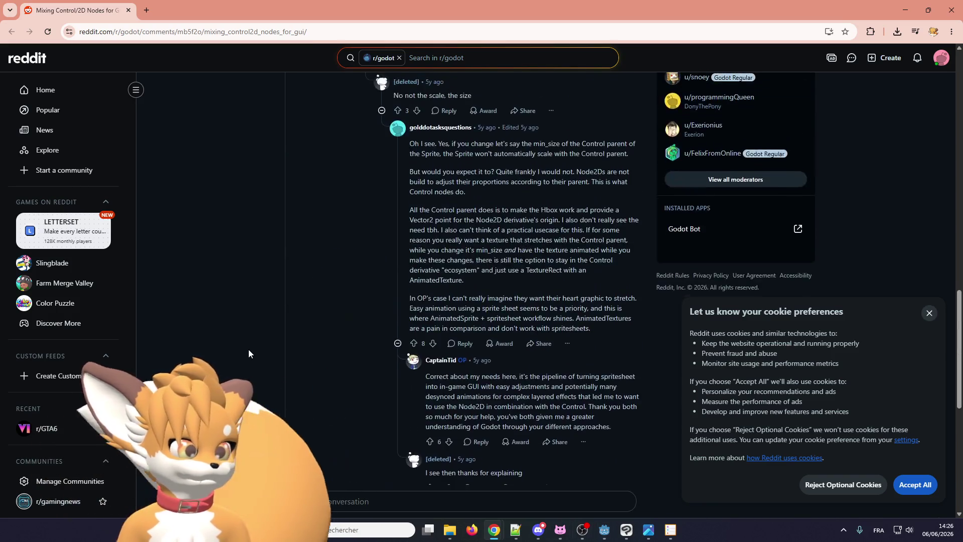
scroll(248, 349, up, 6)
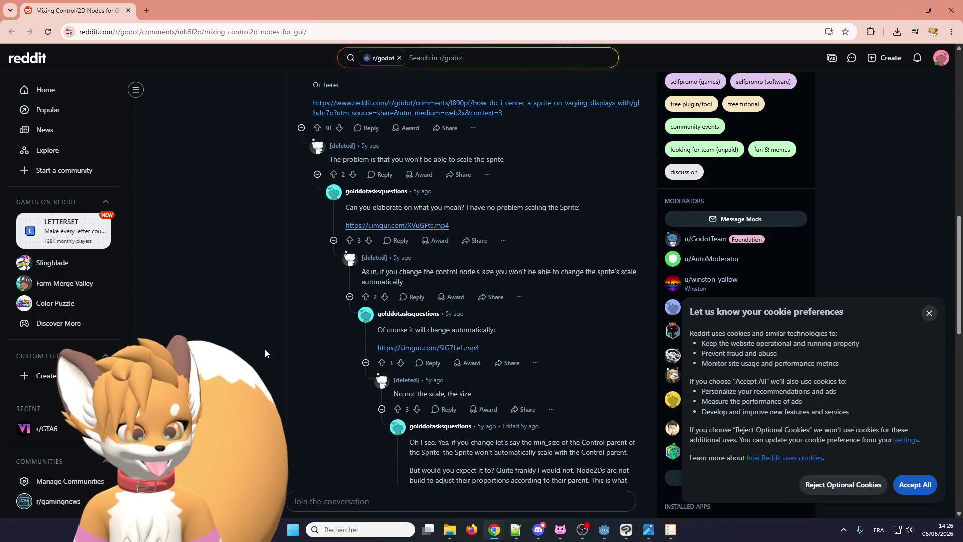
scroll(265, 353, up, 1)
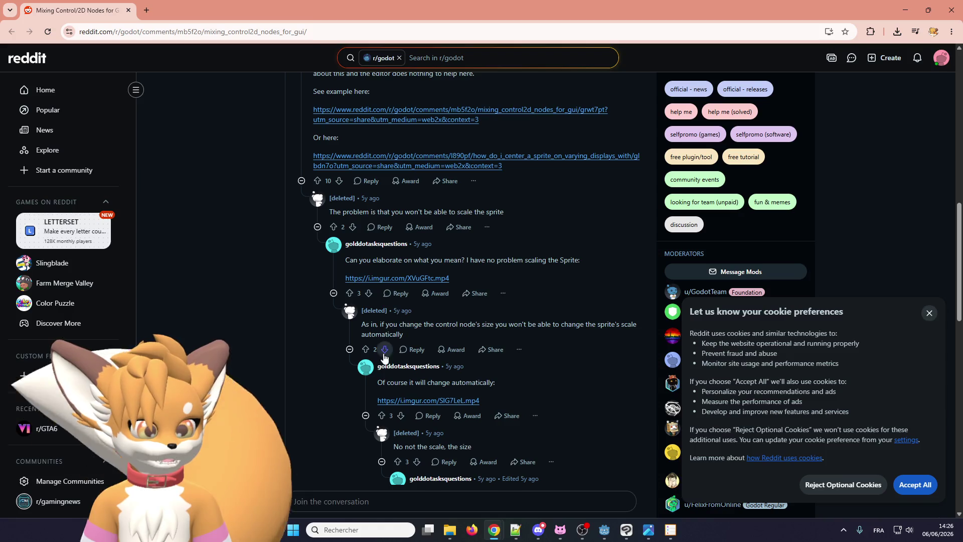
scroll(384, 357, up, 3)
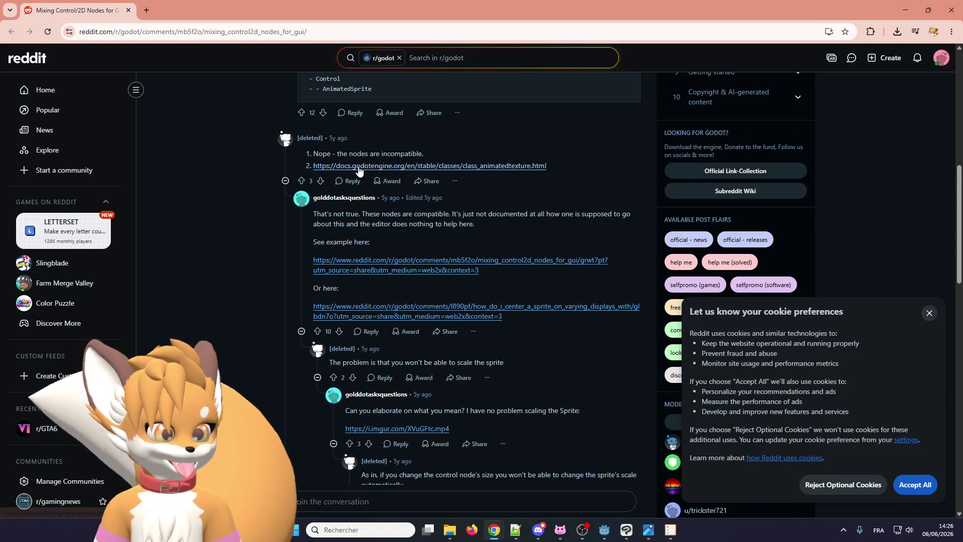
Check the linked AnimatedTexture docs page, close it, and return to dialogue_box.gd in Godot
click(359, 166)
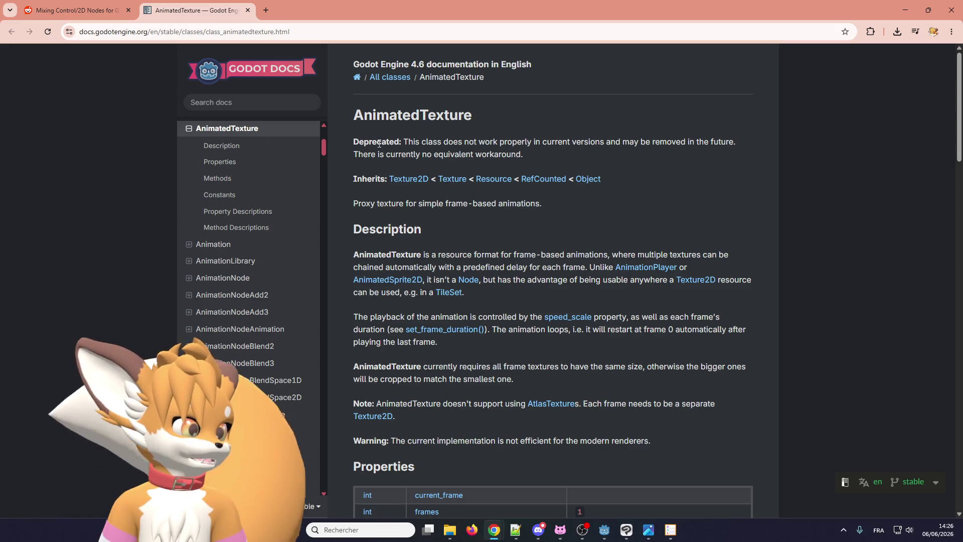
click(248, 11)
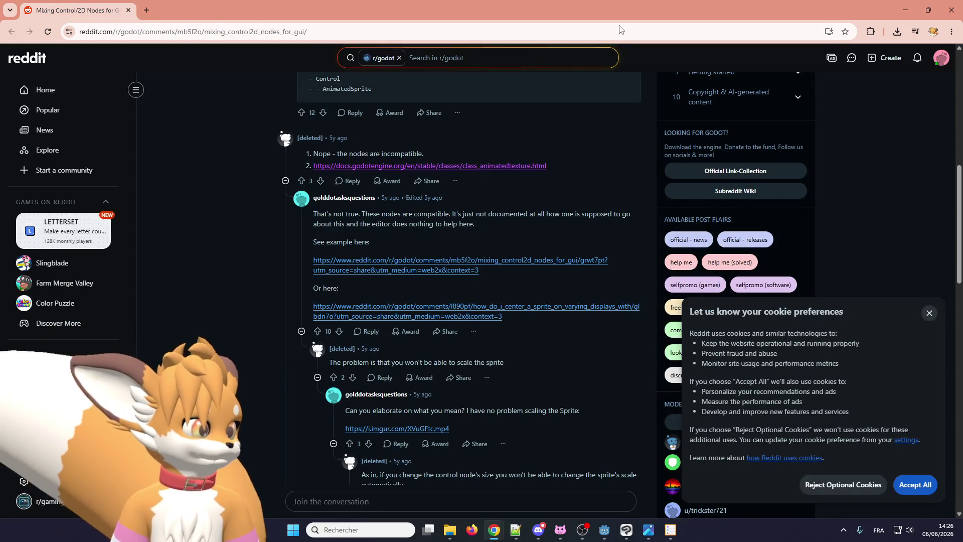
click(904, 10)
click(423, 248)
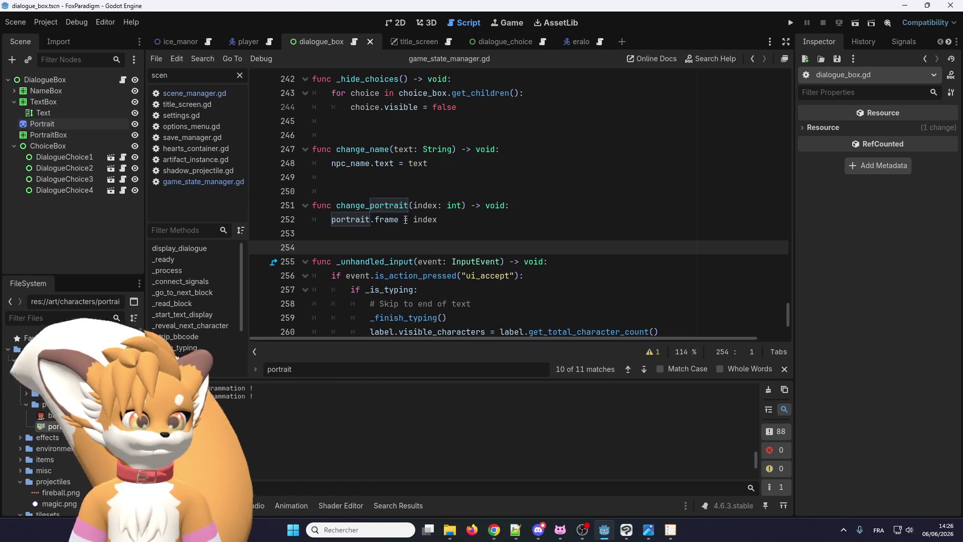
Comment out the portraits.duplicate() line on line 35
click(437, 219)
scroll(429, 241, up, 3)
scroll(428, 240, up, 20)
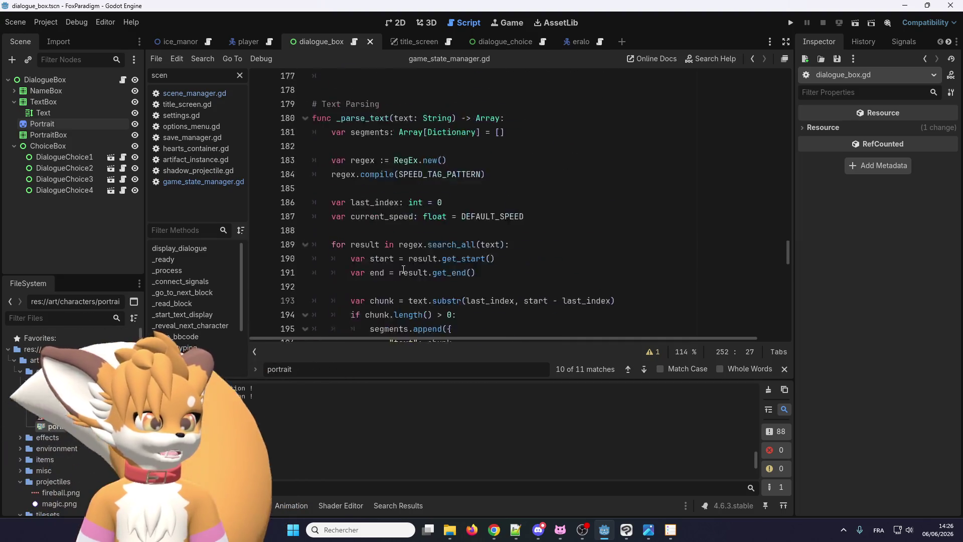
scroll(398, 269, down, 8)
scroll(401, 274, up, 2)
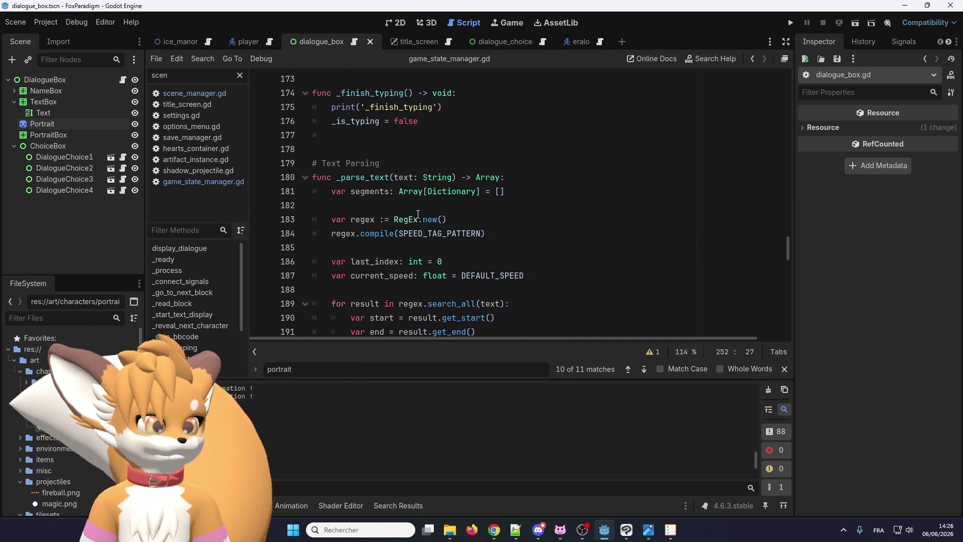
scroll(404, 280, up, 5)
scroll(436, 283, up, 7)
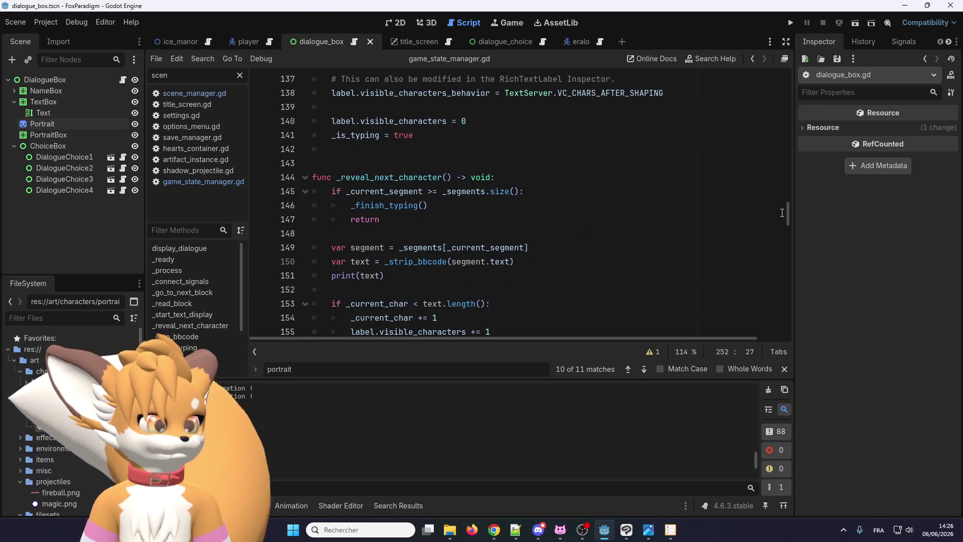
drag(788, 213, 806, 74)
scroll(455, 206, down, 8)
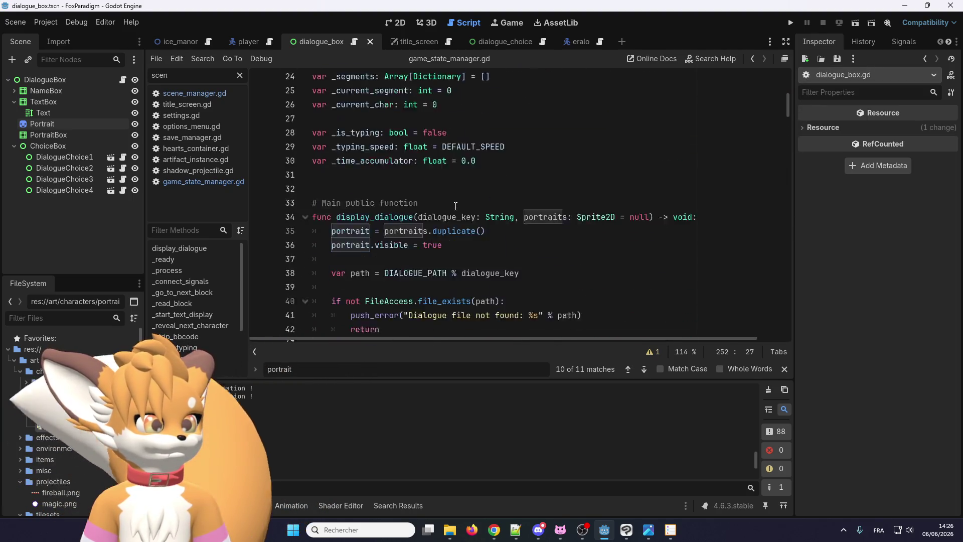
scroll(452, 205, down, 3)
scroll(442, 203, up, 2)
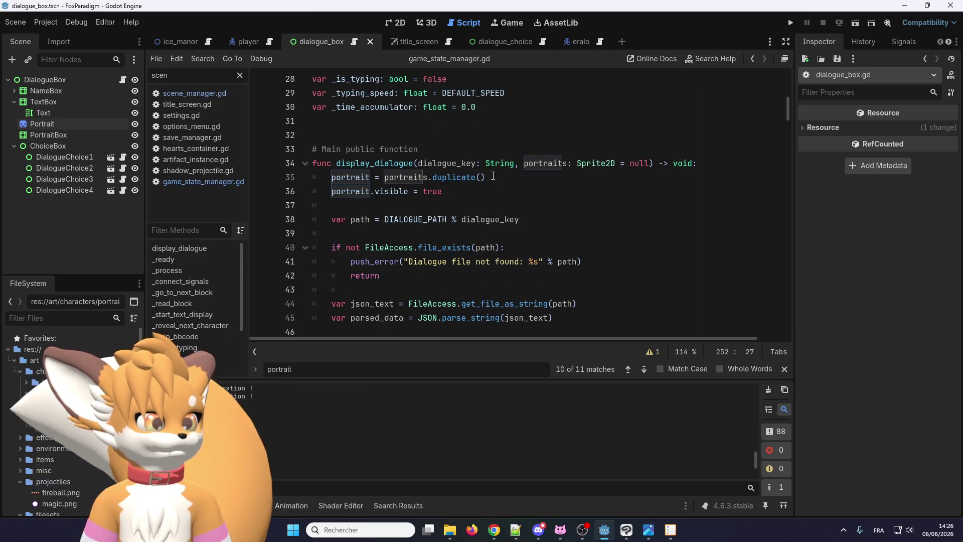
click(353, 177)
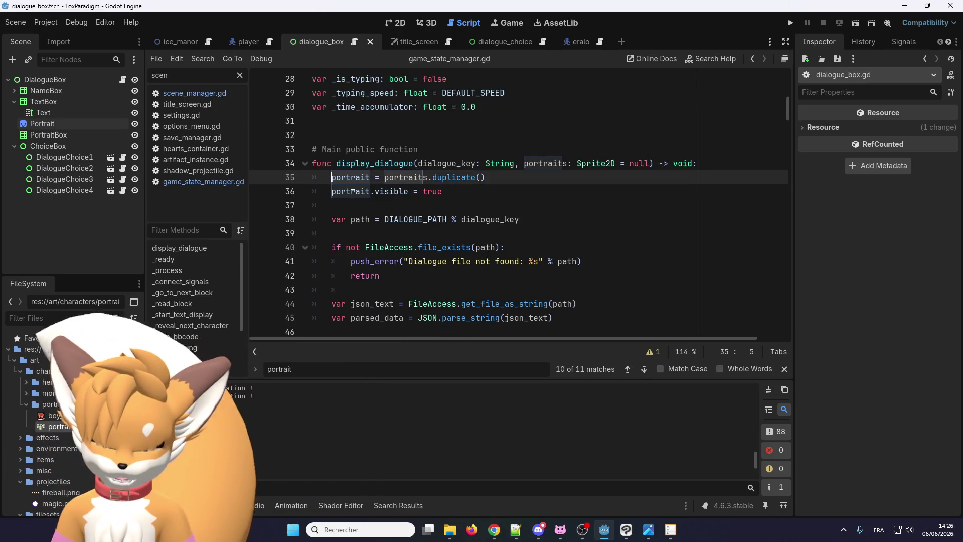
text(#)
Rename the display_dialogue parameter on line 34 from portraits to portrait
click(552, 135)
scroll(572, 225, up, 2)
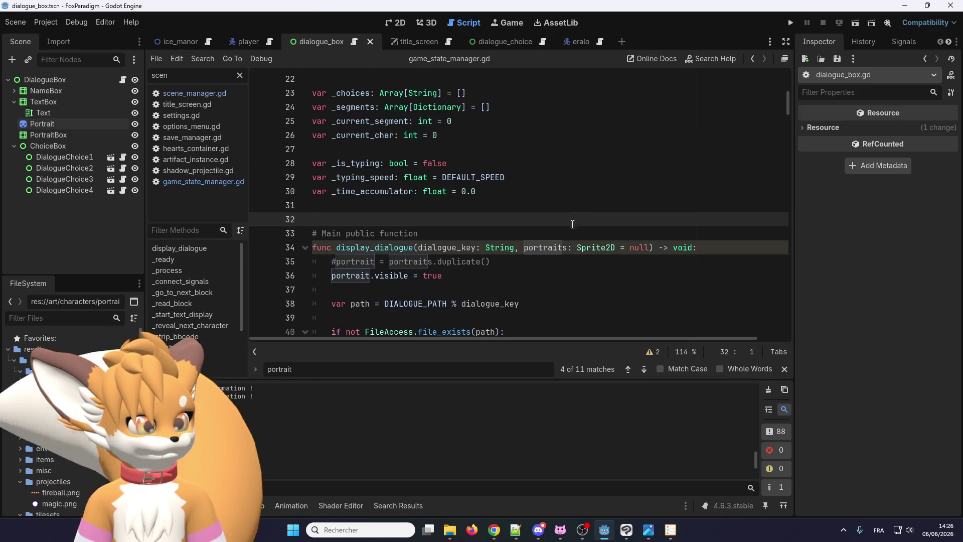
click(567, 248)
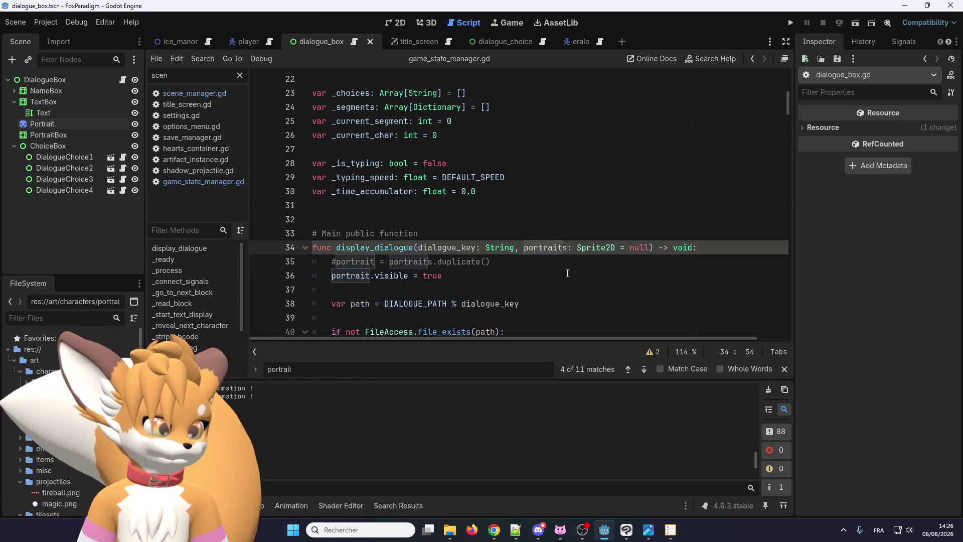
key(BackSpace)
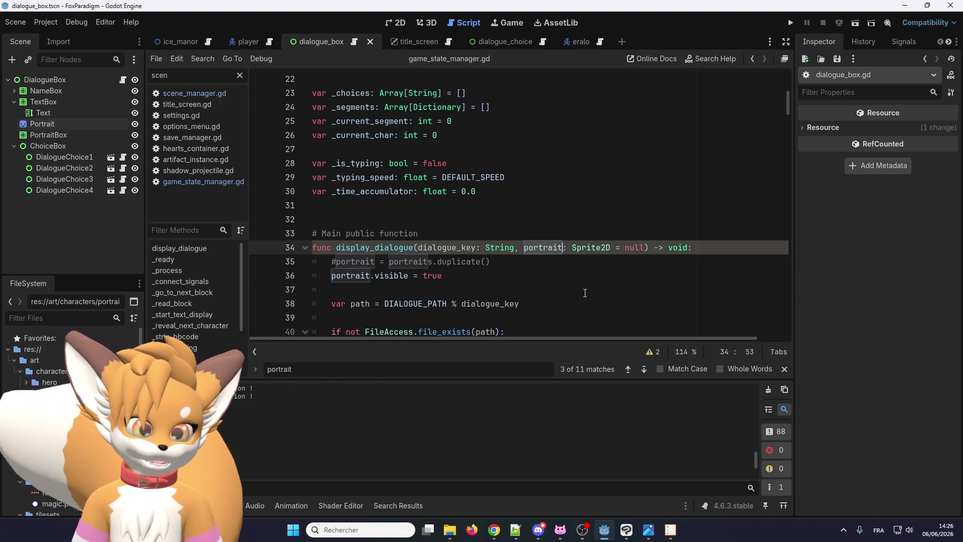
key(Left)
key(Left)
key(Left)
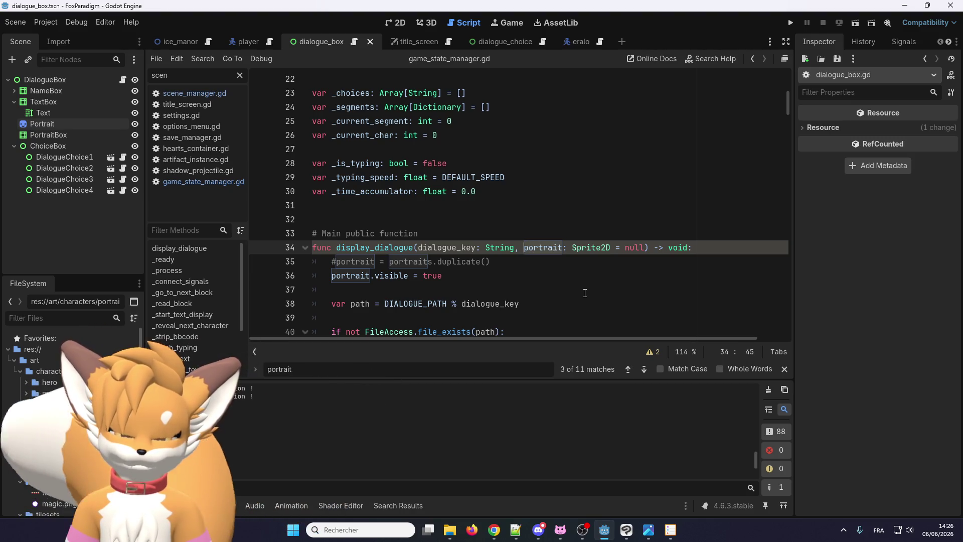
text(sp)
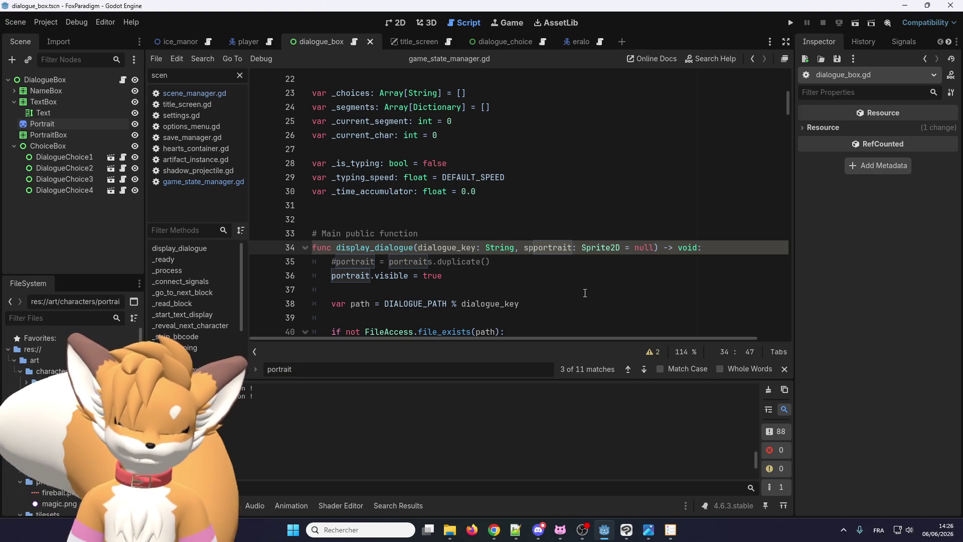
key(BackSpace)
key(BackSpace)
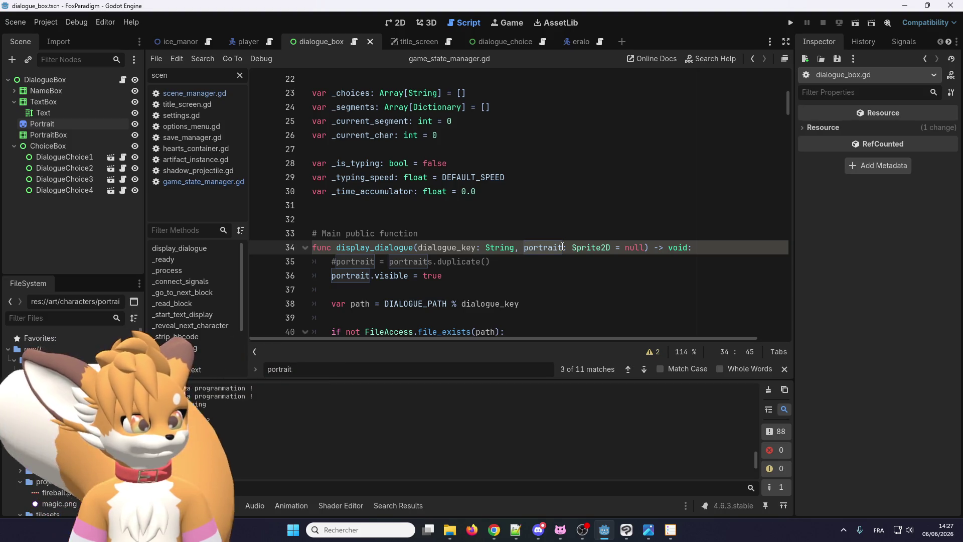
double_click(542, 247)
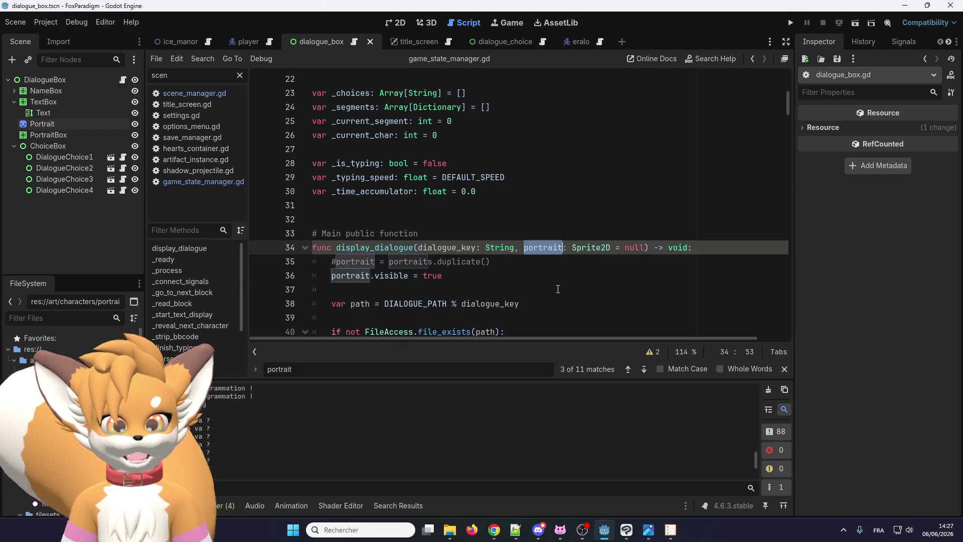
Add 's' after portrait on line 34 so the parameter reads portraits: Sprite2D = null
key(Left)
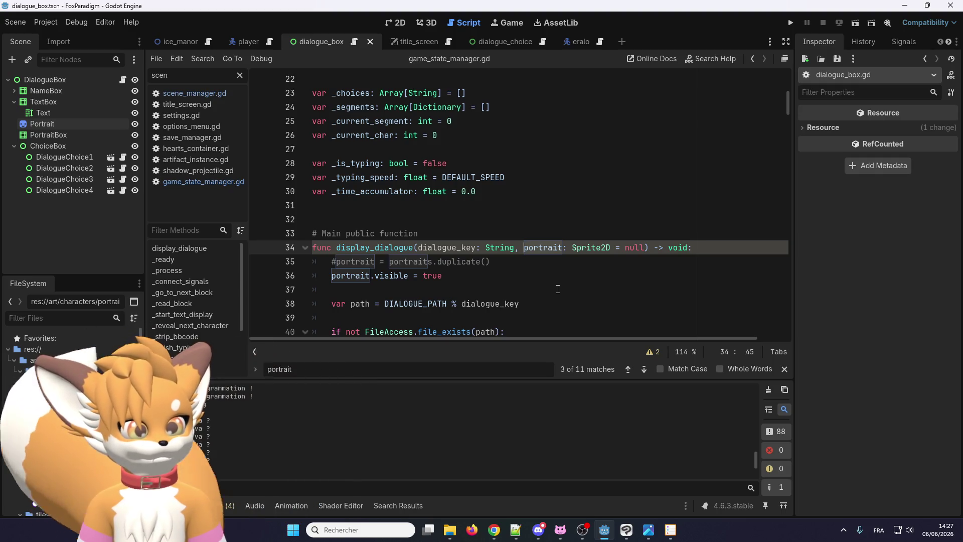
key(Right)
key(Right)
key(Right)
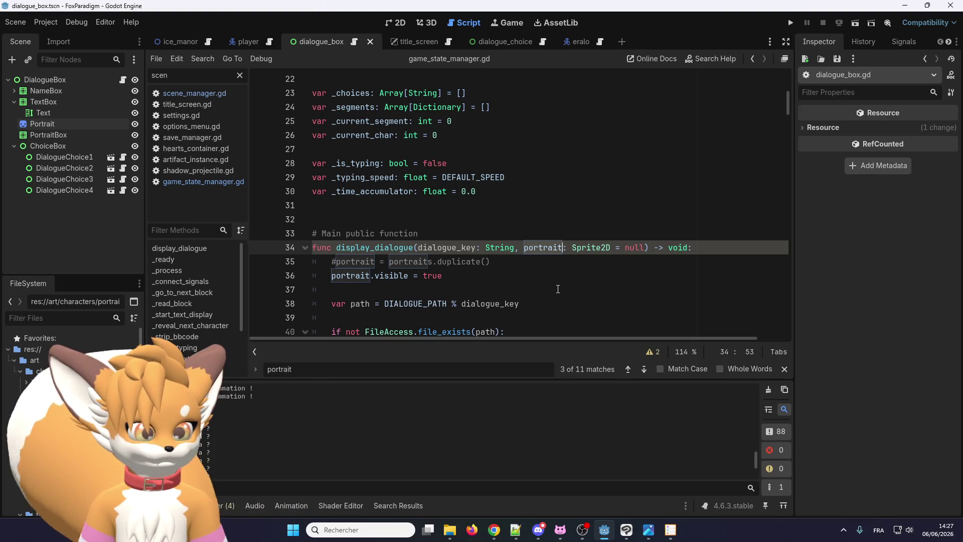
text(s)
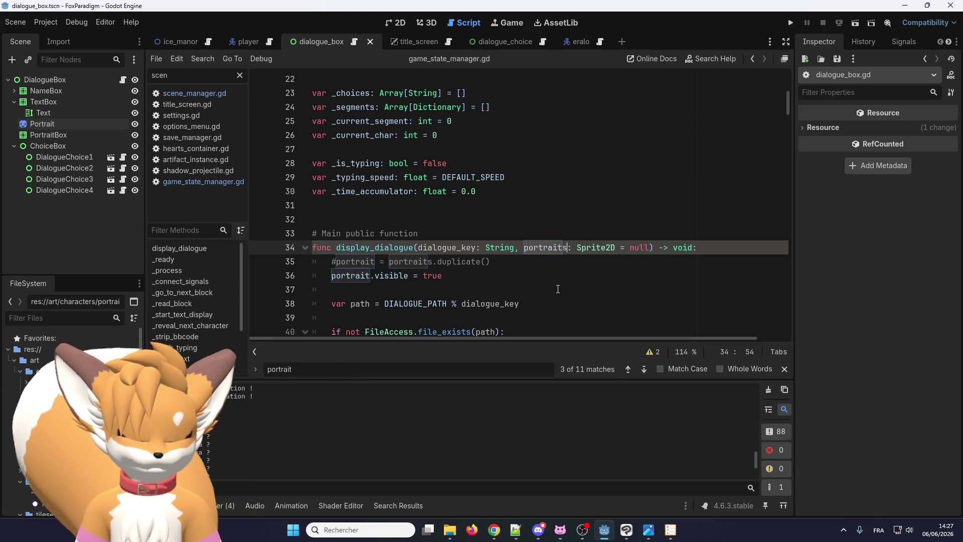
key(ctrl+d)
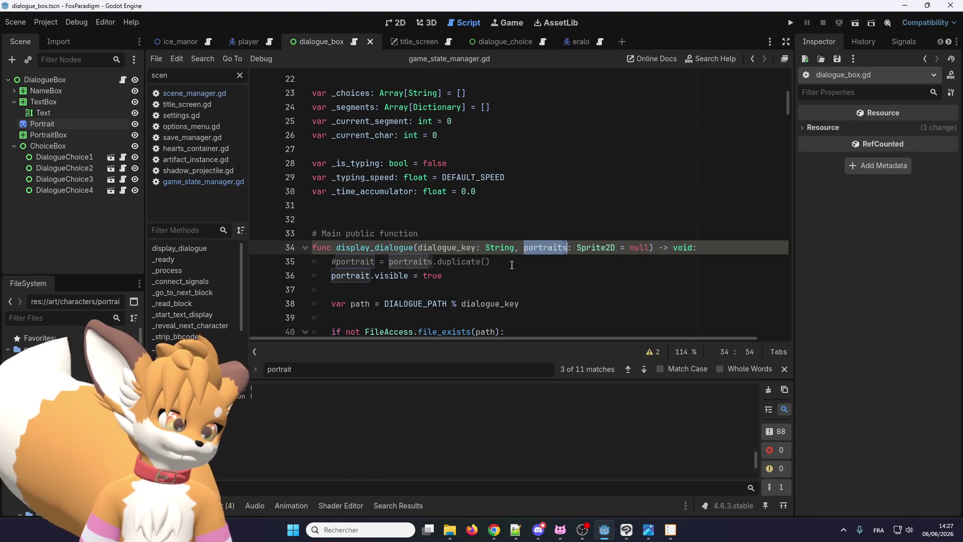
click(337, 261)
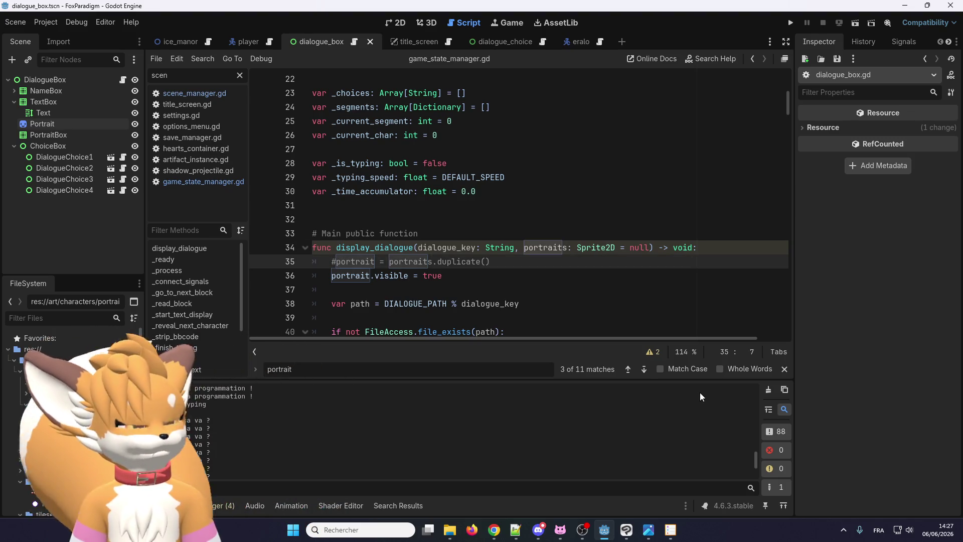
Comment out the portrait.visible = true line on line 36
key(Down)
key(Up)
key(Down)
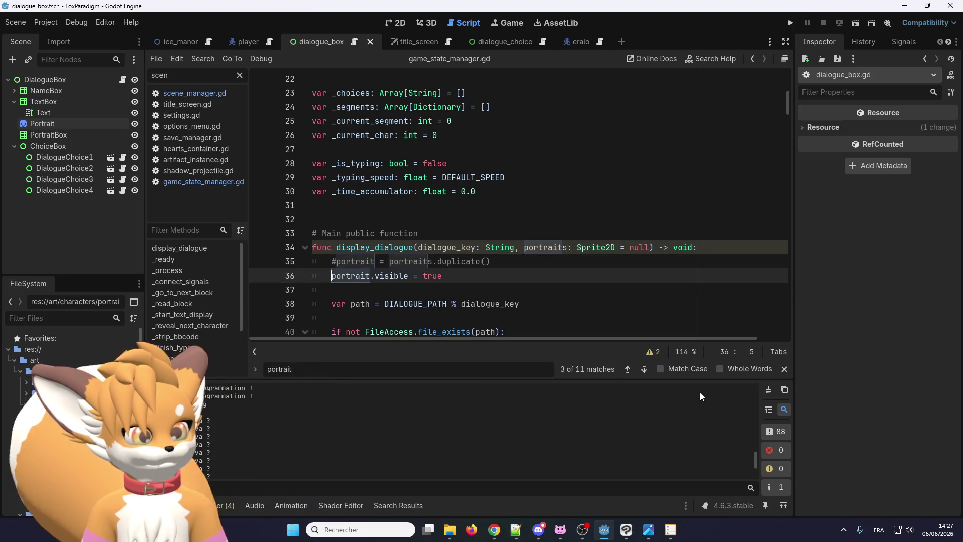
key(ctrl+shift+d)
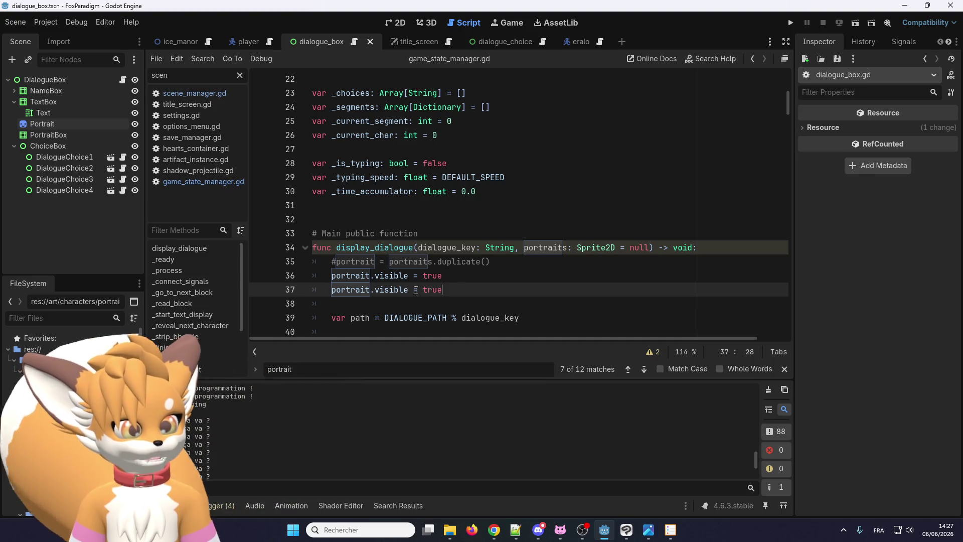
mouse_move(416, 290)
mouse_down()
mouse_move(329, 290)
mouse_move(329, 275)
mouse_move(376, 279)
mouse_up()
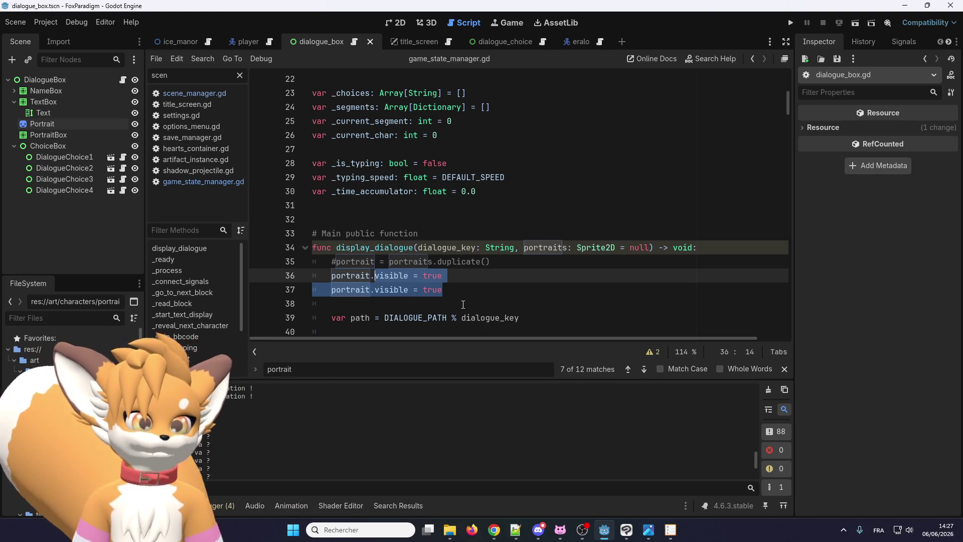
key(BackSpace)
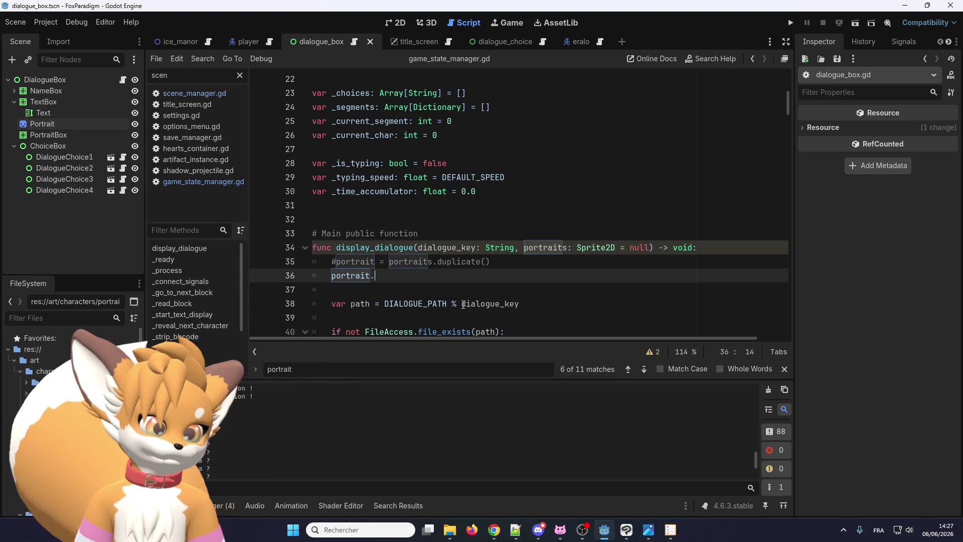
key(ctrl+z)
click(330, 275)
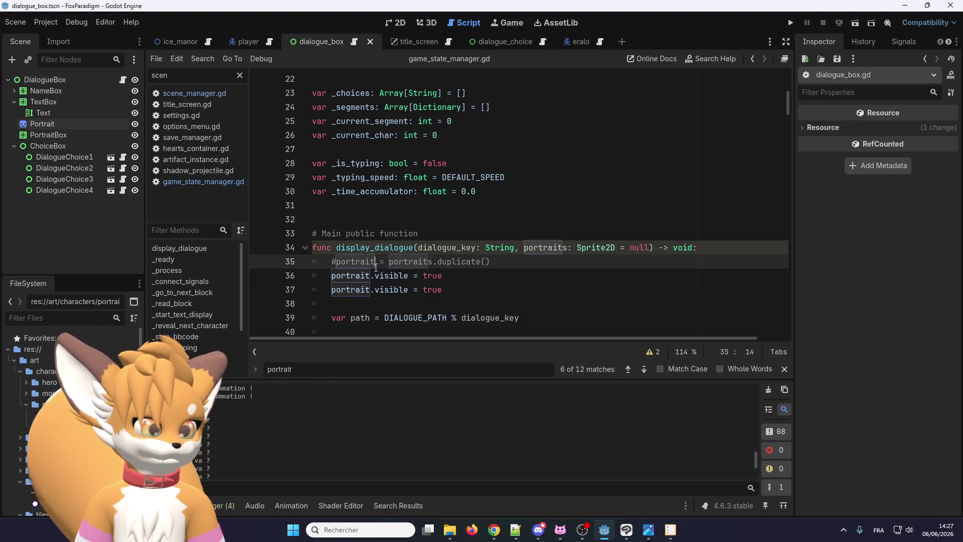
text(#)
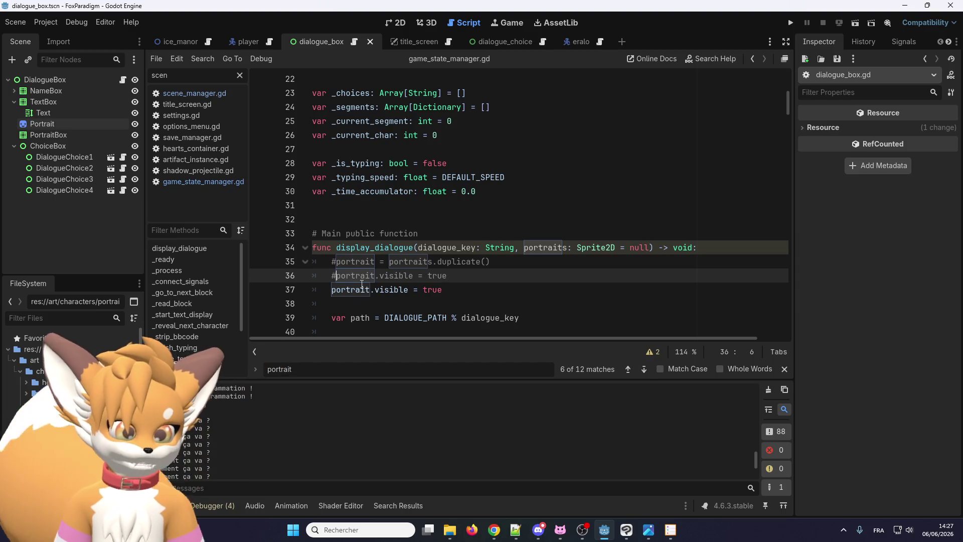
Add a new line changing portrait.visible into portrait.h_frames = portraits.h_frames
click(469, 271)
key(Return)
scroll(394, 243, down, 2)
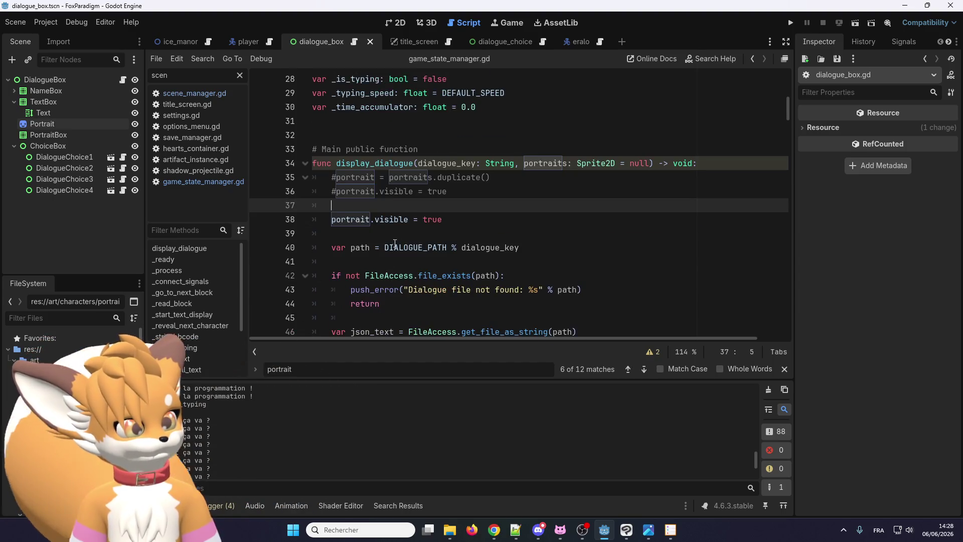
double_click(391, 219)
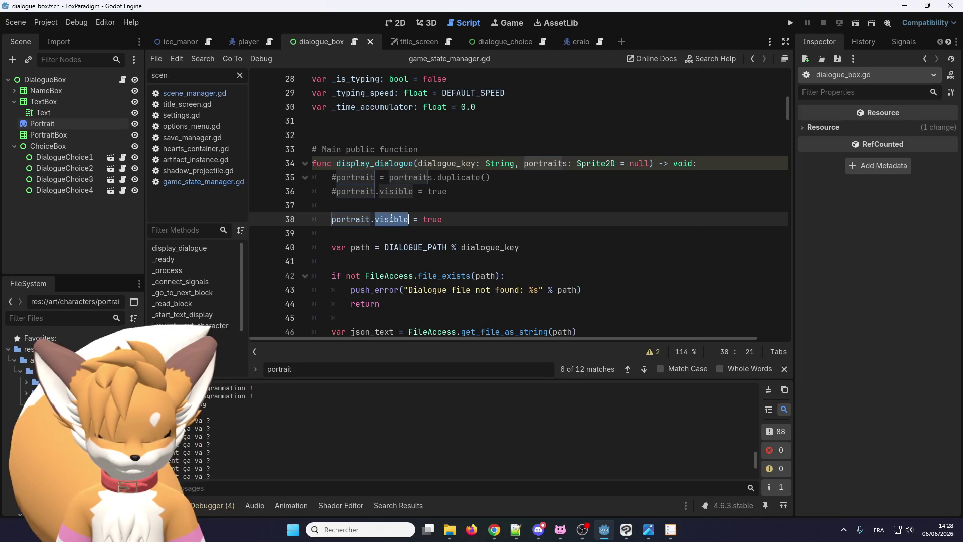
key(Delete)
key(Delete)
key(Delete)
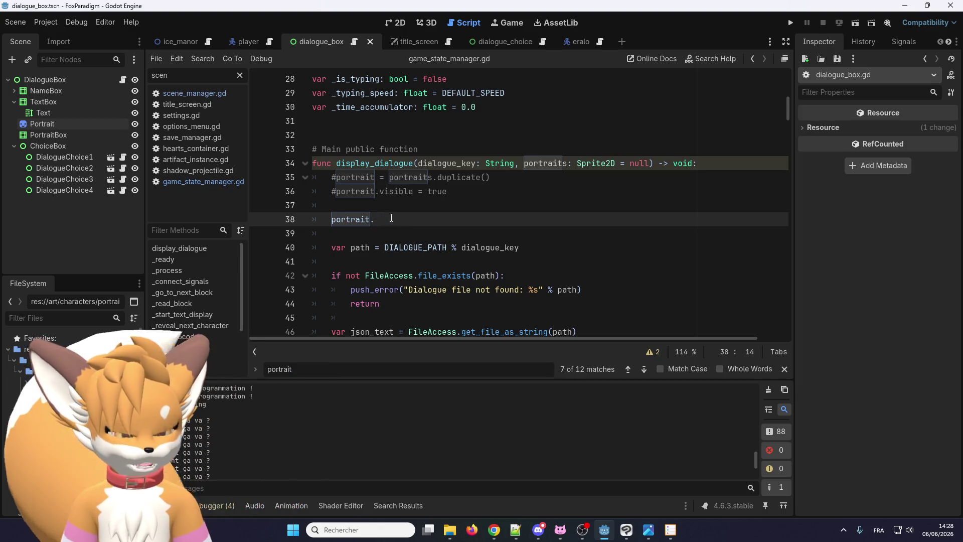
text(h_frames)
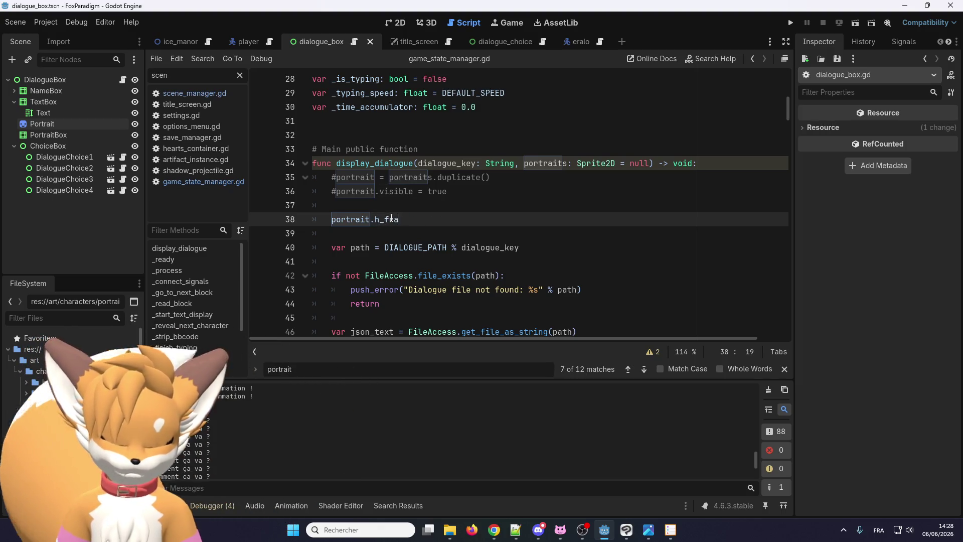
text( = )
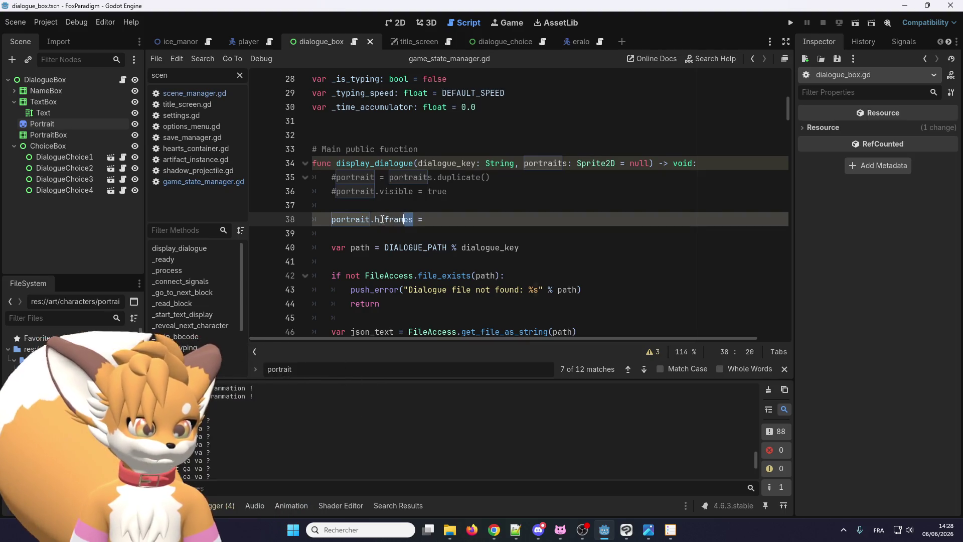
text(portraits.h_frames)
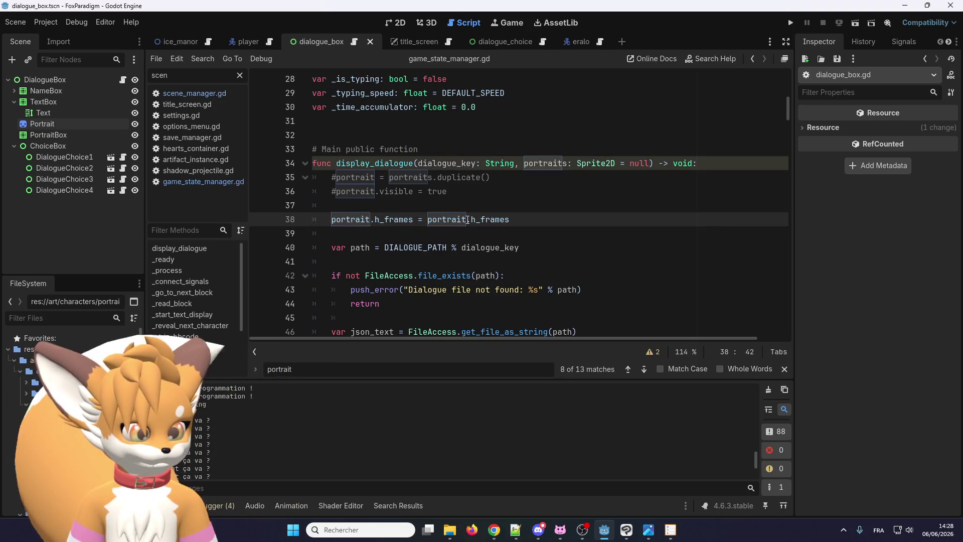
key(Return)
right_click(397, 222)
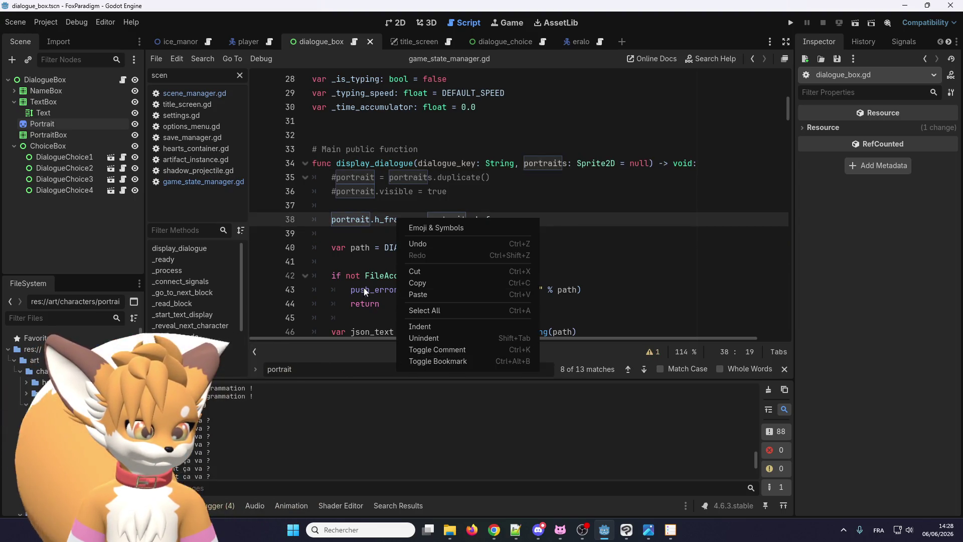
click(378, 224)
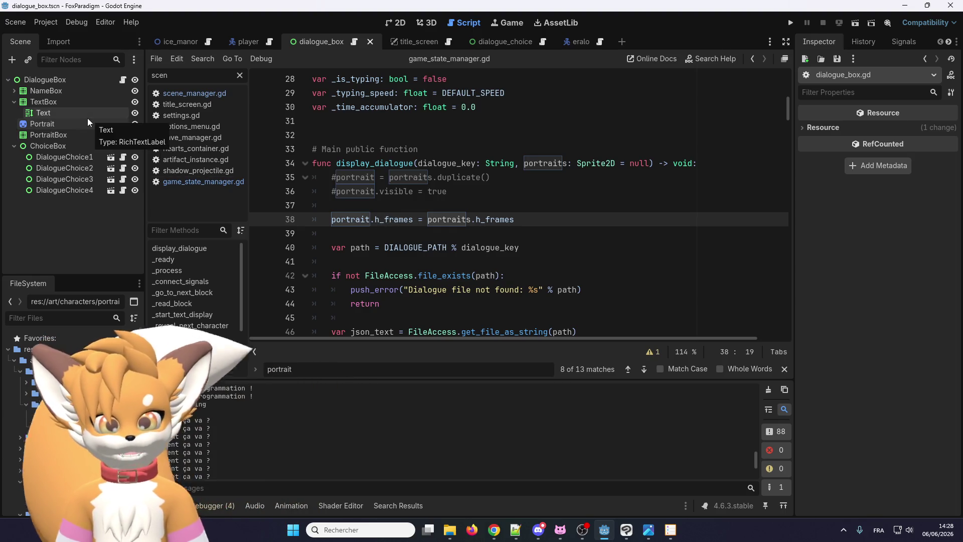
After checking the Portrait node's properties, fix h_frames to hframes and add a matching vframes line
click(62, 126)
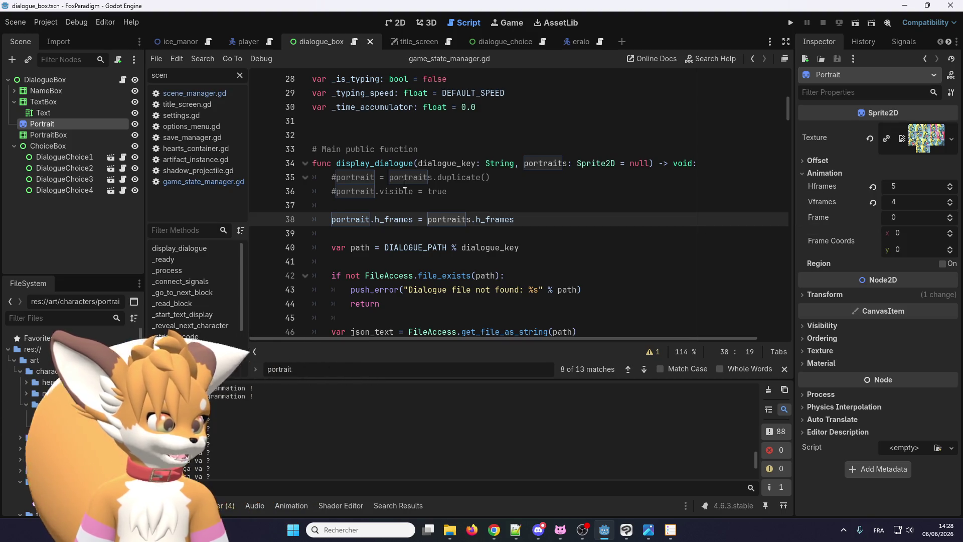
key(Left)
key(BackSpace)
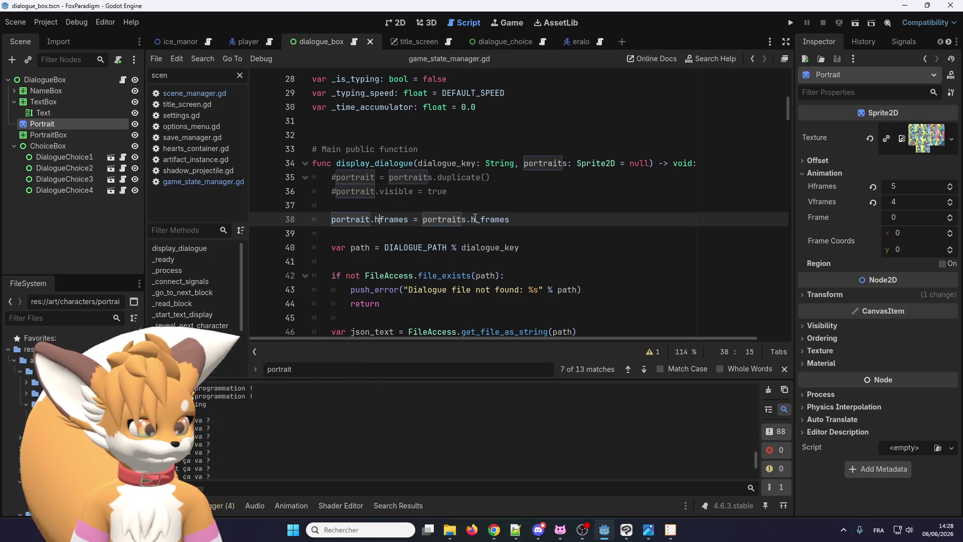
click(482, 219)
key(BackSpace)
key(ctrl+shift+d)
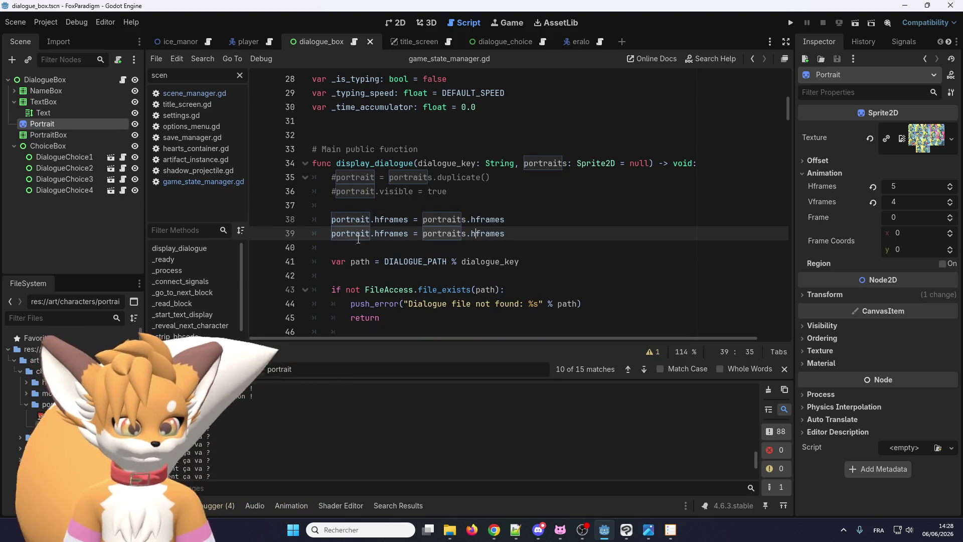
click(381, 234)
key(Delete)
text(v)
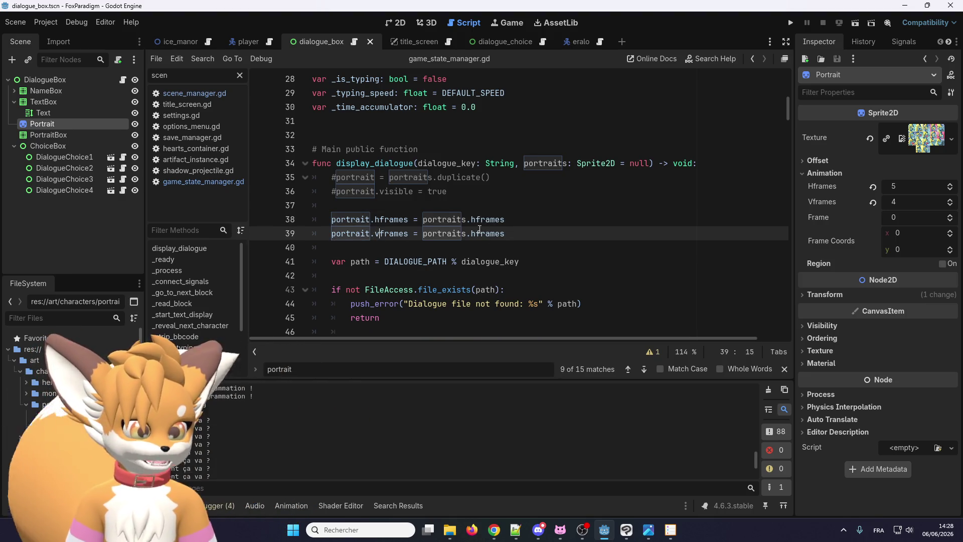
click(470, 234)
key(Delete)
text(v)
Duplicate the hframes line and turn it into portrait.texture = portraits.texture
click(489, 221)
key(ctrl+shift+d)
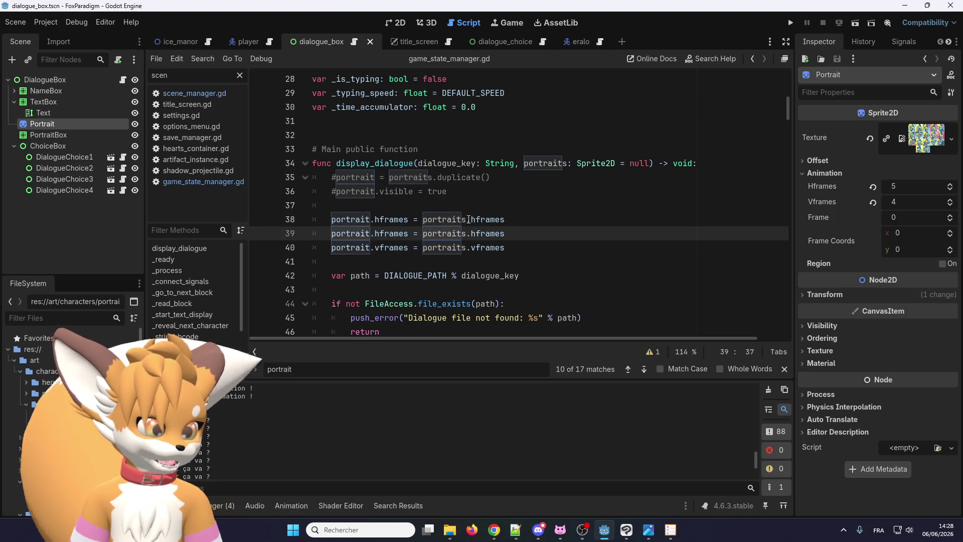
double_click(483, 219)
text(textur)
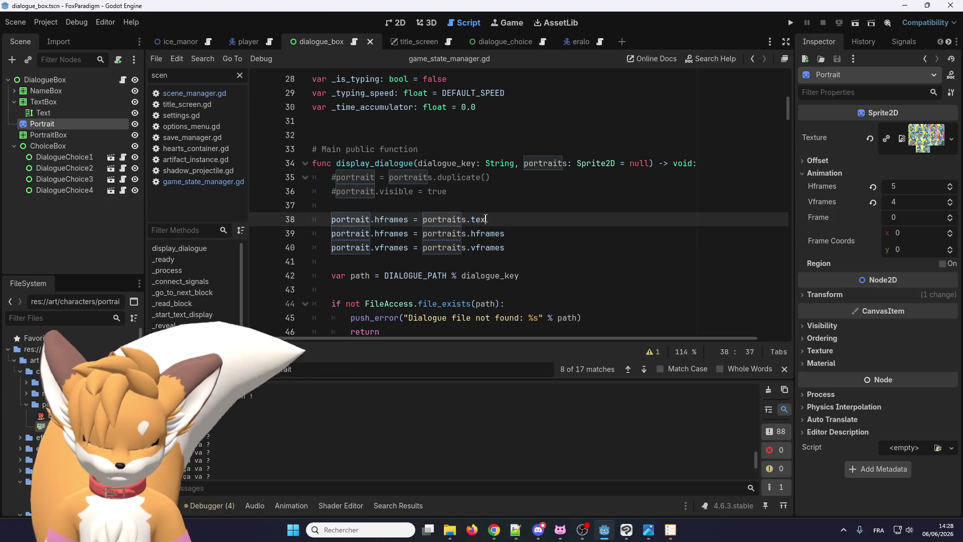
double_click(489, 219)
key(ctrl+c)
double_click(391, 219)
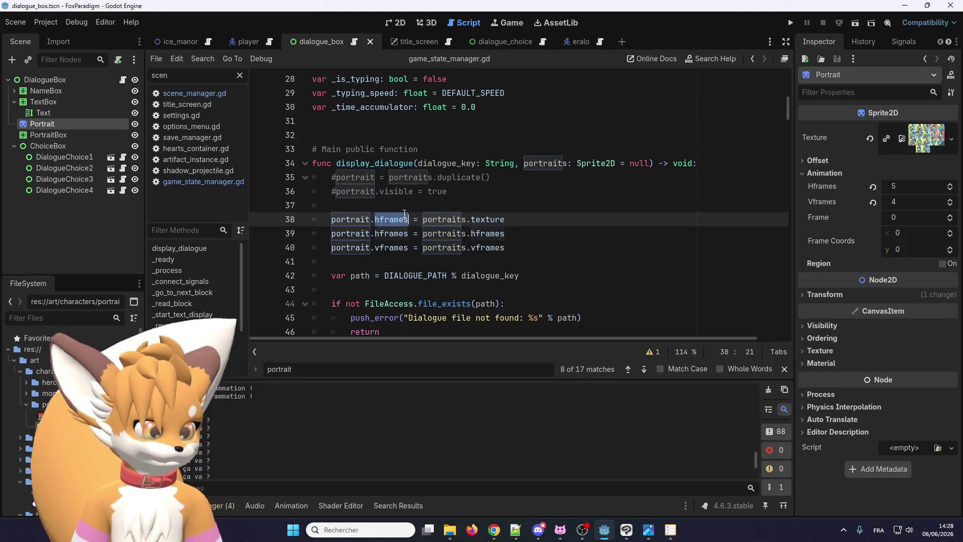
key(ctrl+v)
click(540, 235)
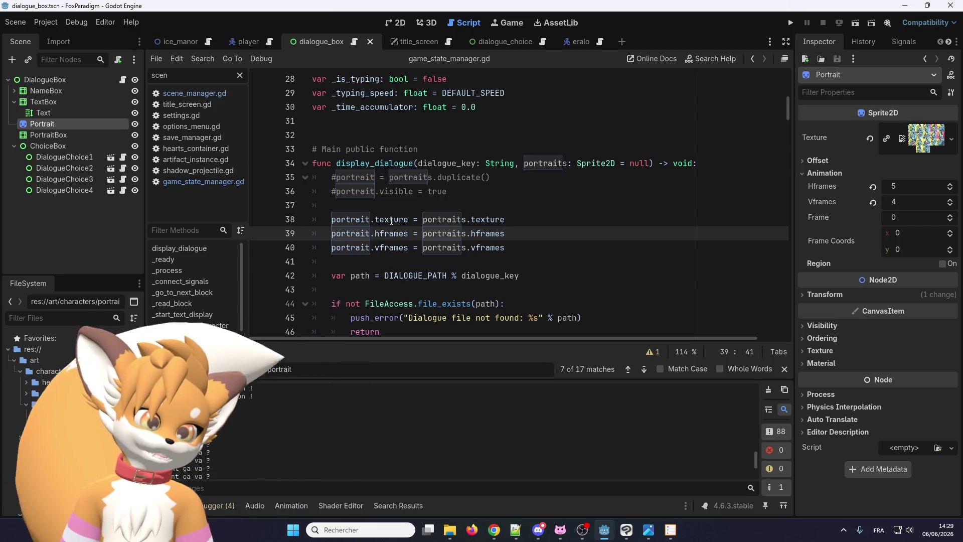
double_click(394, 218)
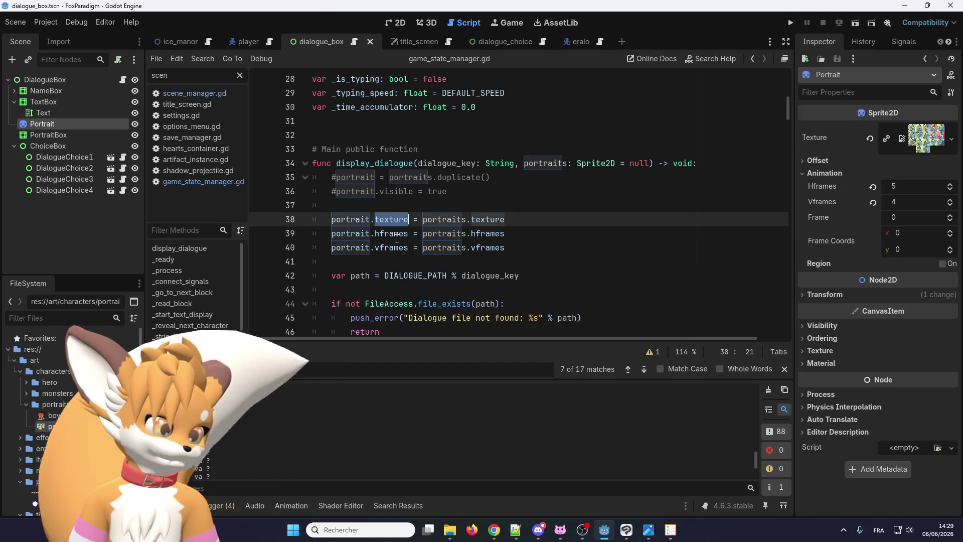
click(513, 245)
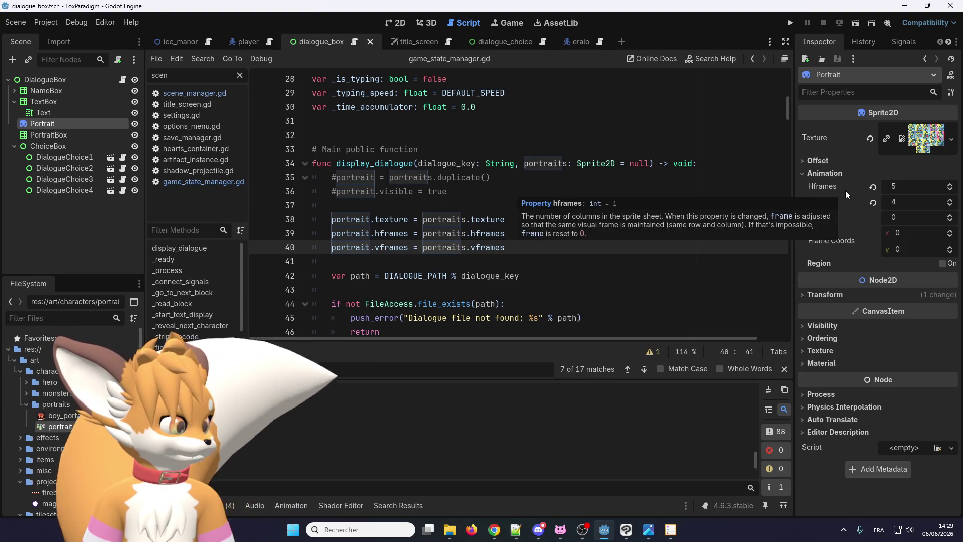
click(814, 297)
click(814, 296)
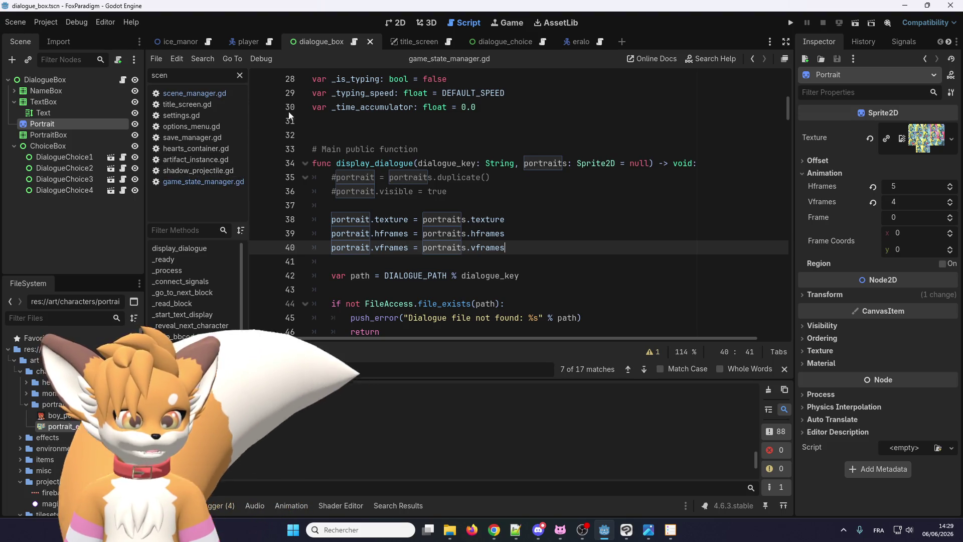
scroll(357, 219, up, 8)
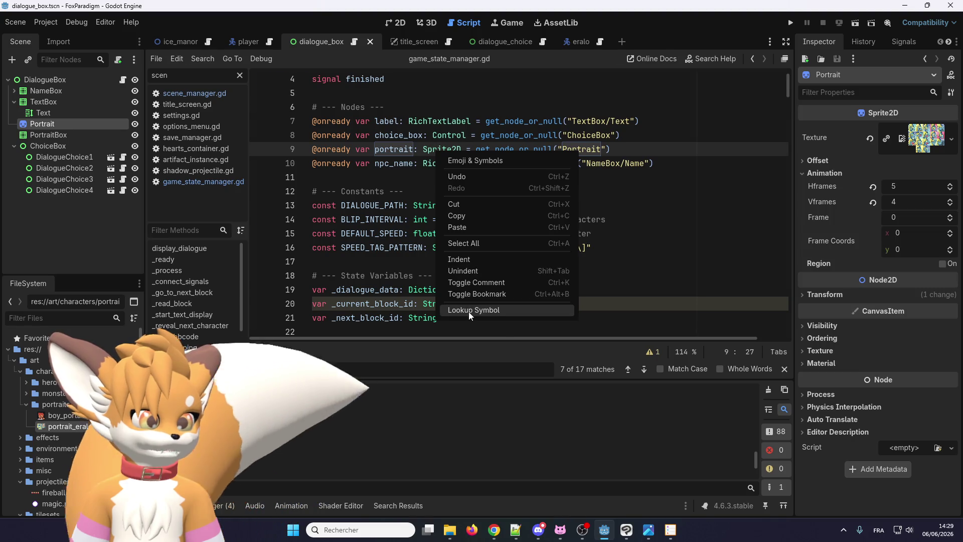
Follow the class docs from Sprite2D up through Node and Object to the RefCounted class reference
click(469, 311)
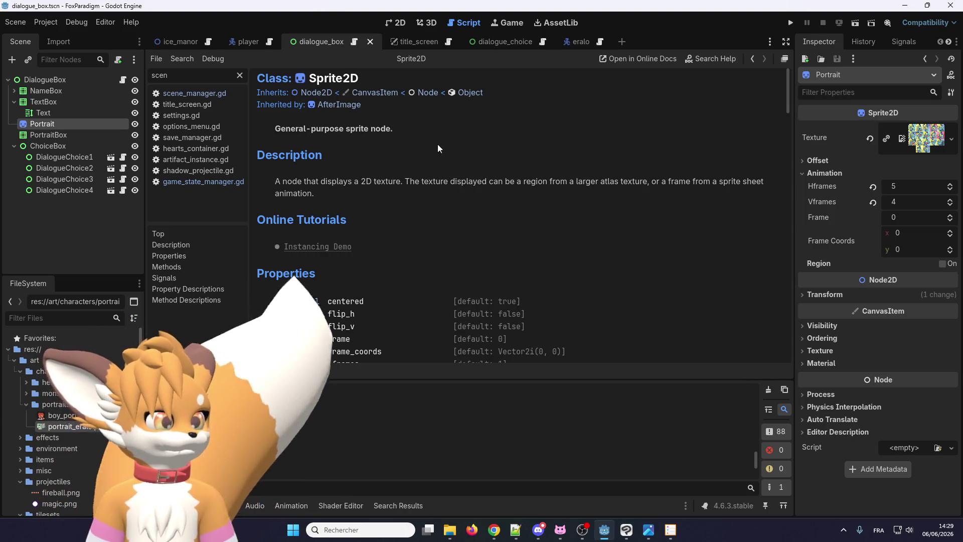
click(427, 90)
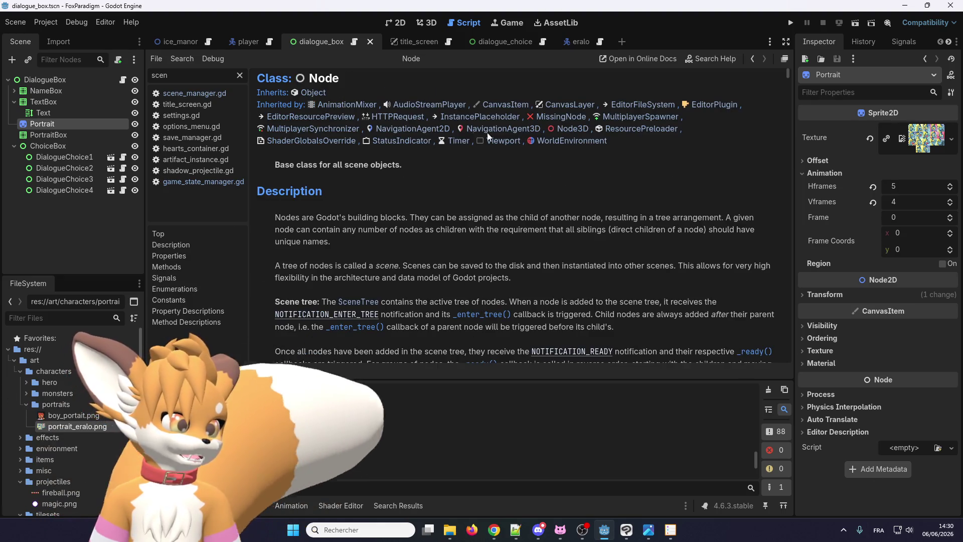
click(312, 93)
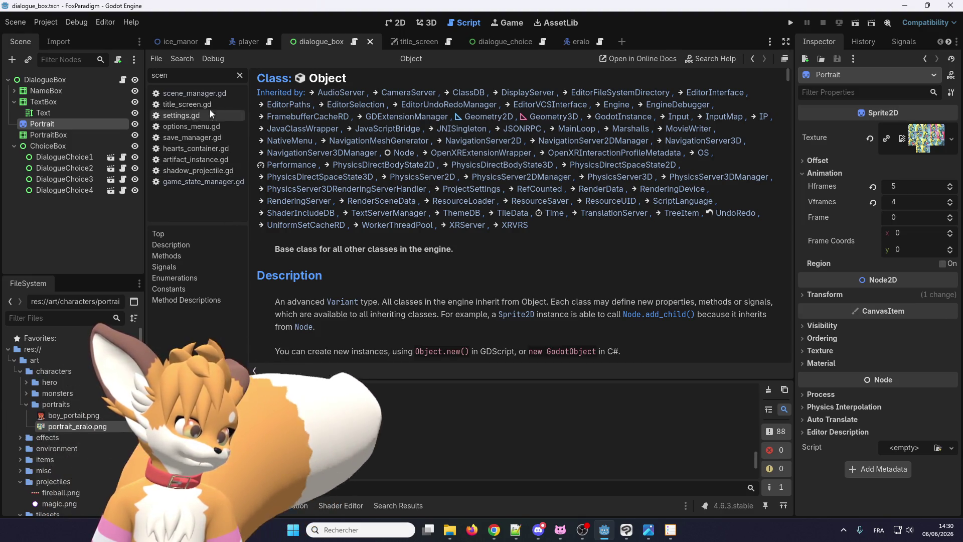
click(525, 193)
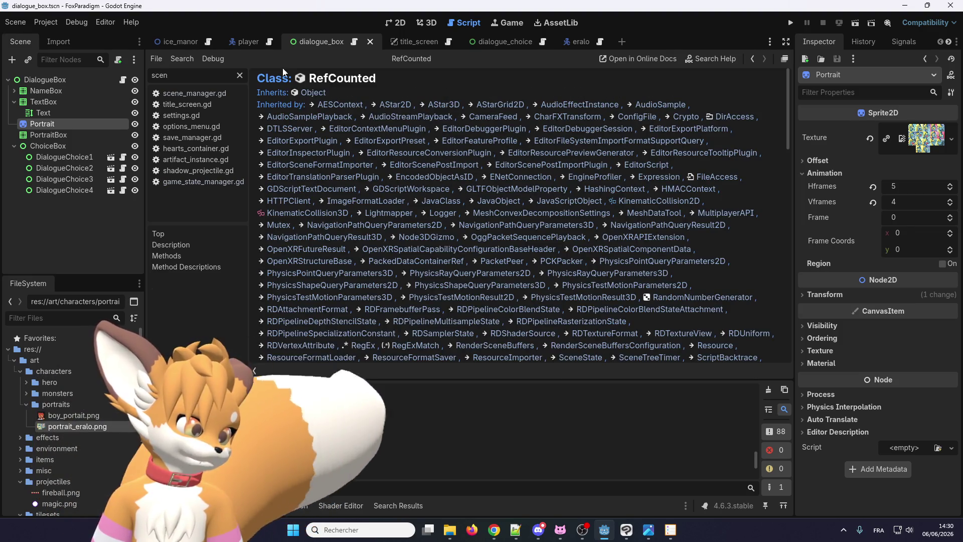
Read through the RefCounted help page, then switch back to the dialogue_box scene in the 2D workspace
scroll(289, 109, down, 5)
scroll(291, 117, up, 5)
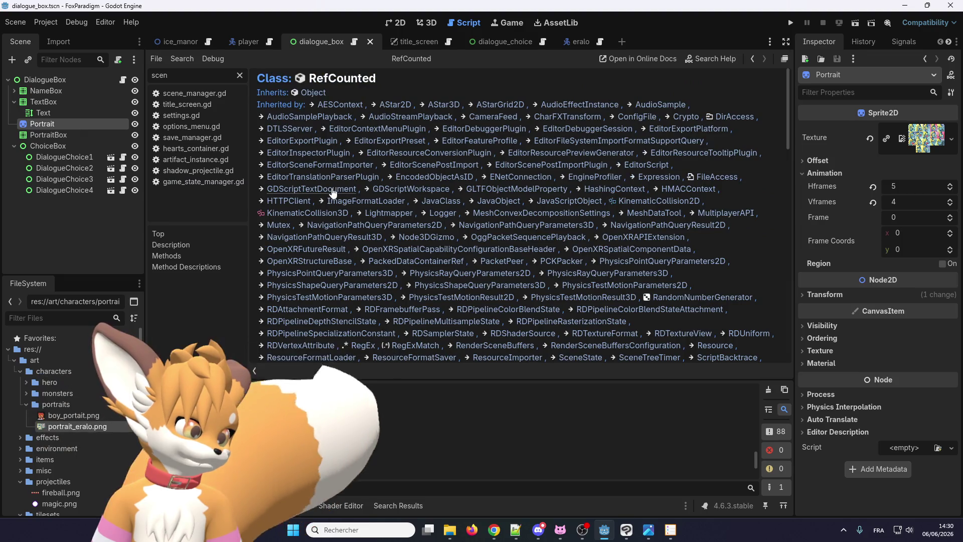
scroll(333, 194, down, 3)
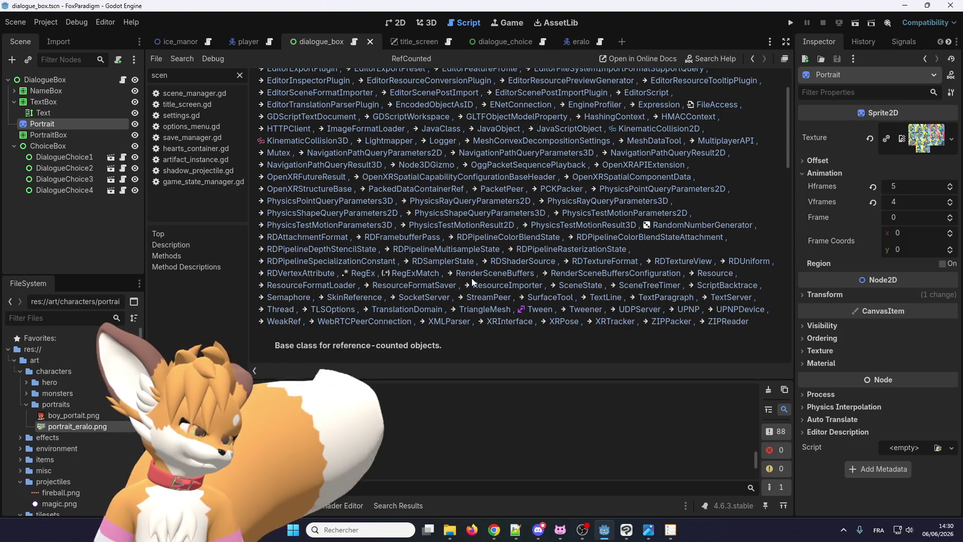
scroll(472, 278, up, 3)
scroll(387, 233, down, 10)
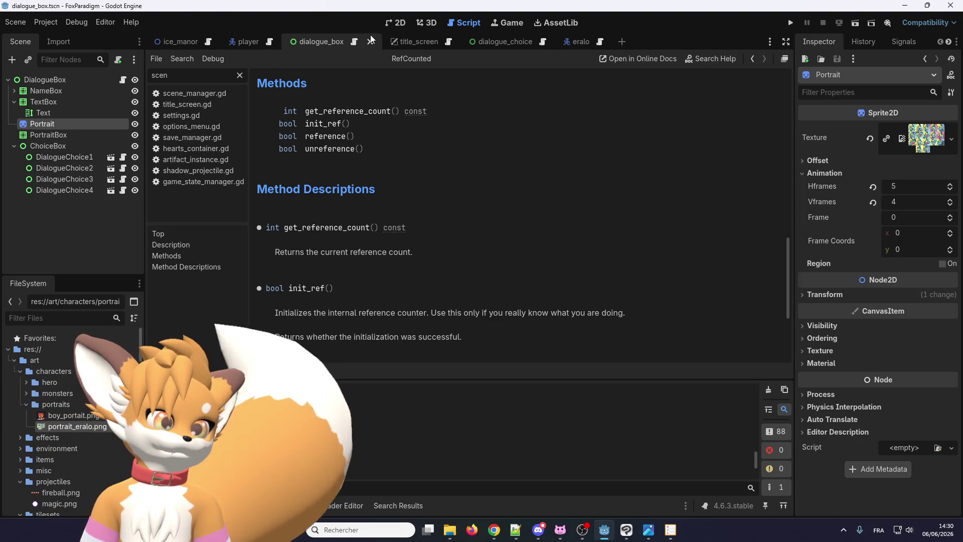
scroll(317, 106, up, 3)
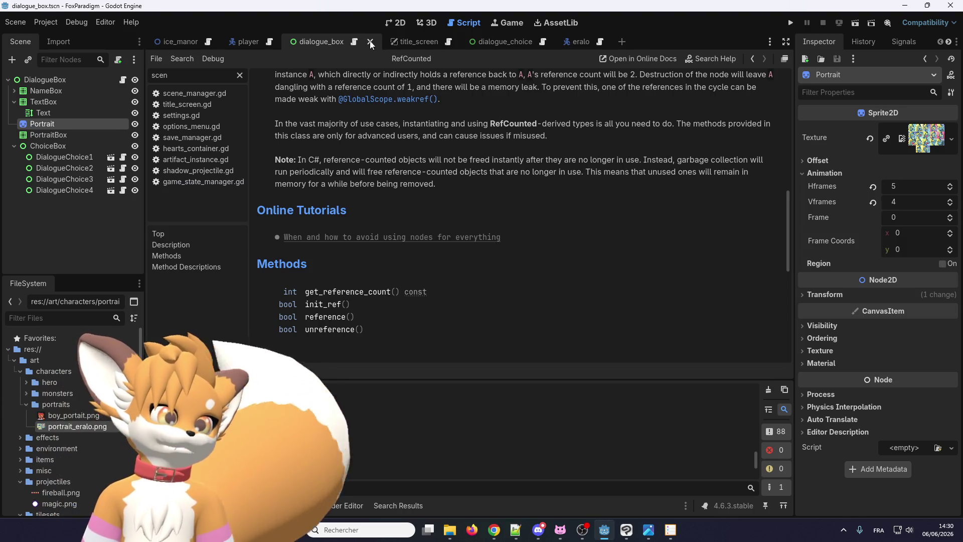
scroll(351, 124, up, 5)
scroll(349, 124, up, 3)
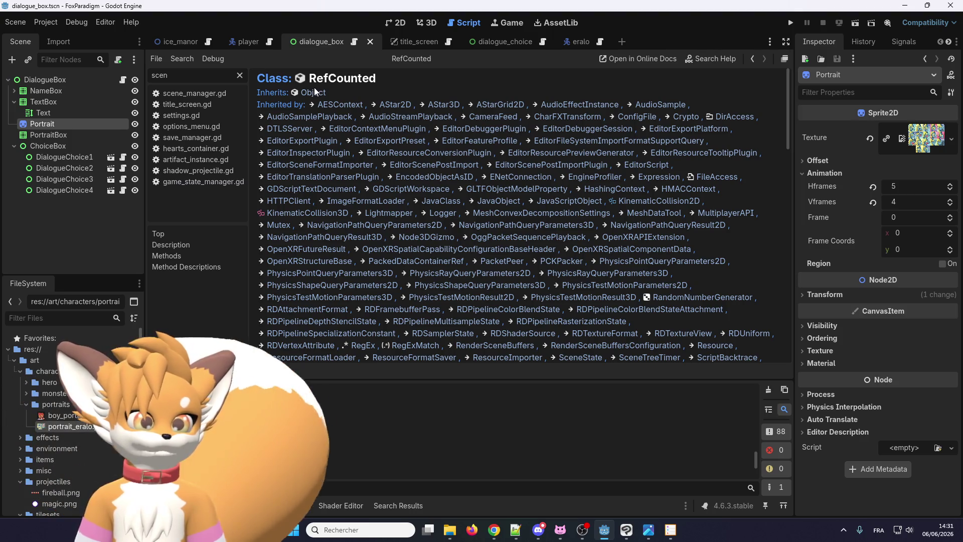
scroll(321, 100, down, 3)
scroll(346, 125, up, 3)
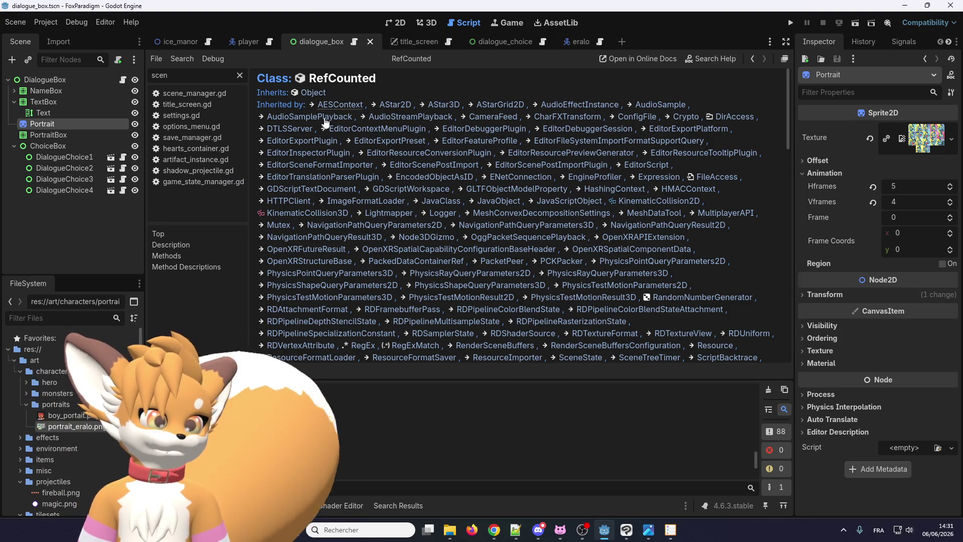
scroll(346, 170, down, 3)
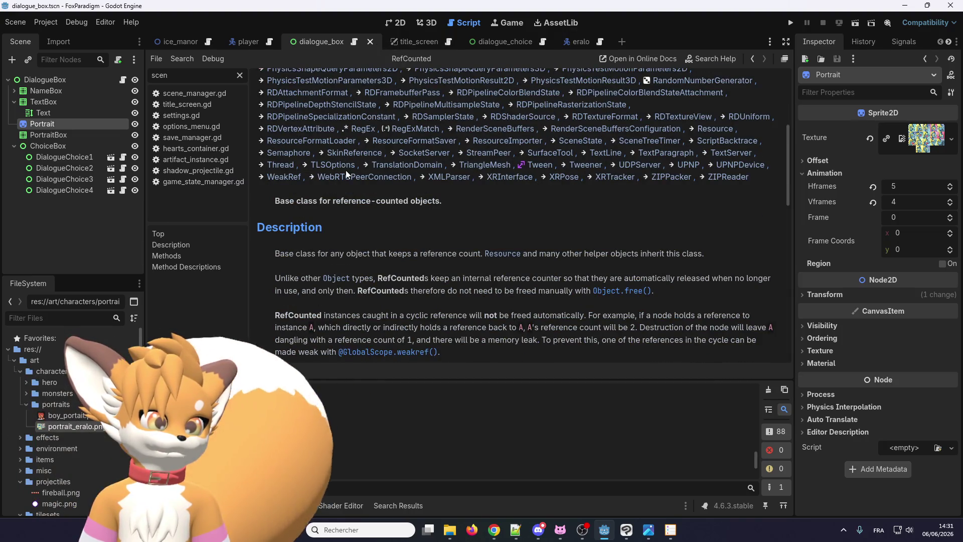
scroll(336, 161, up, 3)
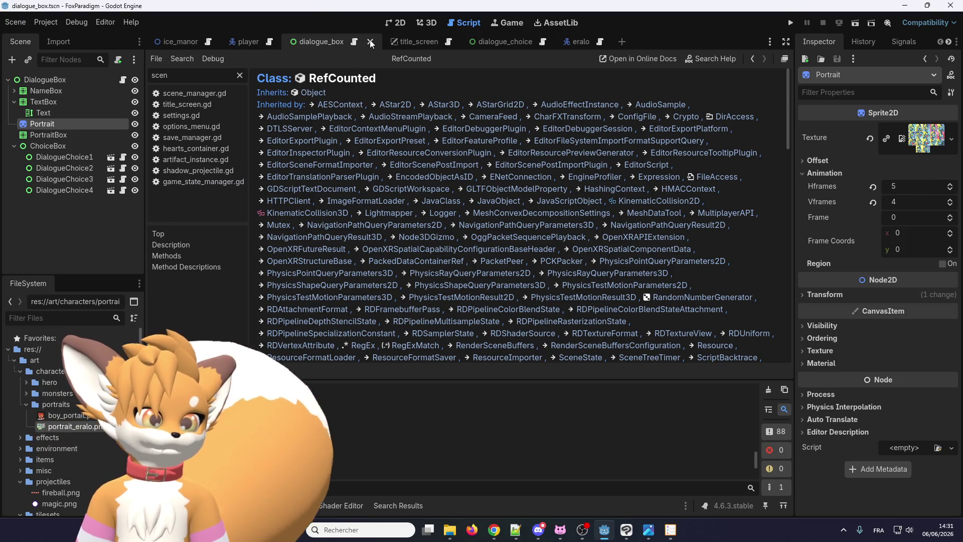
click(393, 25)
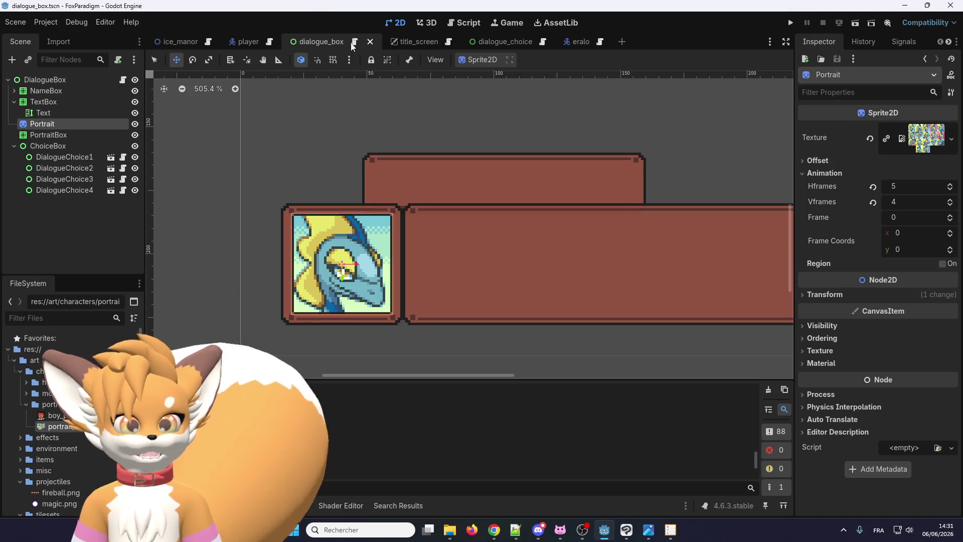
Run the project, skip the title screen and walk the fox up to talk to Eralo
click(790, 23)
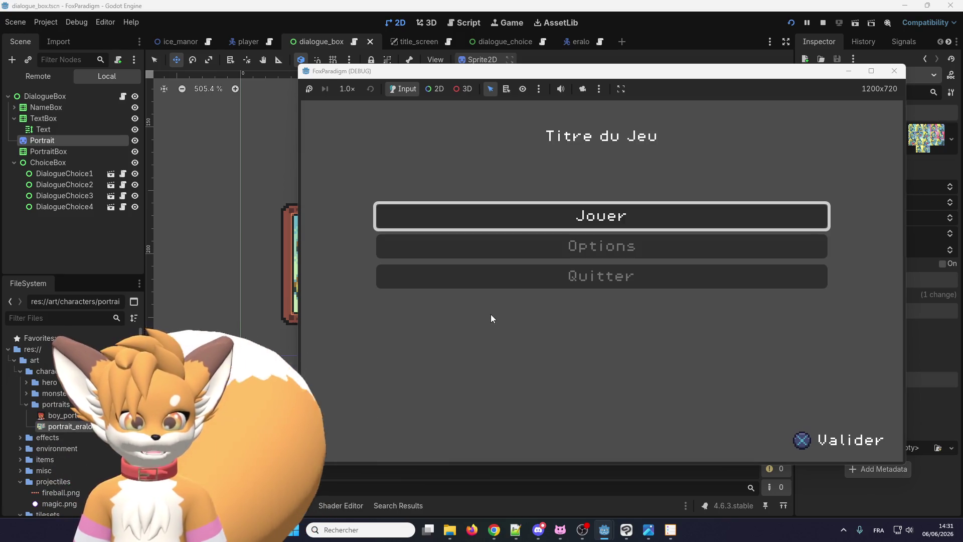
key(Return)
key(Return)
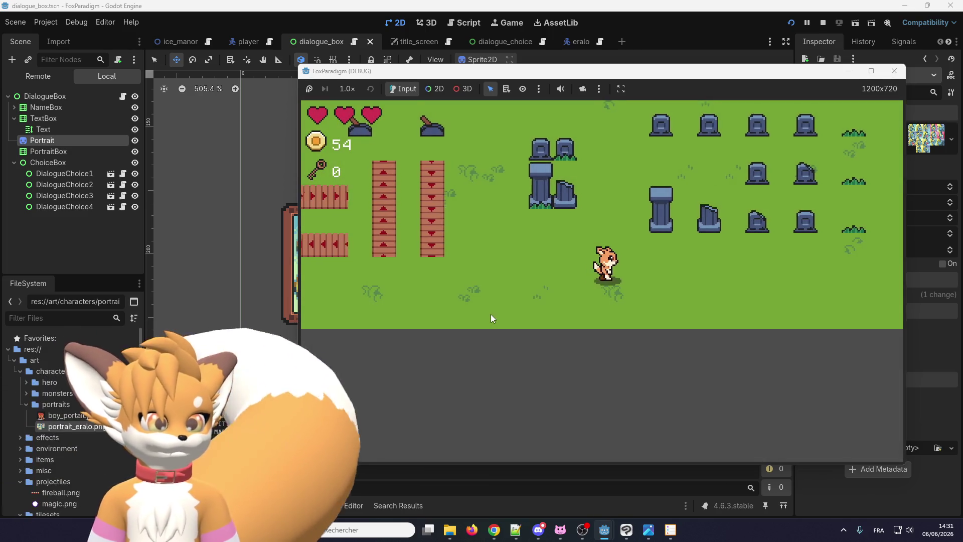
key(Right)
key(Up)
key(Up)
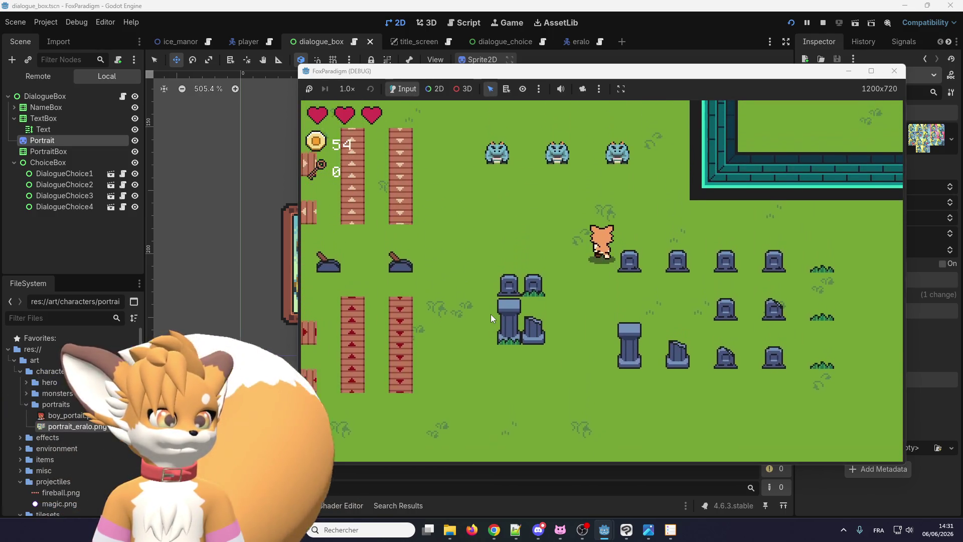
key(Up)
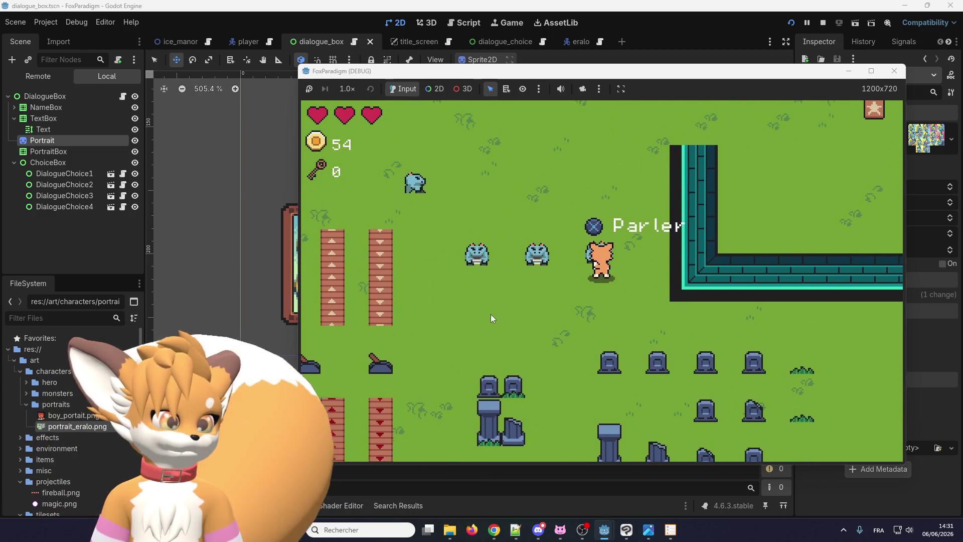
key(Return)
key(Return)
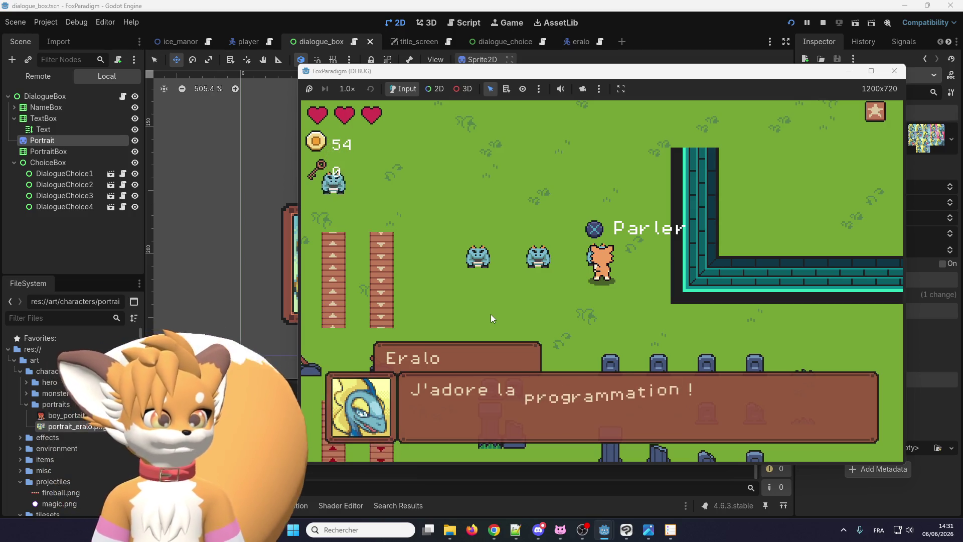
Answer Eralo with 'Ça va bien.' and finish the conversation
key(space)
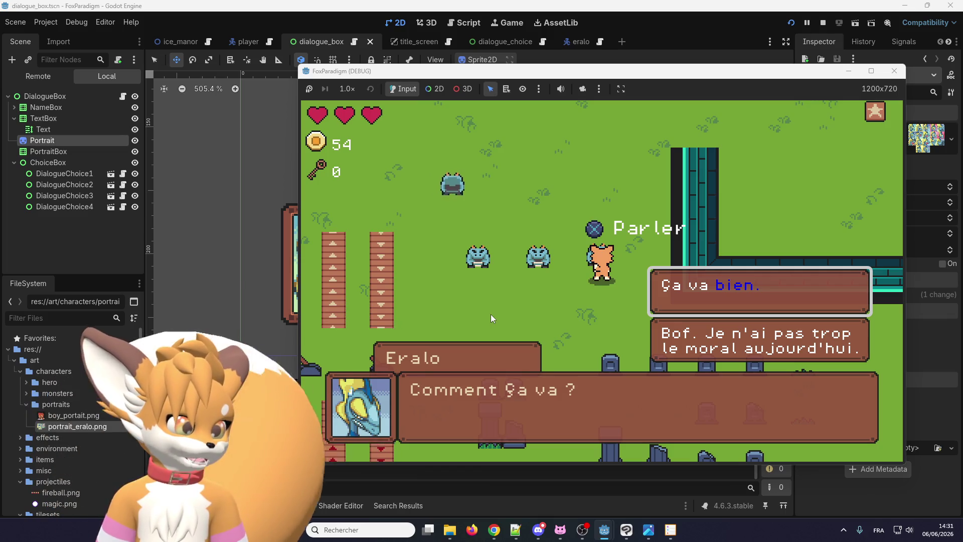
key(space)
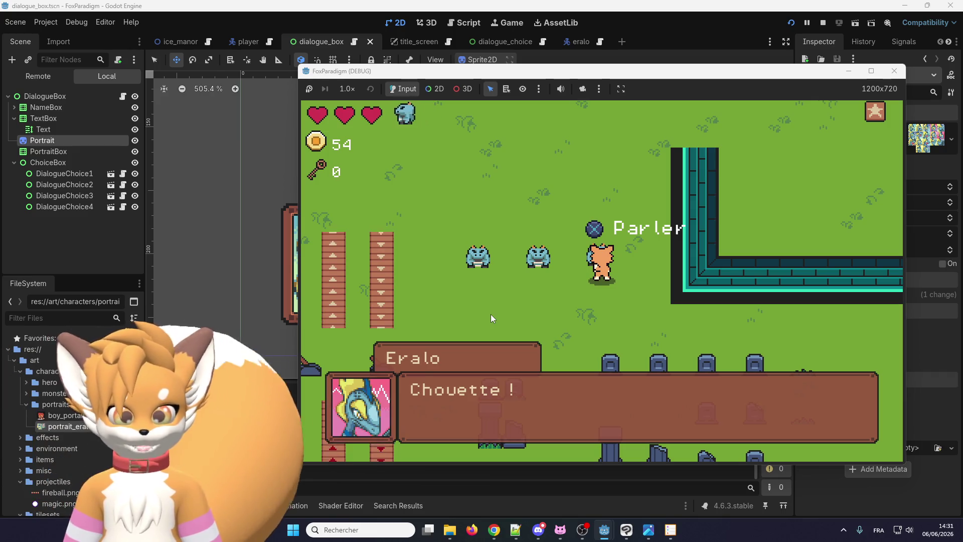
key(space)
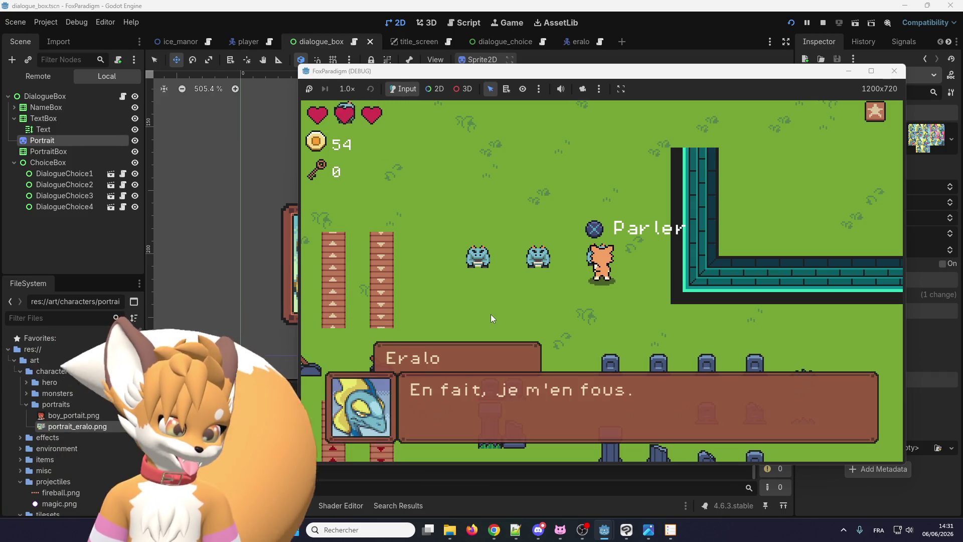
key(space)
Talk to Eralo again and answer with the gloomy 'Bof' reply this time
key(space)
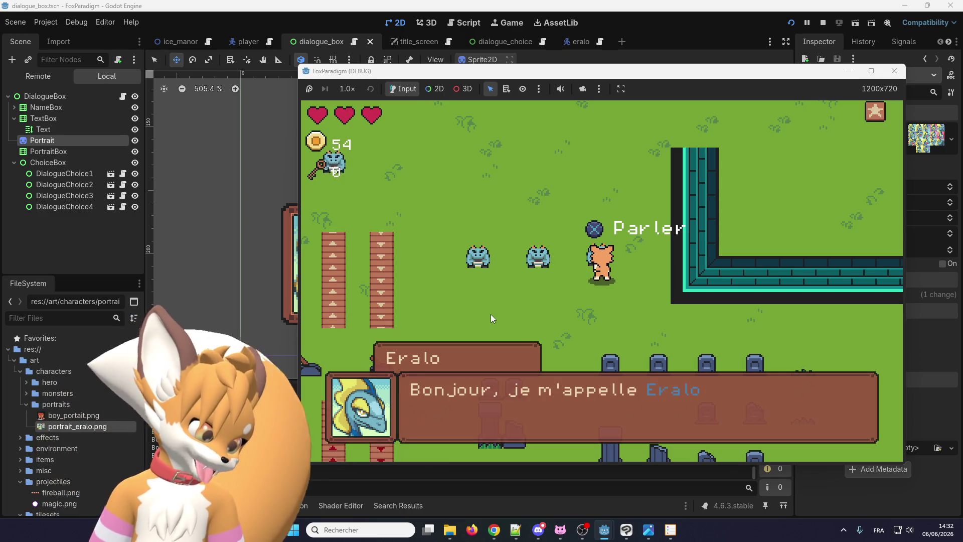
key(space)
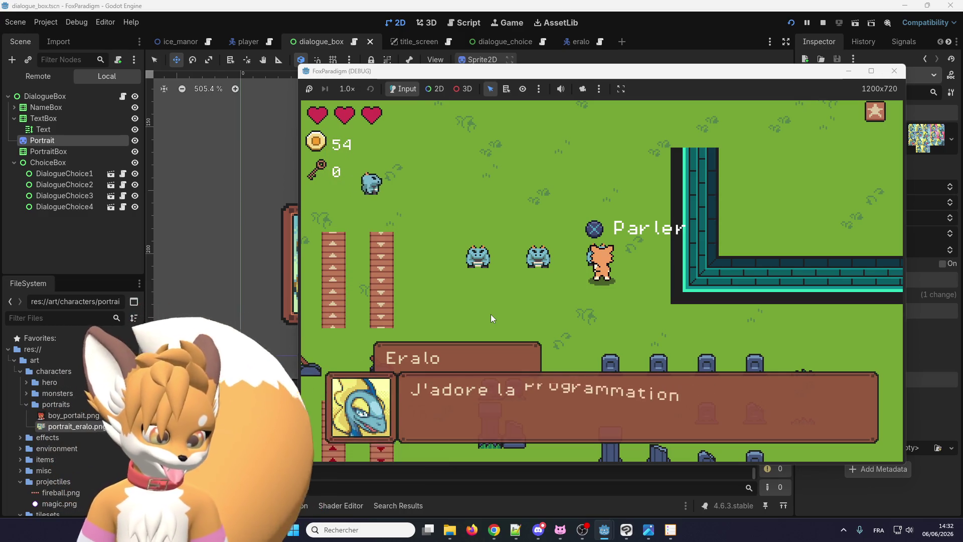
key(space)
key(Down)
key(space)
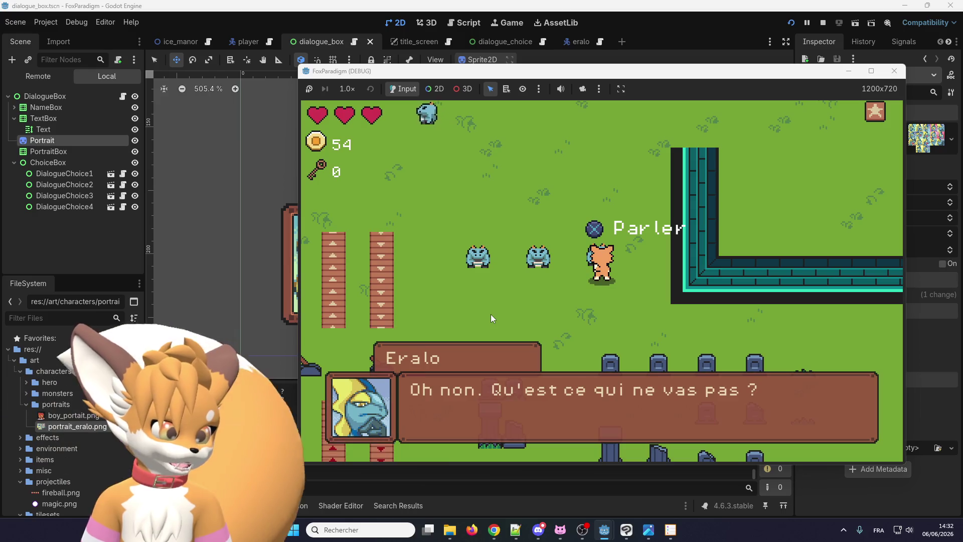
key(space)
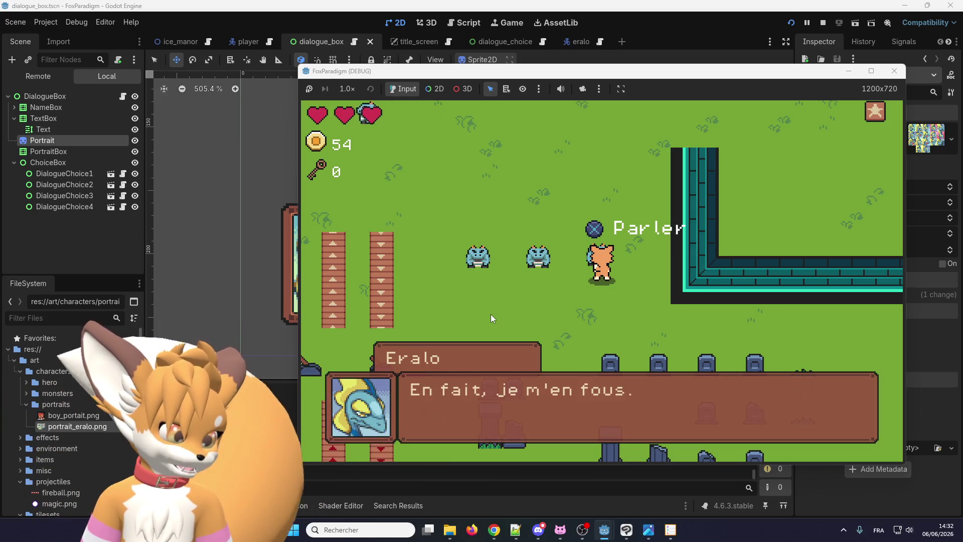
key(space)
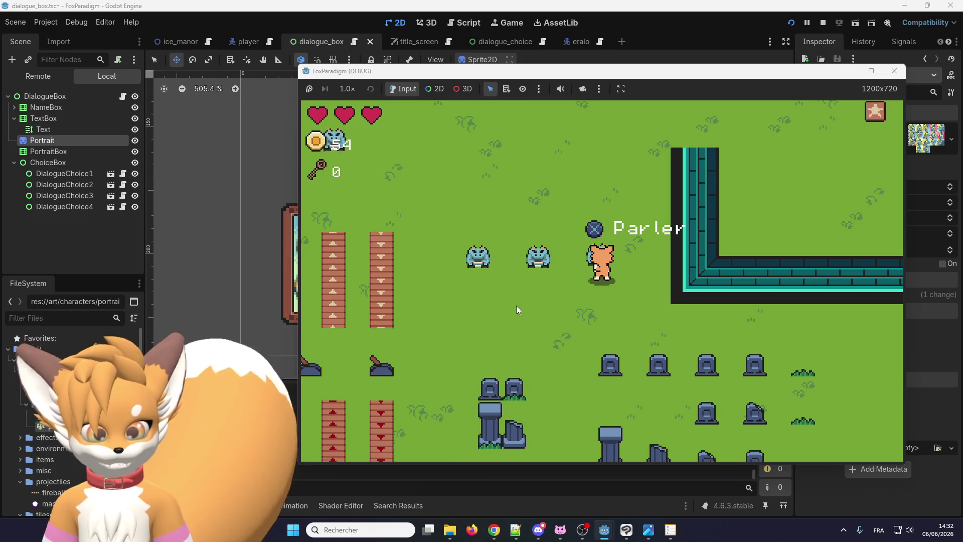
Skip through one more conversation with Eralo, then stop the running game
key(space)
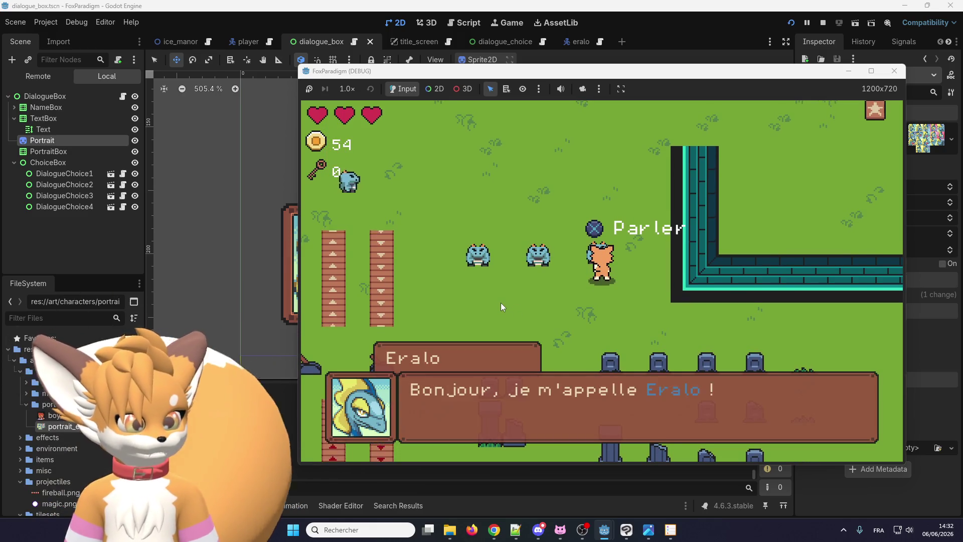
key(space)
key(space)
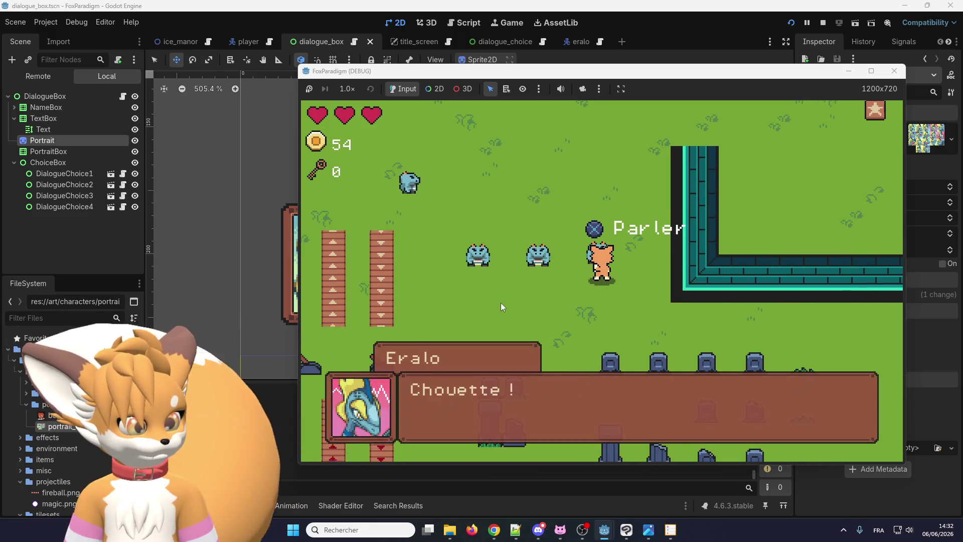
key(space)
key(space)
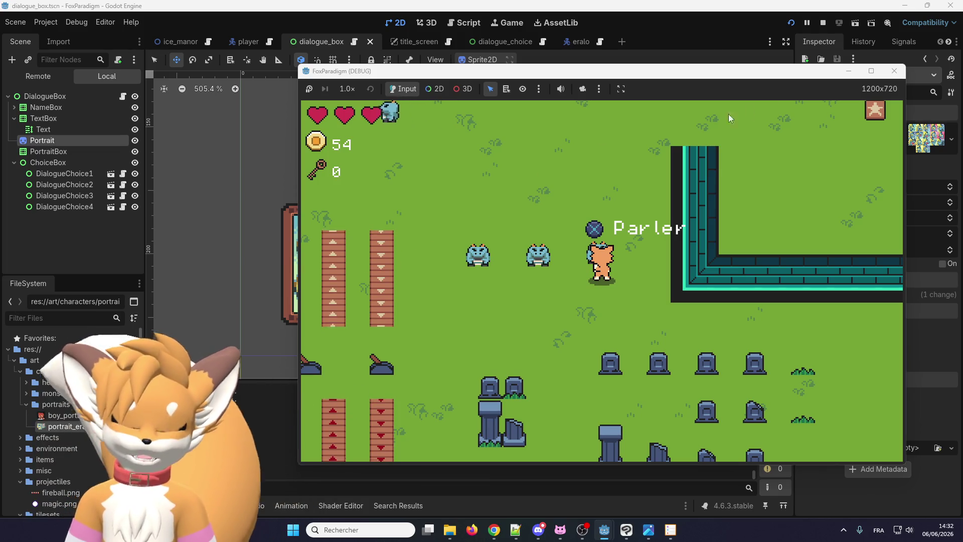
click(894, 71)
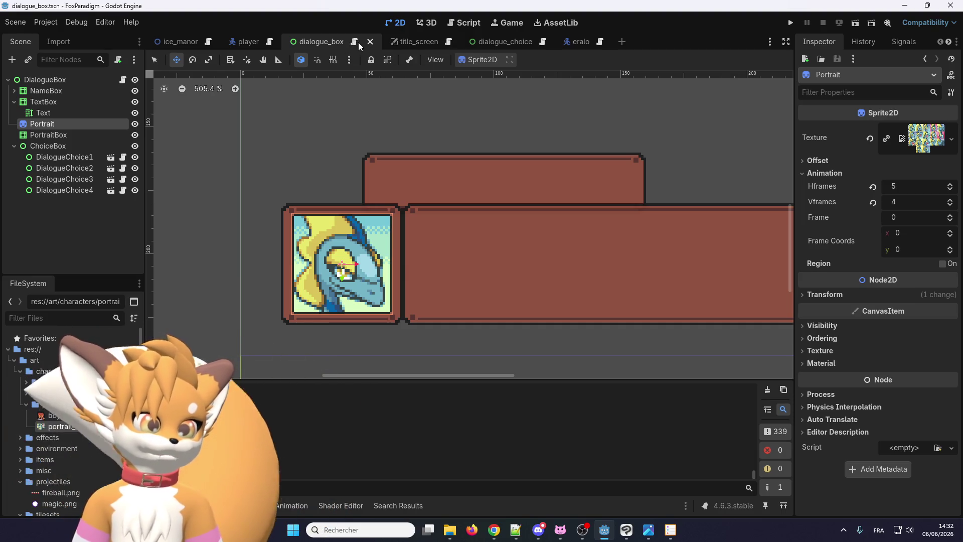
Scroll dialogue_box.gd to its end, close the portrait_eralo.png sheet and place the caret on line 270
click(482, 60)
click(483, 59)
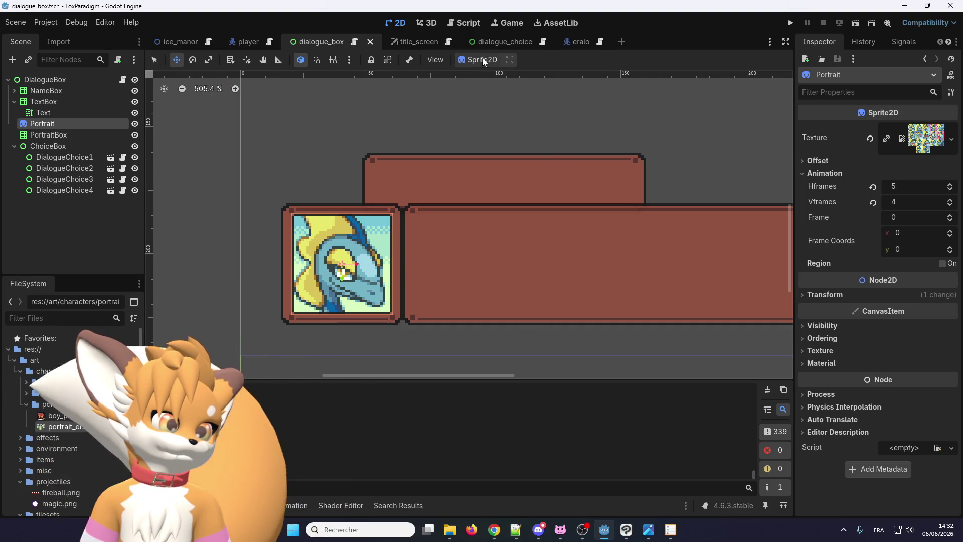
click(354, 42)
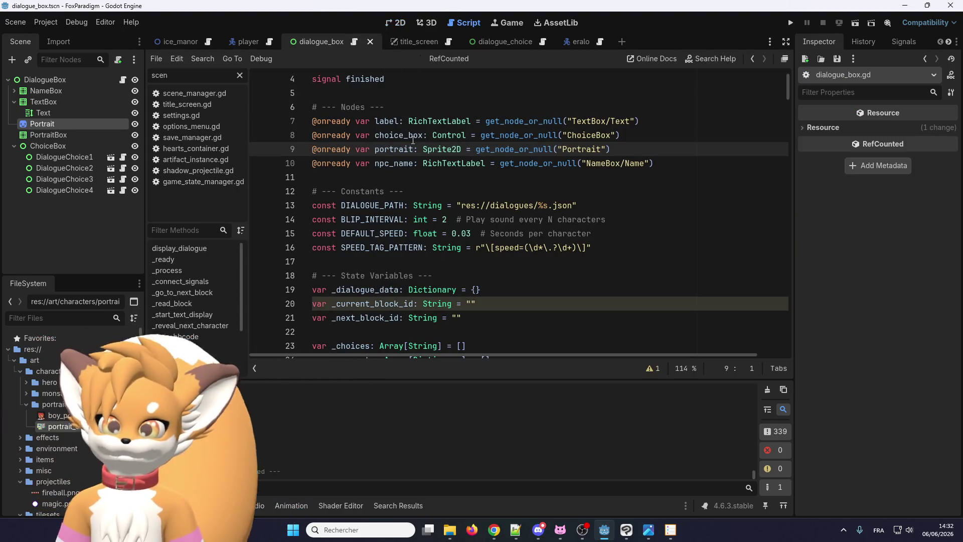
scroll(432, 251, down, 4)
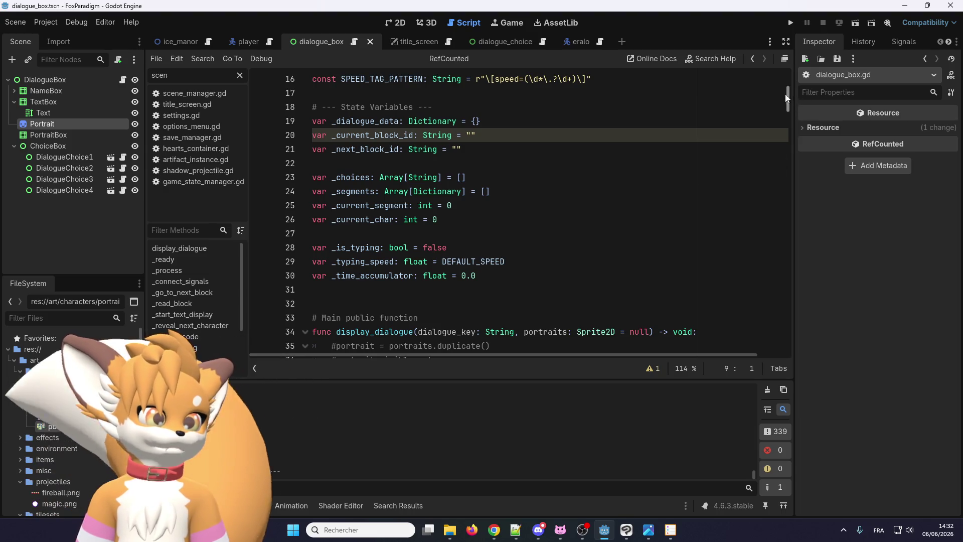
drag(786, 97, 787, 344)
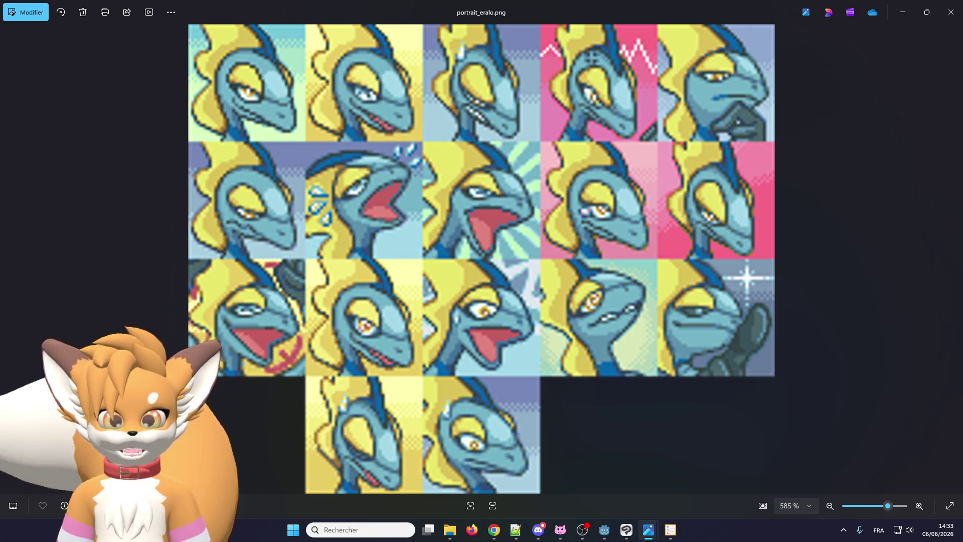
click(950, 12)
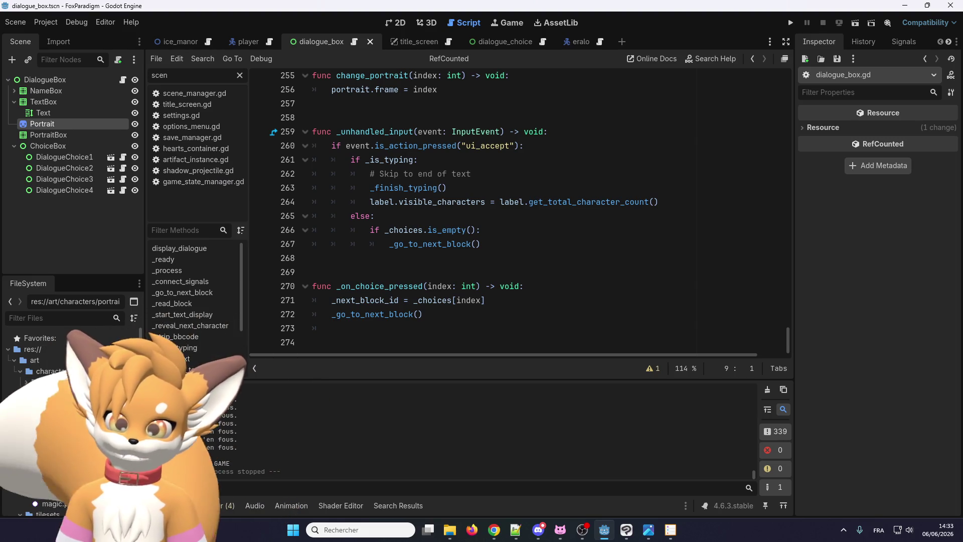
click(469, 289)
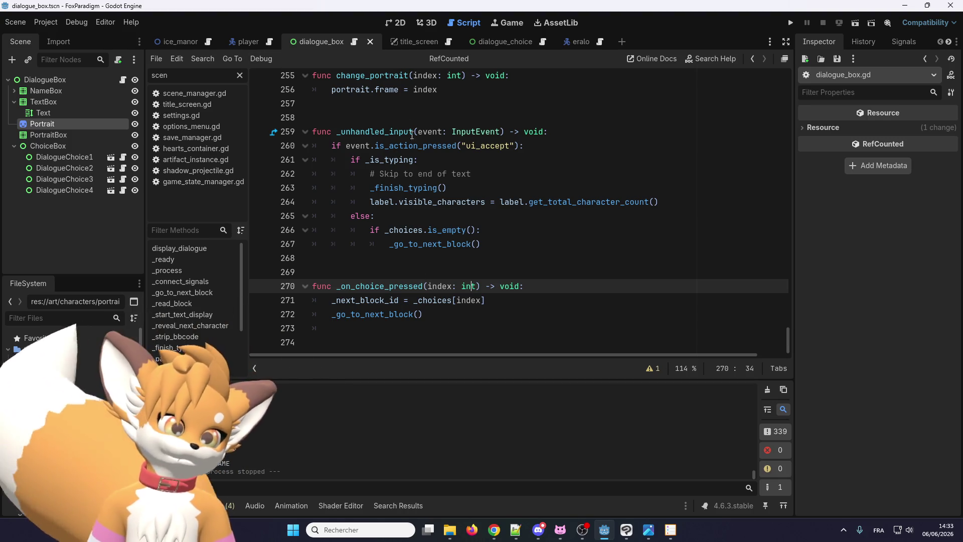
scroll(378, 243, up, 3)
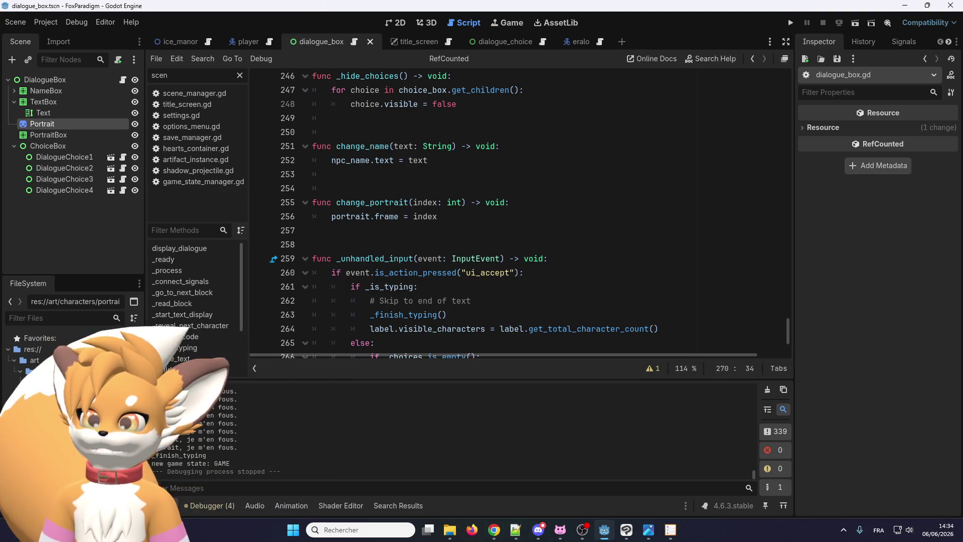
key(alt+Tab)
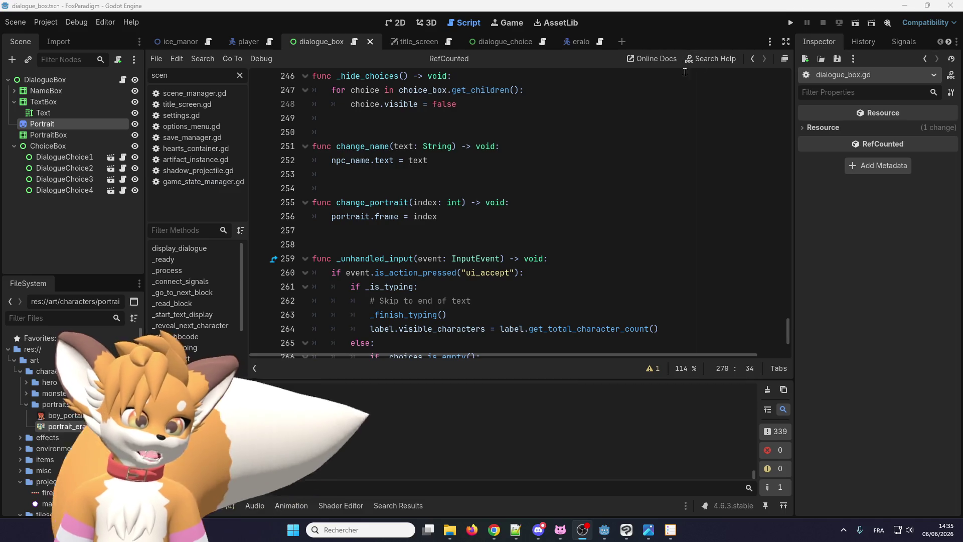
Launch the game, walk the fox to Eralo and pick the first reply, 'Ça va bien.'
click(790, 22)
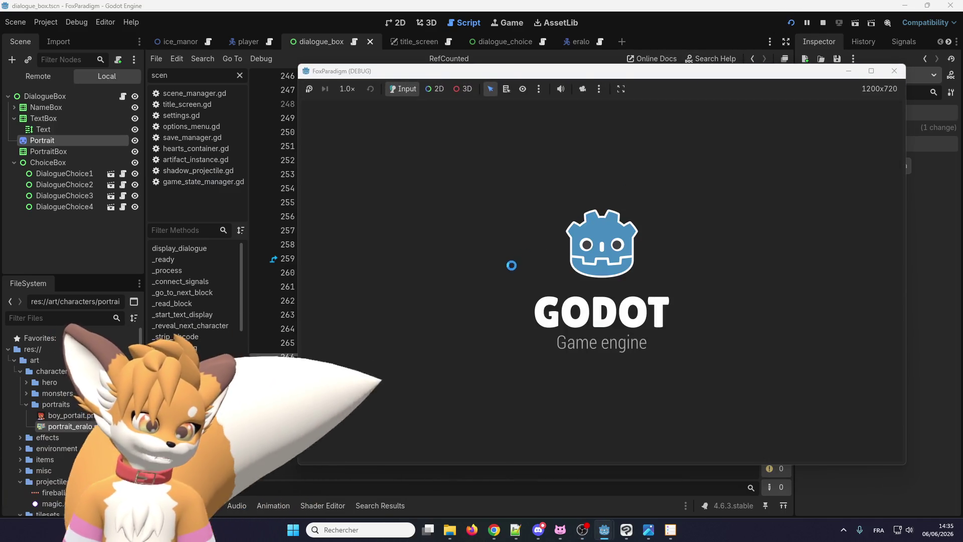
key(Return)
key(Return)
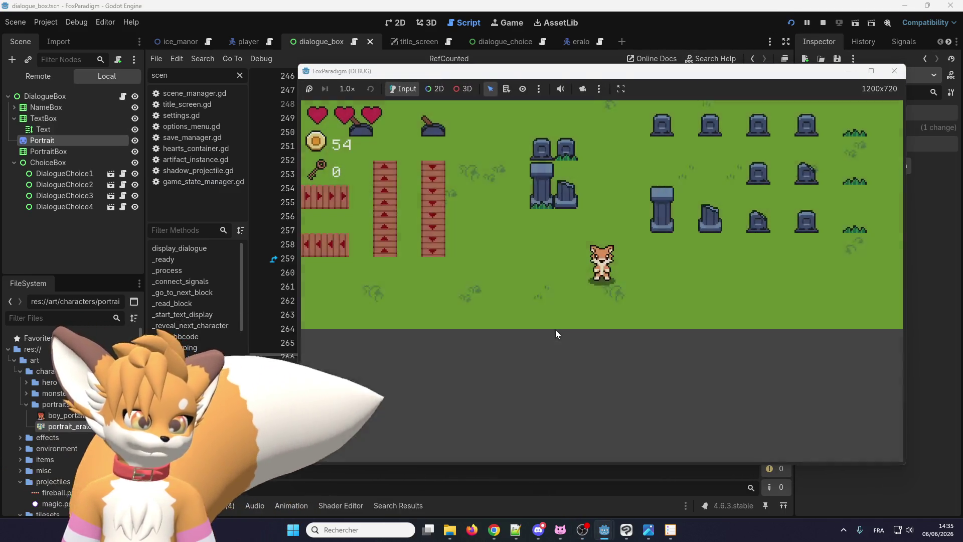
key(Up)
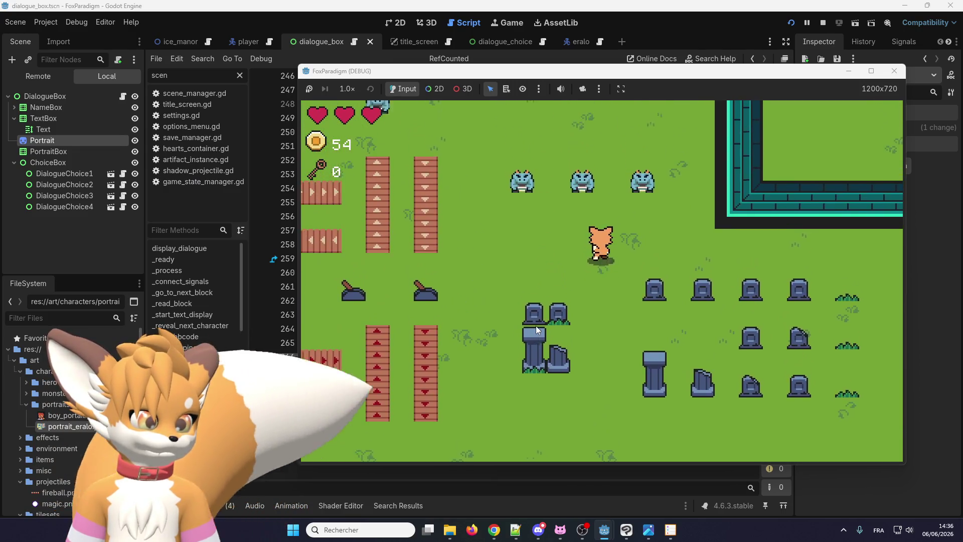
key(Return)
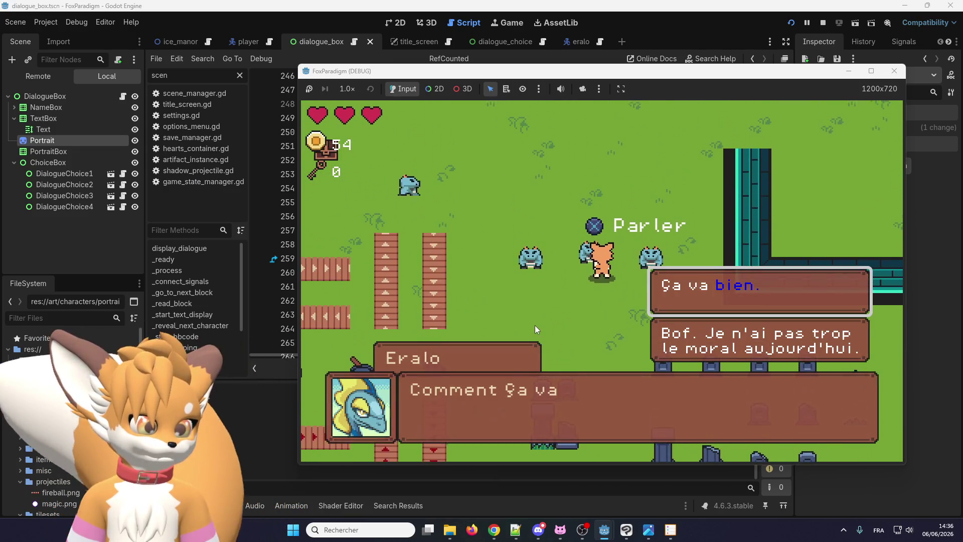
key(Return)
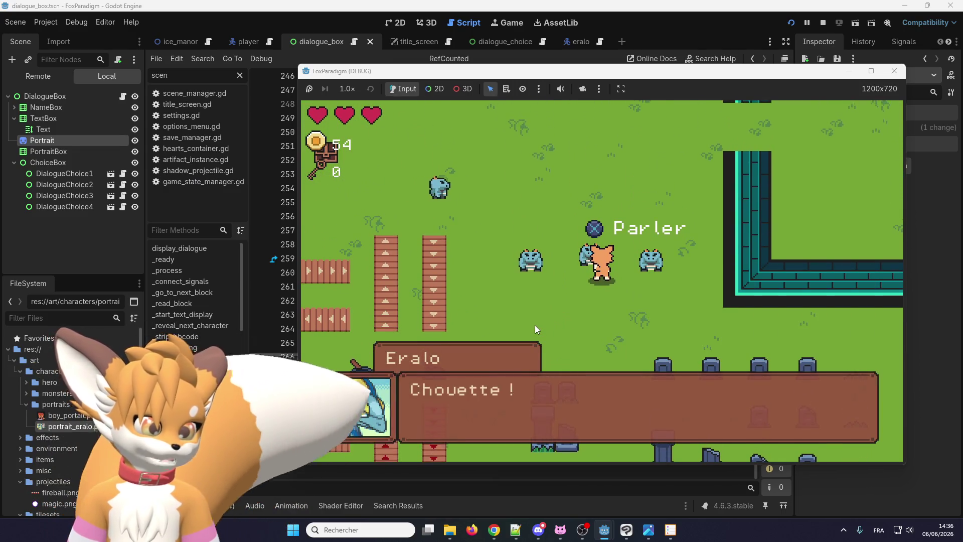
Walk the fox back to Eralo and start talking to him again
key(Return)
key(Down)
key(Right)
key(Return)
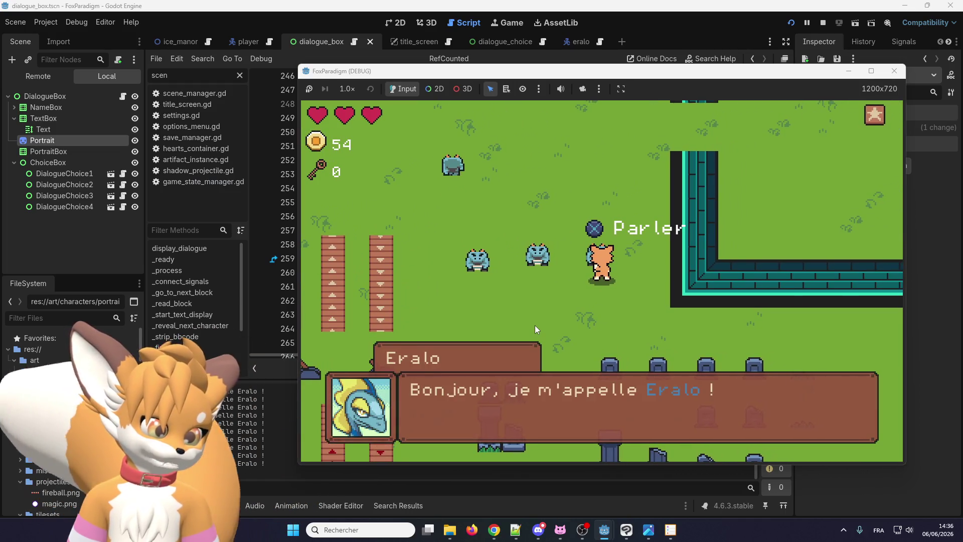
key(Return)
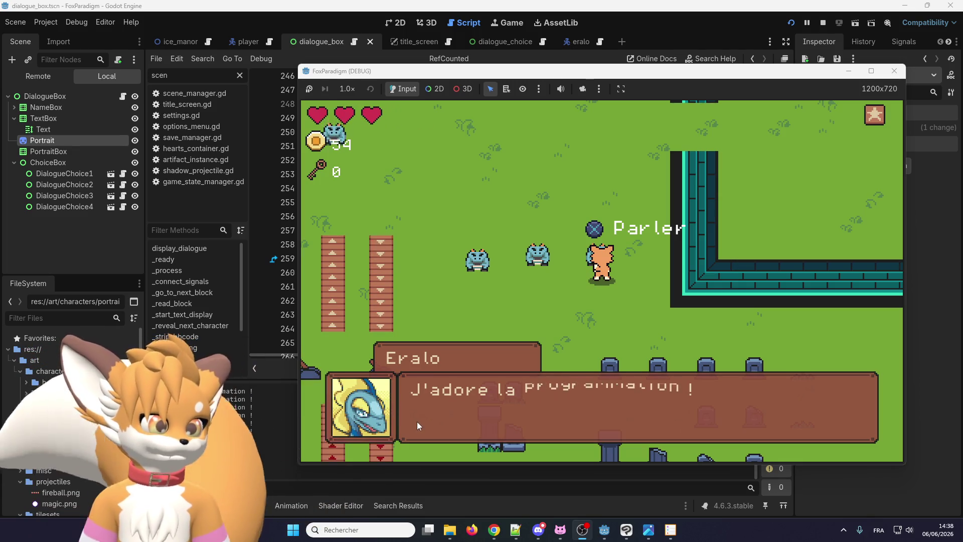
Advance Eralo's dialogue, accept the first answer and stop the running game
click(417, 421)
key(Return)
key(Return)
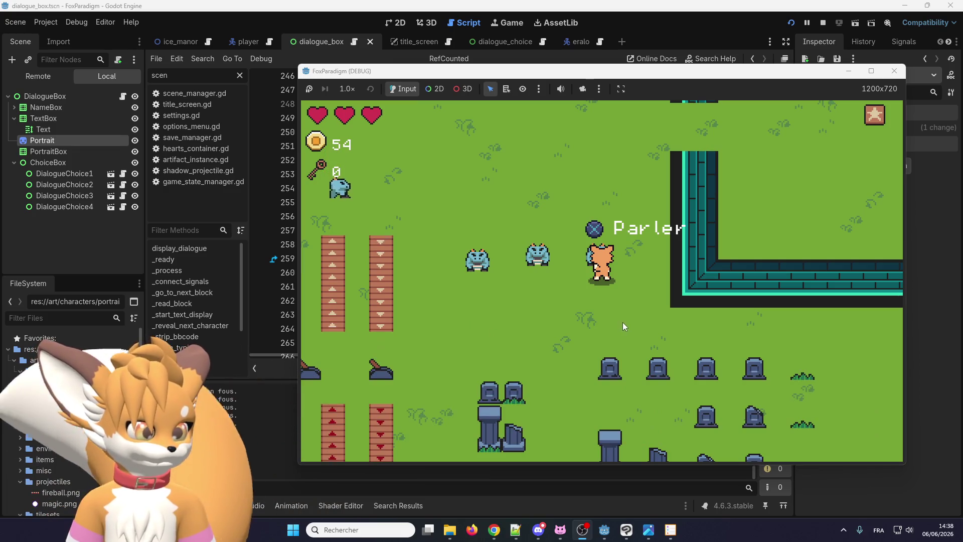
click(894, 71)
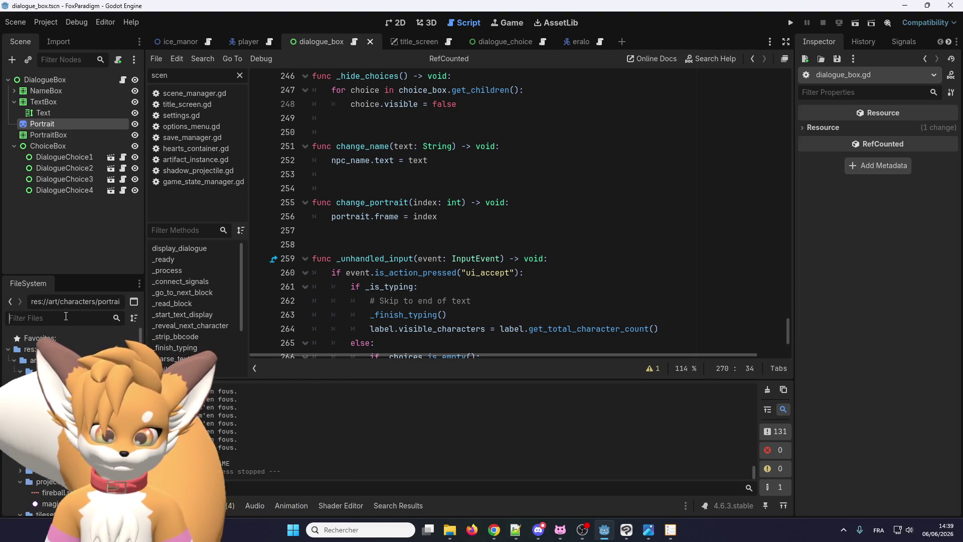
Open npc_test_004.json via a 'json' FileSystem filter and inspect the portrait values of d003 and d005
click(67, 316)
text(json)
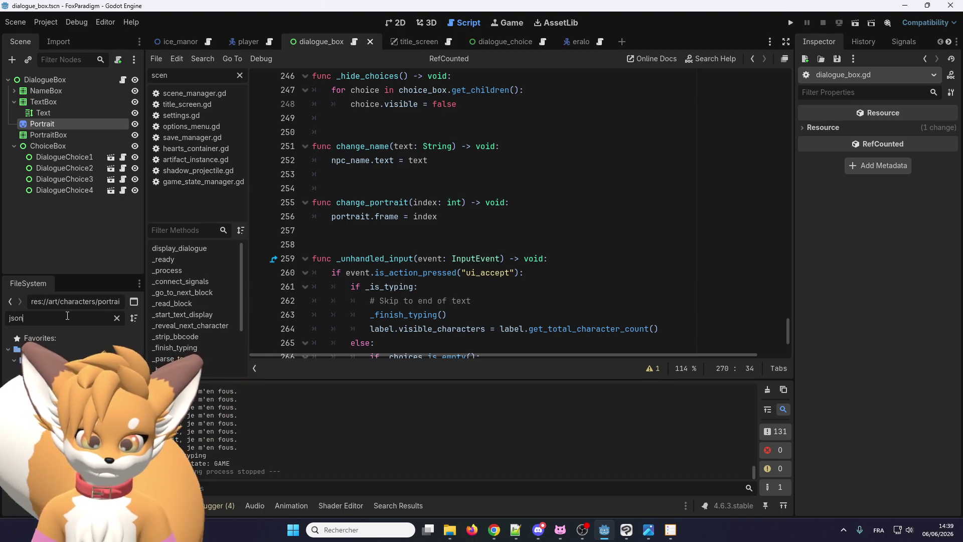
double_click(40, 393)
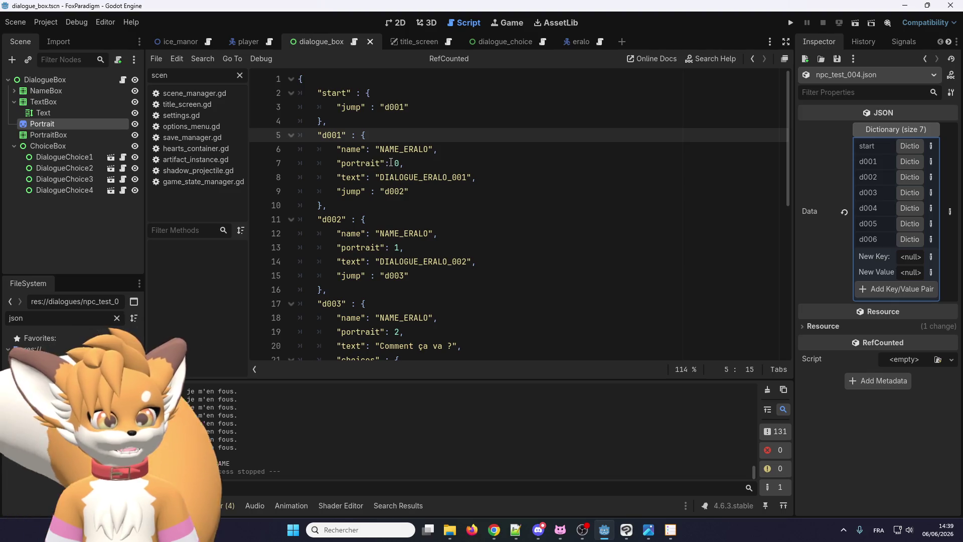
scroll(402, 276, down, 2)
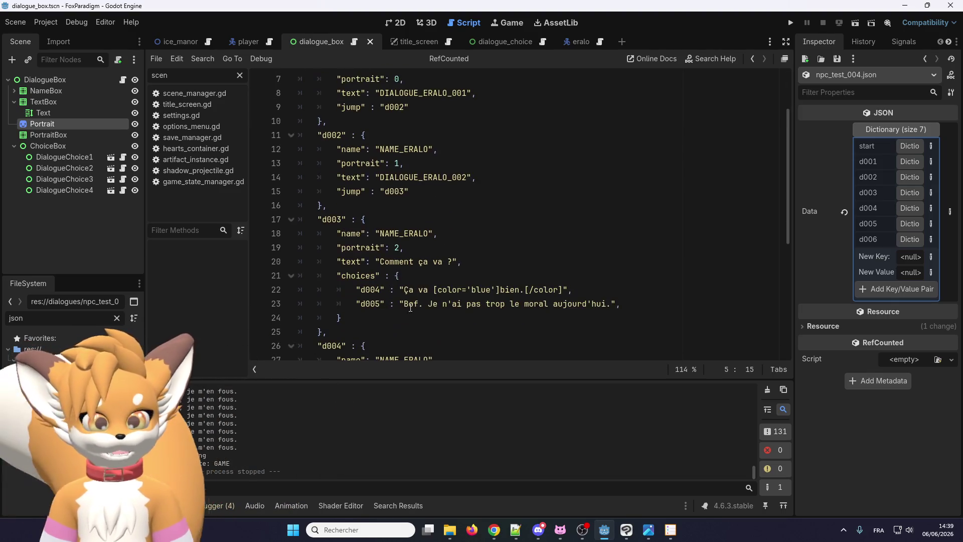
scroll(405, 310, up, 2)
scroll(407, 286, down, 2)
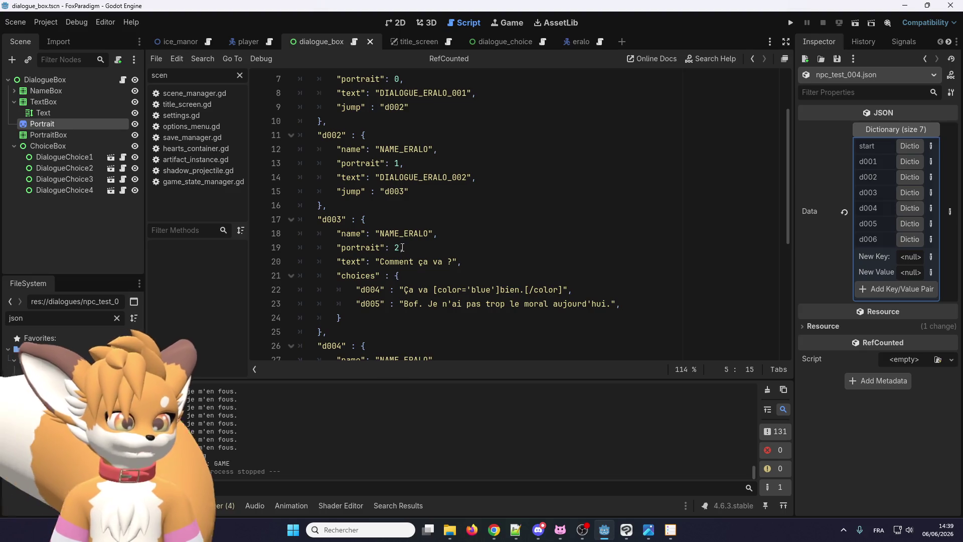
click(401, 248)
scroll(407, 273, down, 2)
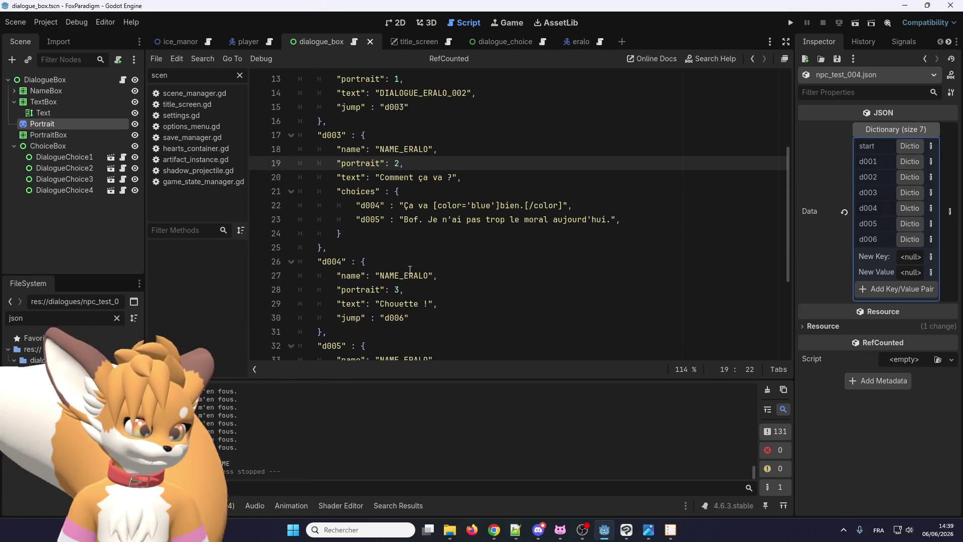
scroll(410, 231, up, 2)
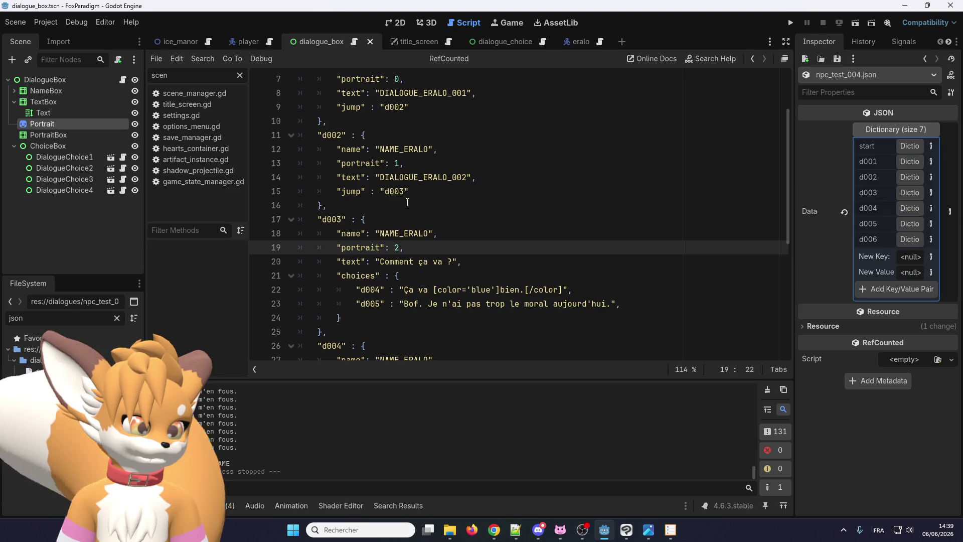
scroll(411, 305, down, 4)
scroll(406, 275, down, 1)
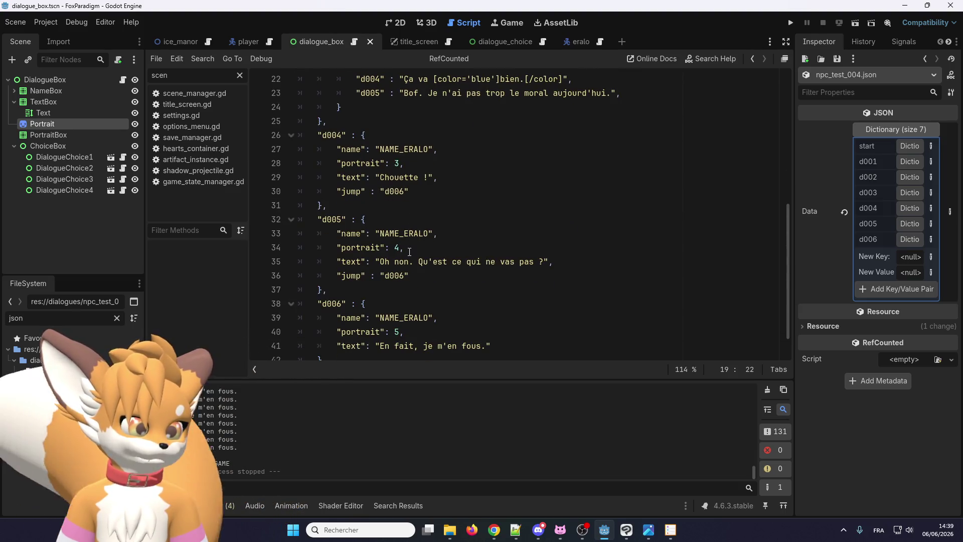
click(400, 247)
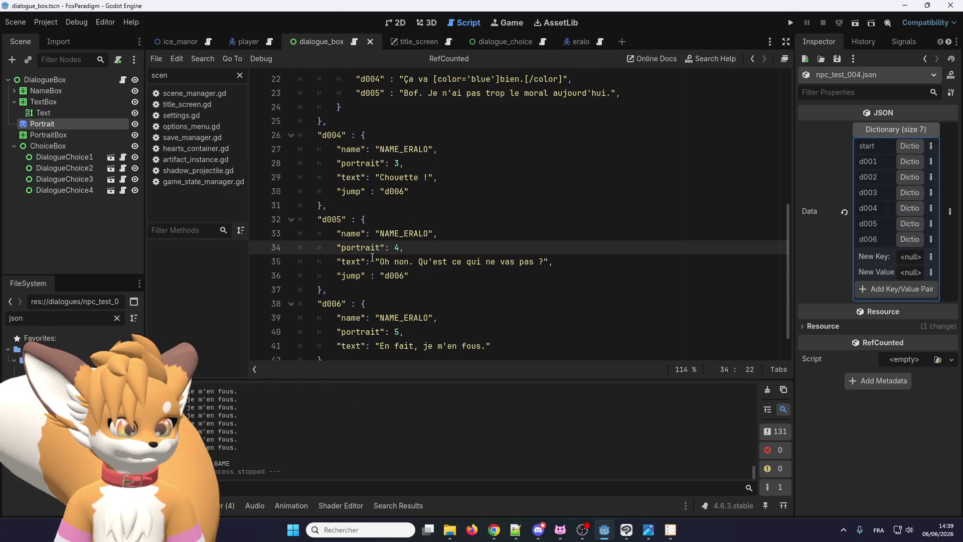
scroll(447, 195, up, 1)
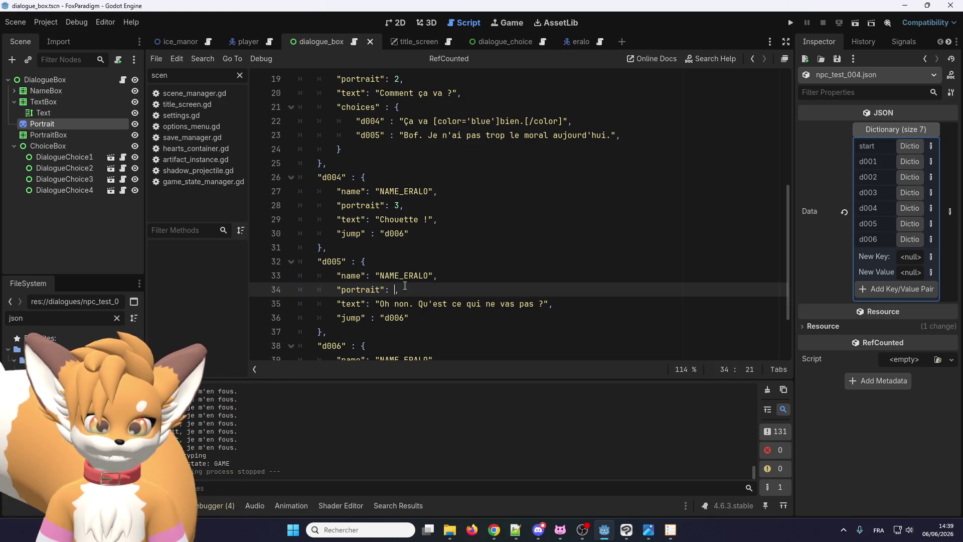
Set the portrait of d005 (line 34) and d006 (line 40) to "SAD"
text(": )
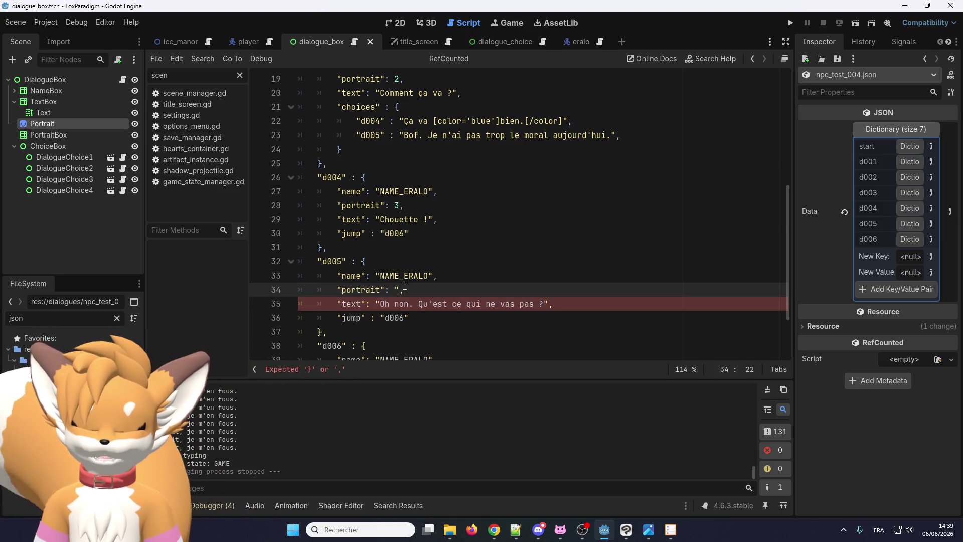
text(")
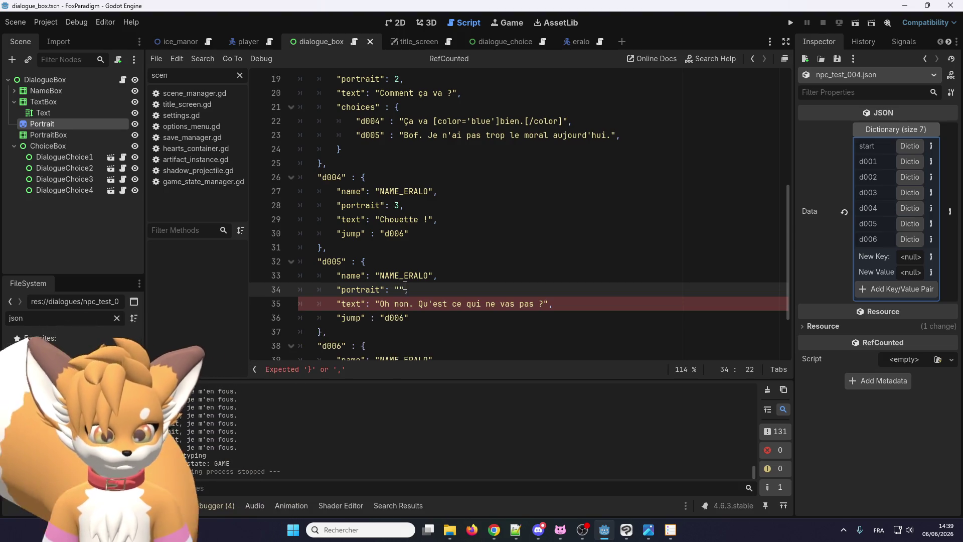
text(ANGRY)
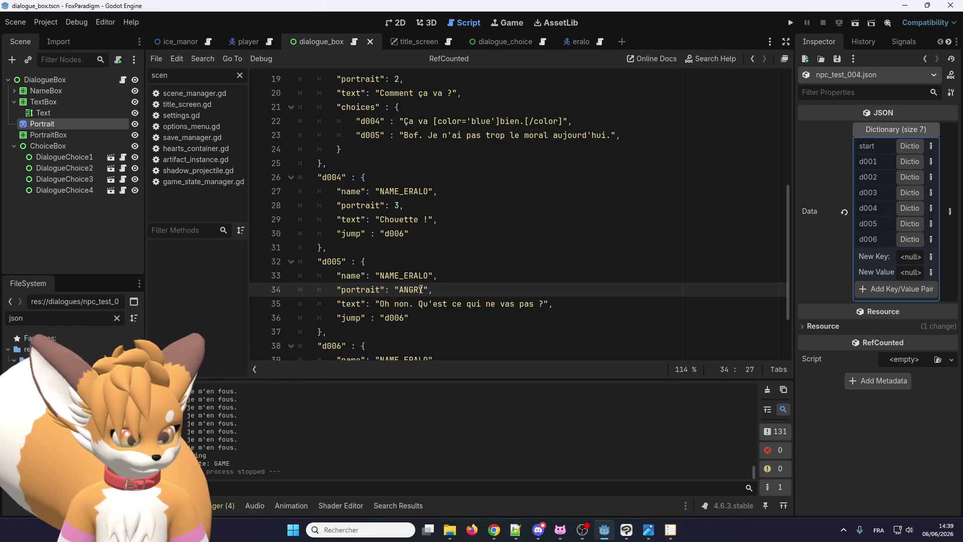
double_click(414, 290)
scroll(418, 276, down, 2)
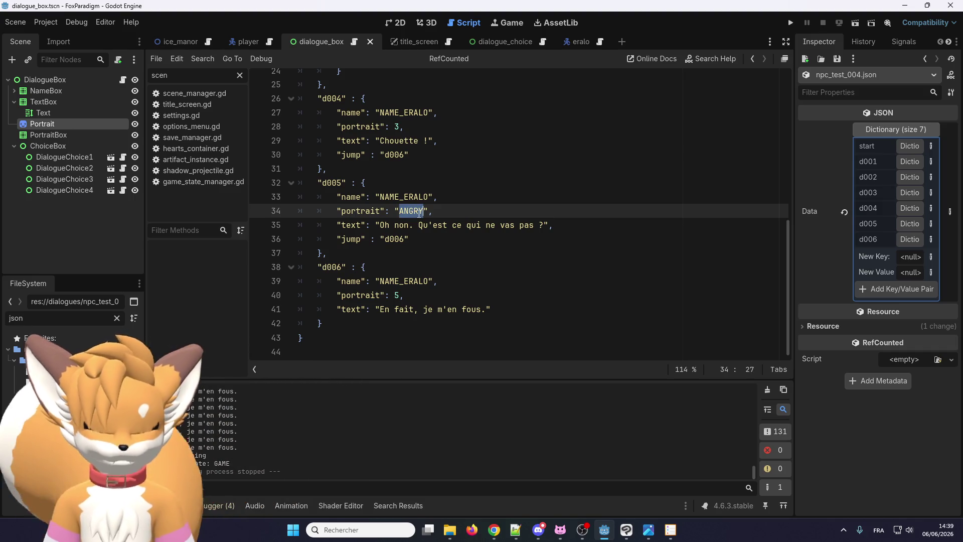
text(SAD)
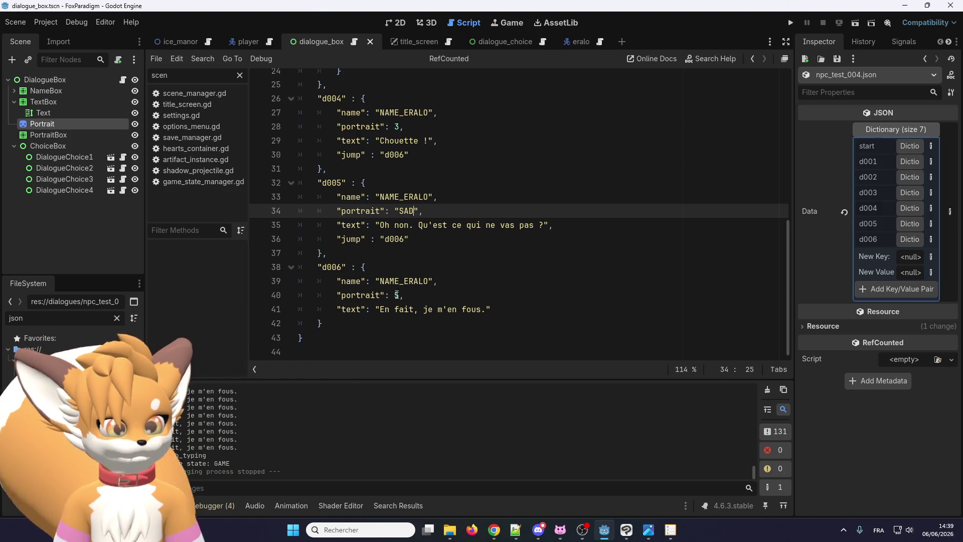
drag(394, 211, 424, 210)
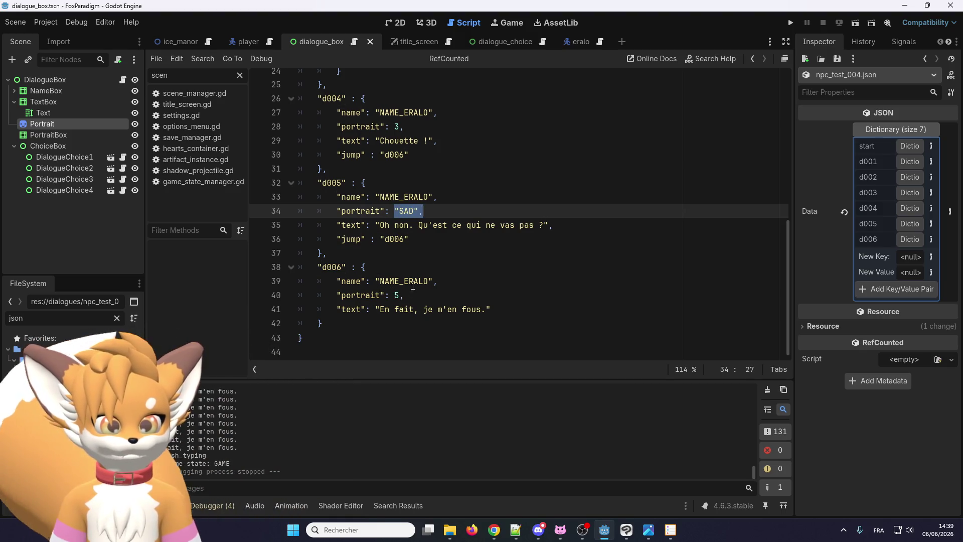
key(ctrl+c)
double_click(398, 296)
key(ctrl+v)
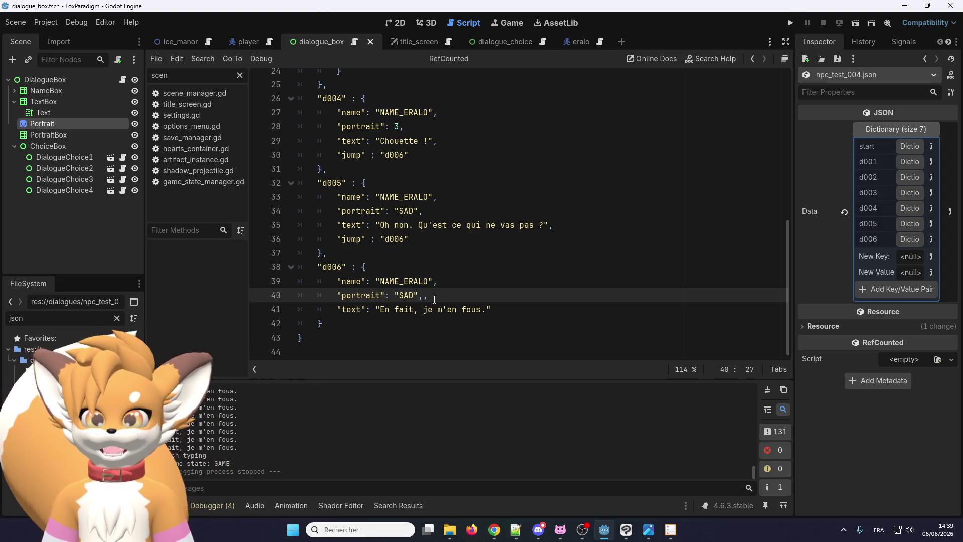
key(Left)
key(Left)
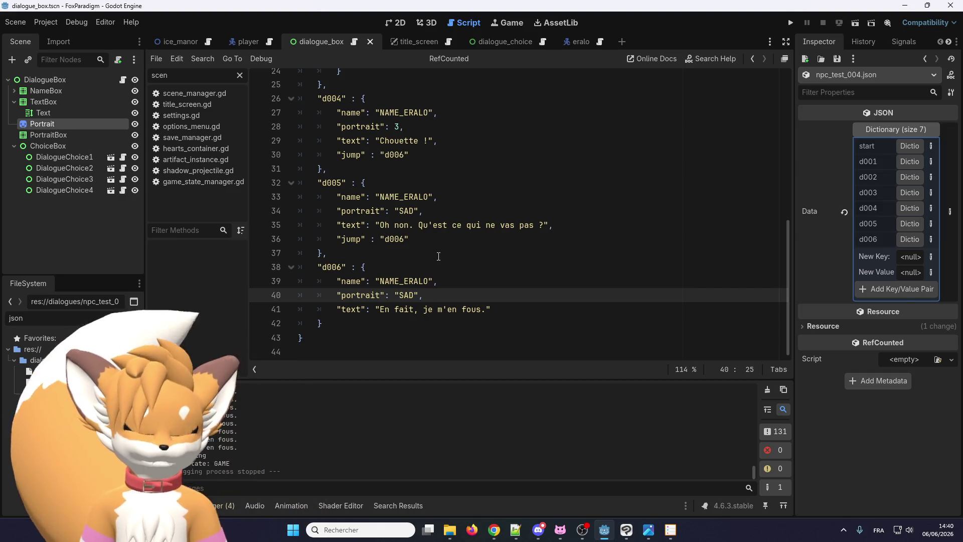
Select SAD on line 40, then bring up the portrait_eralo.png expression sheet in the image viewer
double_click(406, 295)
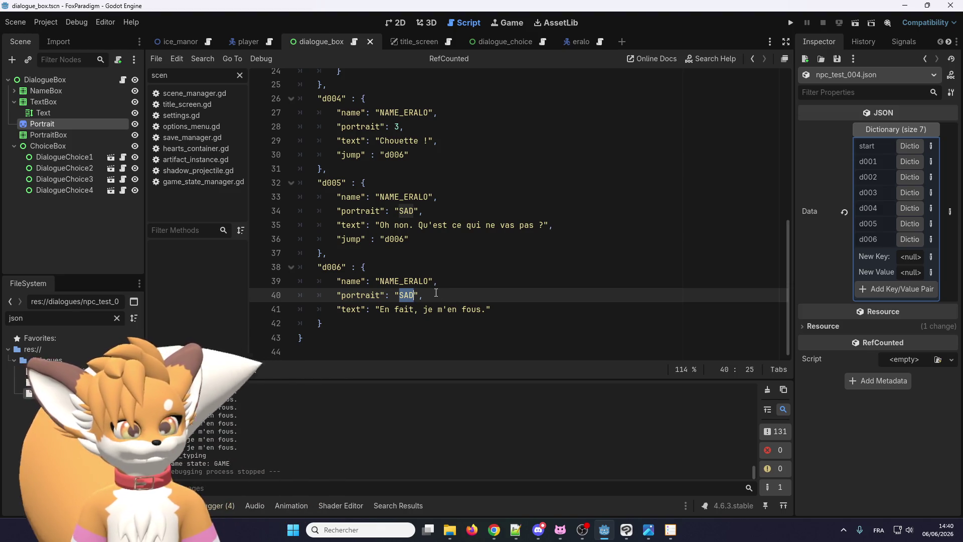
scroll(436, 293, up, 1)
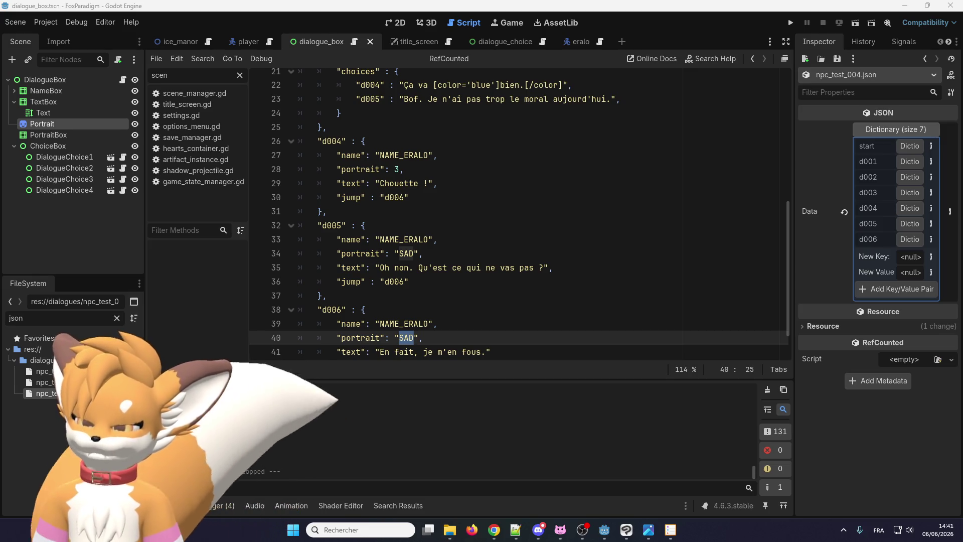
key(super+d)
key(super+d)
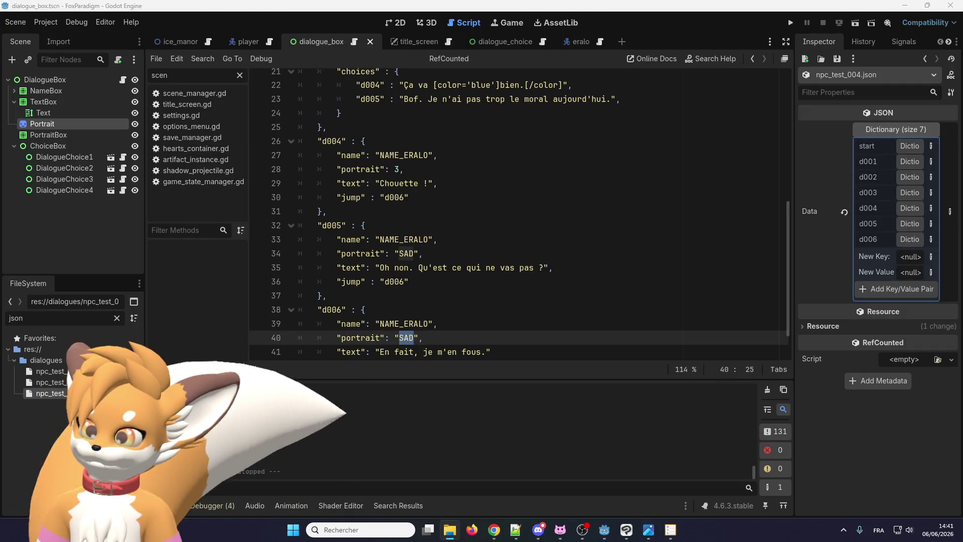
key(alt+Tab)
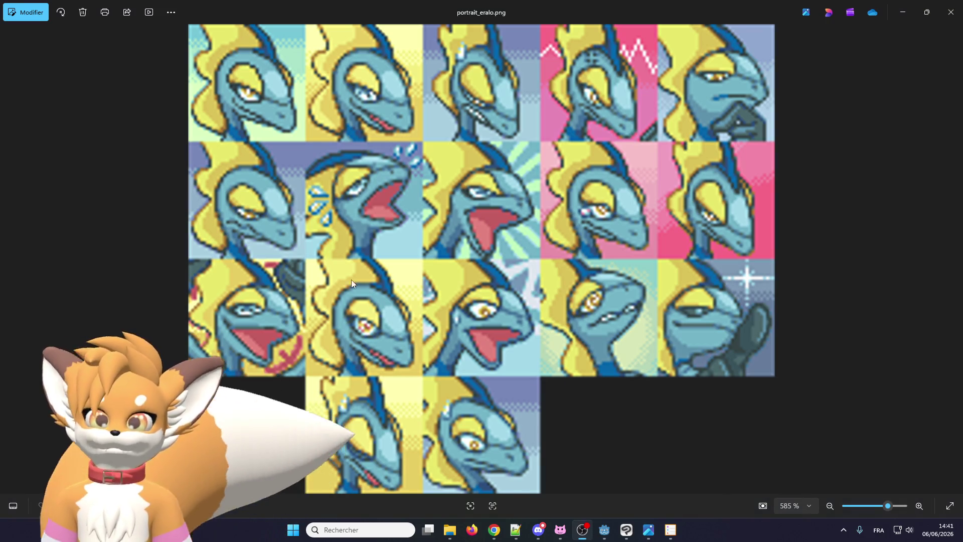
Study Eralo's expression portraits in Photos, then return to npc_test_004.json in Godot
click(235, 61)
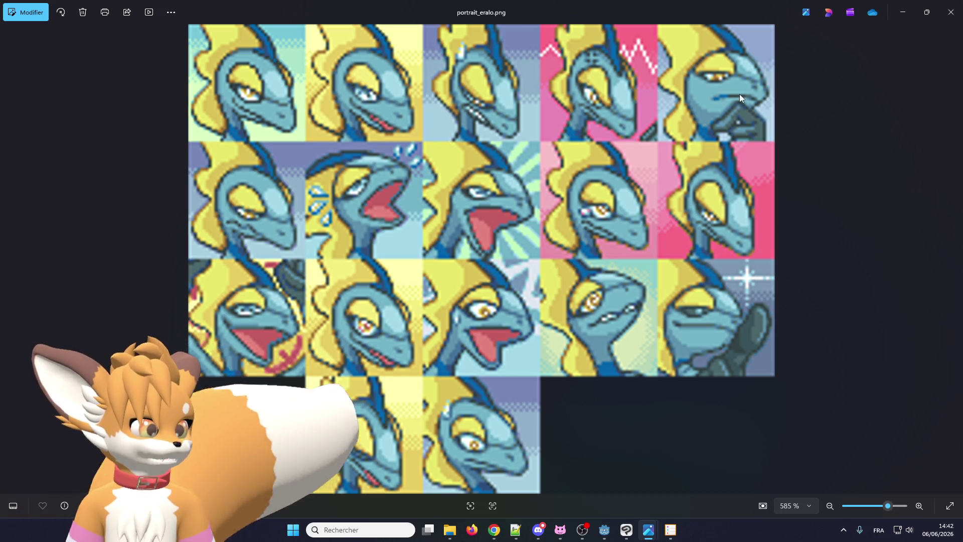
click(926, 12)
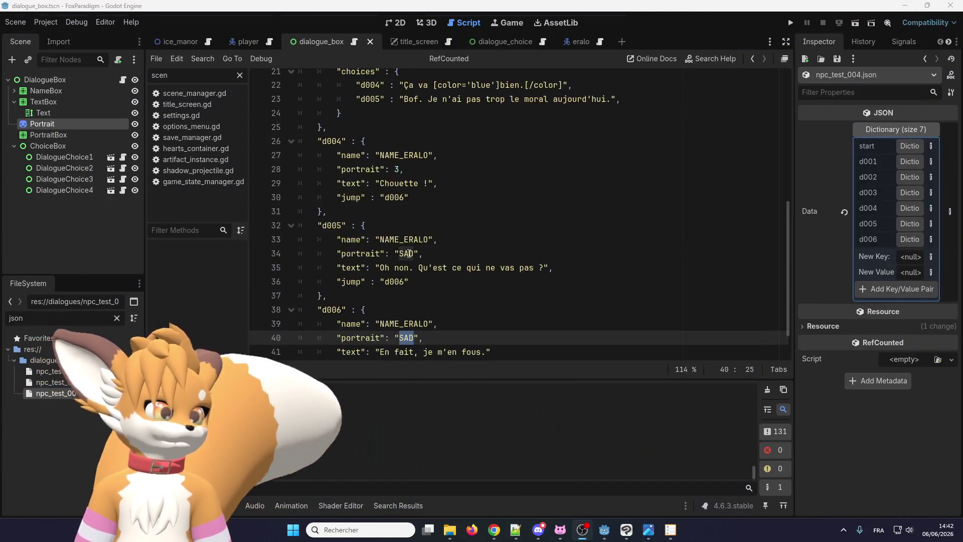
Replace the portrait indices 0 and 1 of d001 and d002 with "NORMAL"
scroll(428, 281, up, 10)
scroll(430, 281, down, 1)
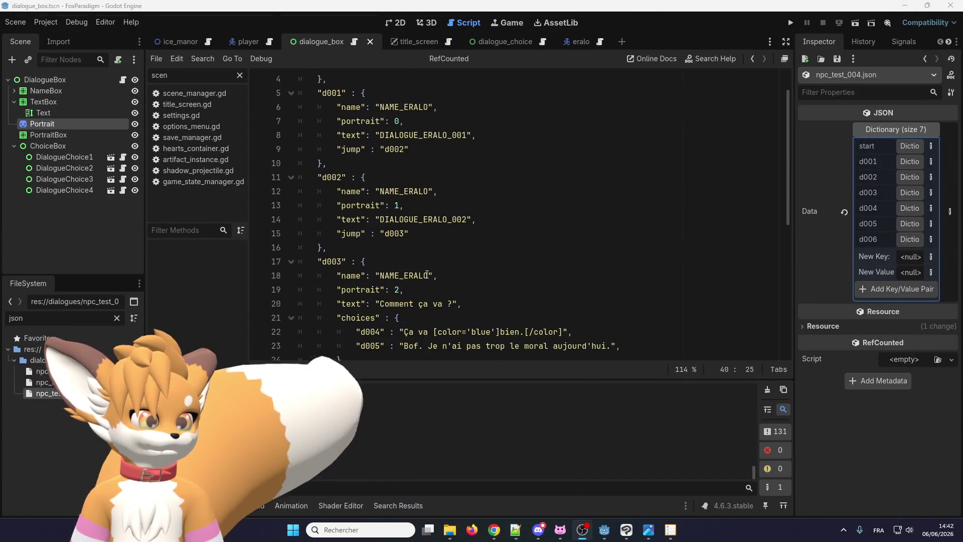
scroll(421, 273, up, 1)
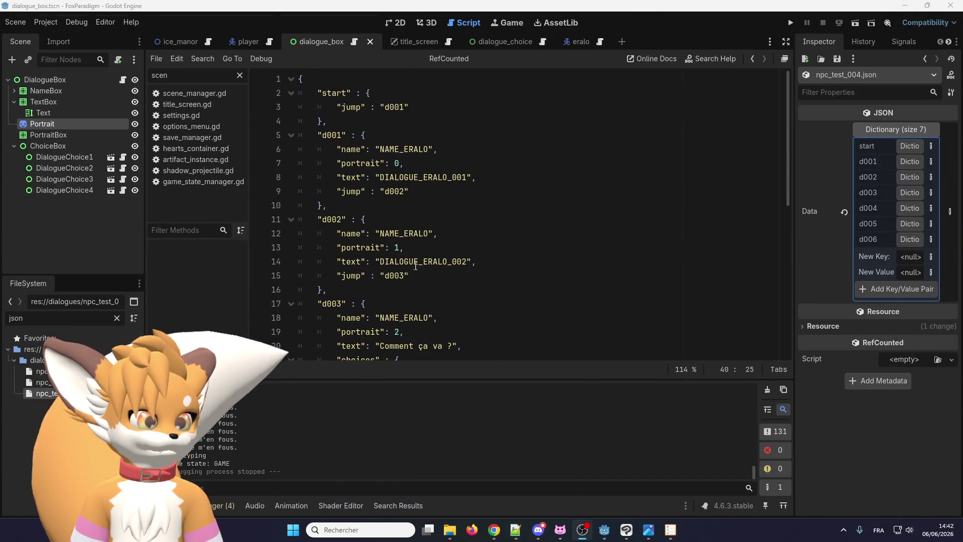
double_click(394, 163)
text("NORMAL)
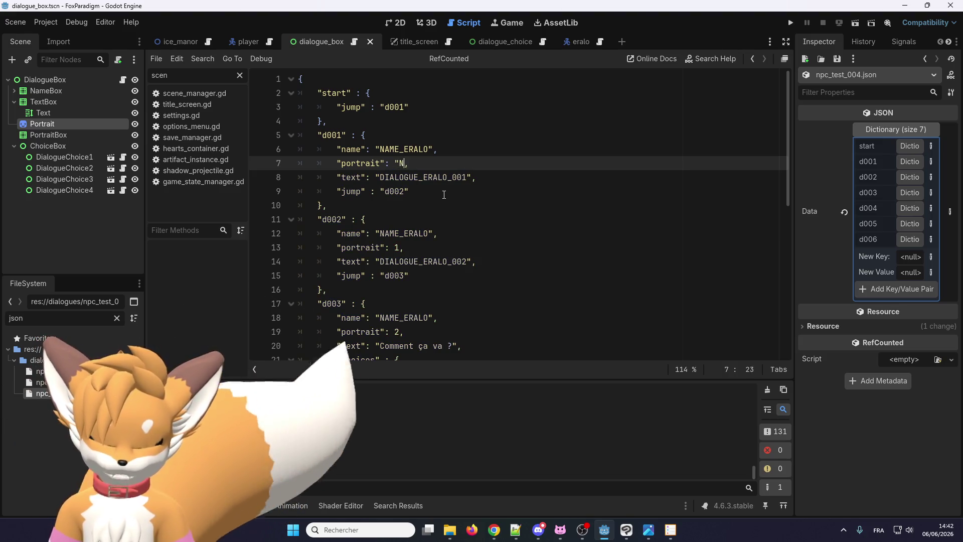
text(")
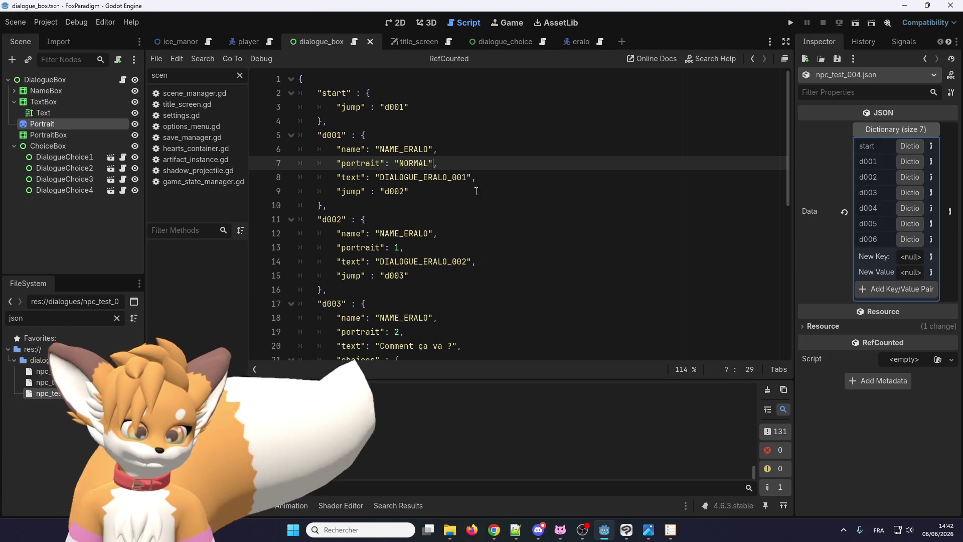
drag(431, 161, 401, 161)
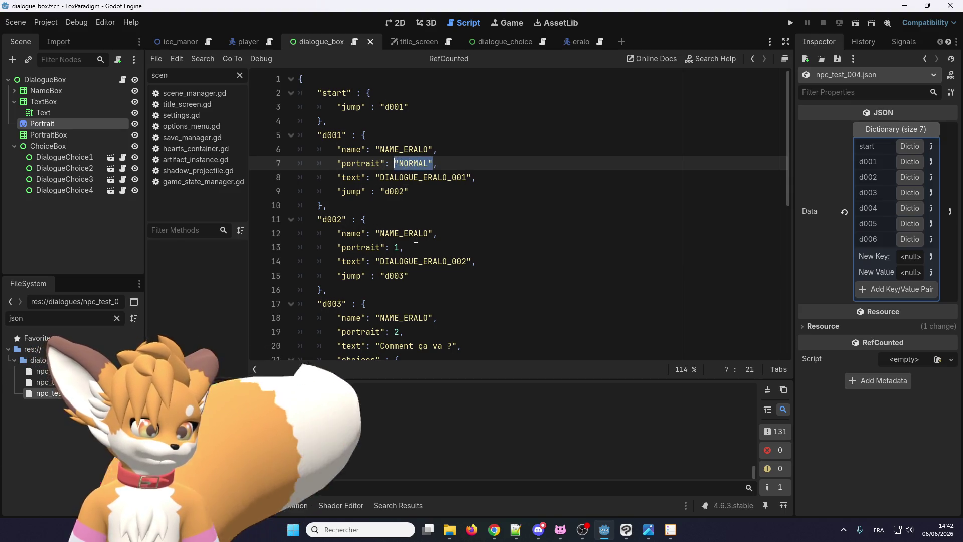
double_click(396, 247)
key(ctrl+v)
Change d002's portrait to "HAPPY" and paste "HAPPY" over d003's 2 and d004's 3
scroll(431, 235, down, 1)
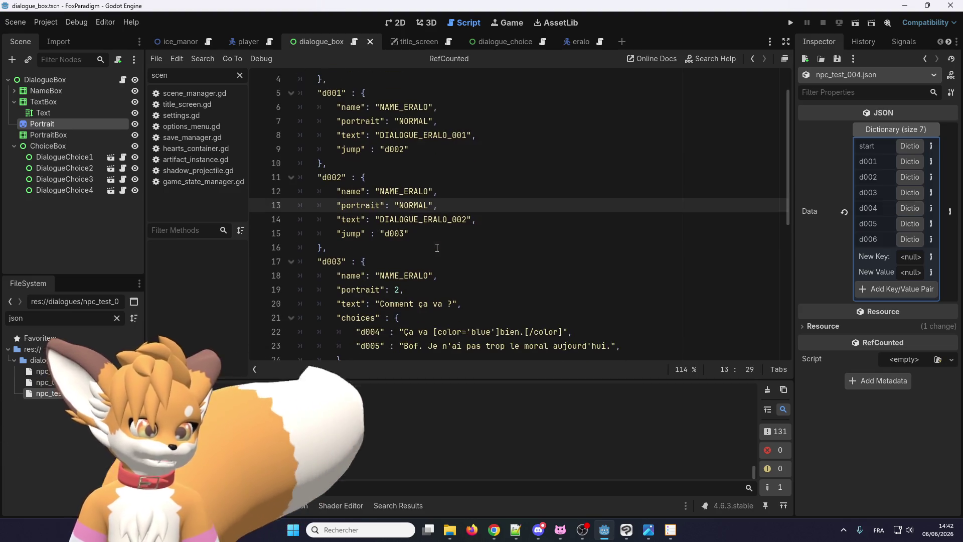
double_click(410, 206)
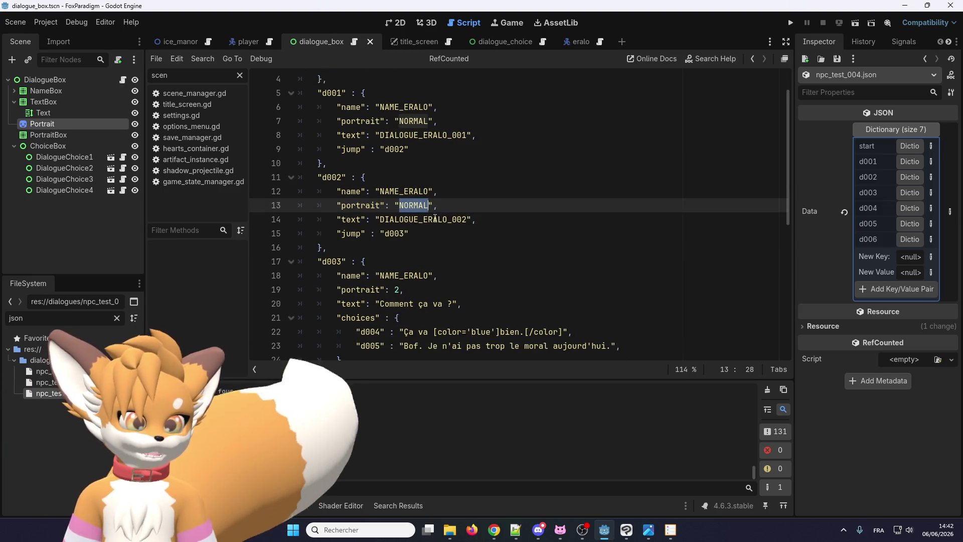
text(HAPPY)
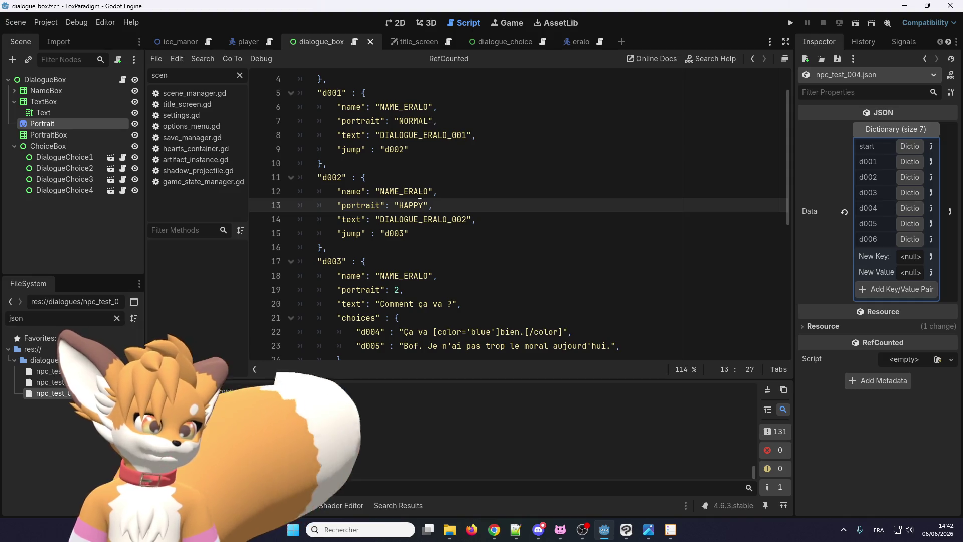
drag(428, 206, 396, 206)
key(ctrl+c)
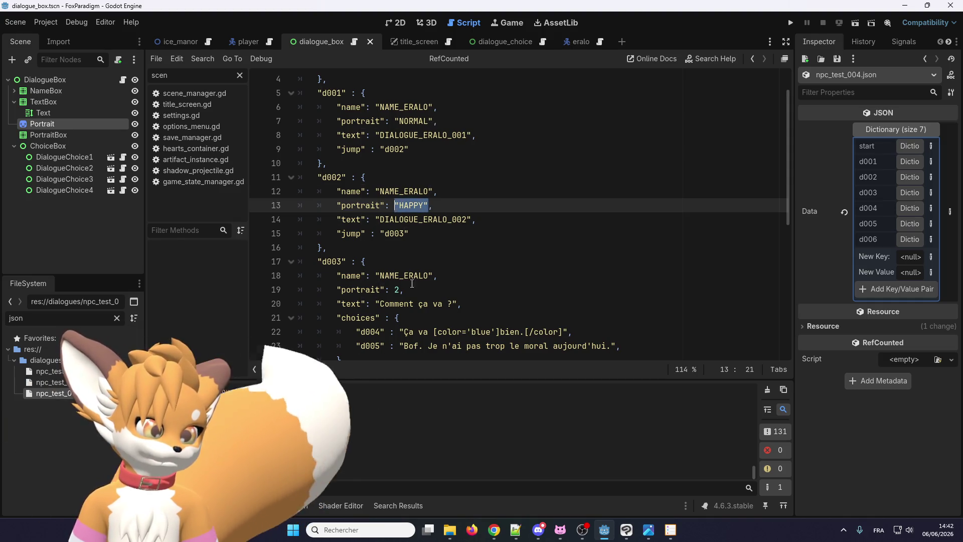
double_click(400, 289)
key(ctrl+v)
scroll(415, 247, down, 5)
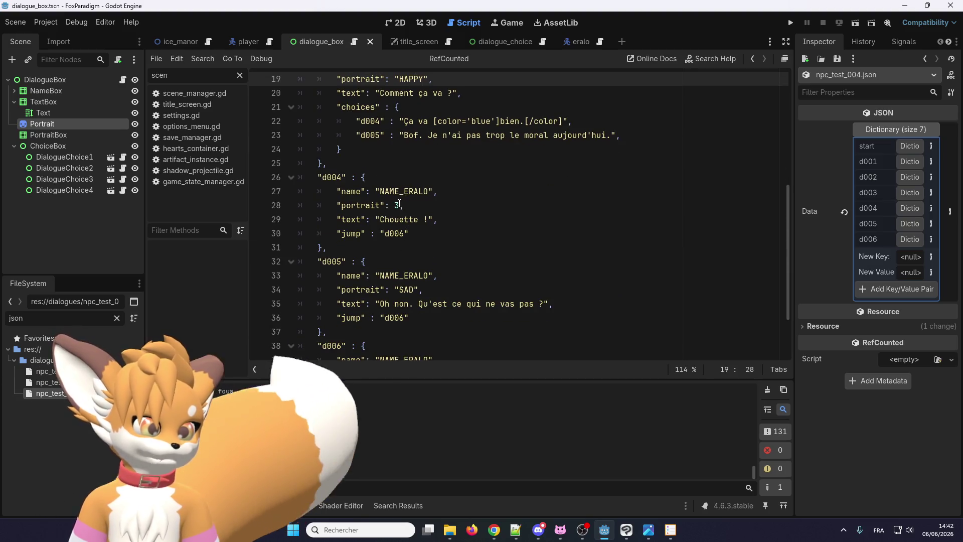
double_click(398, 205)
key(ctrl+v)
Retype d003's portrait as NORMAL and start changing d006's SAD to ANGRY
scroll(419, 284, up, 4)
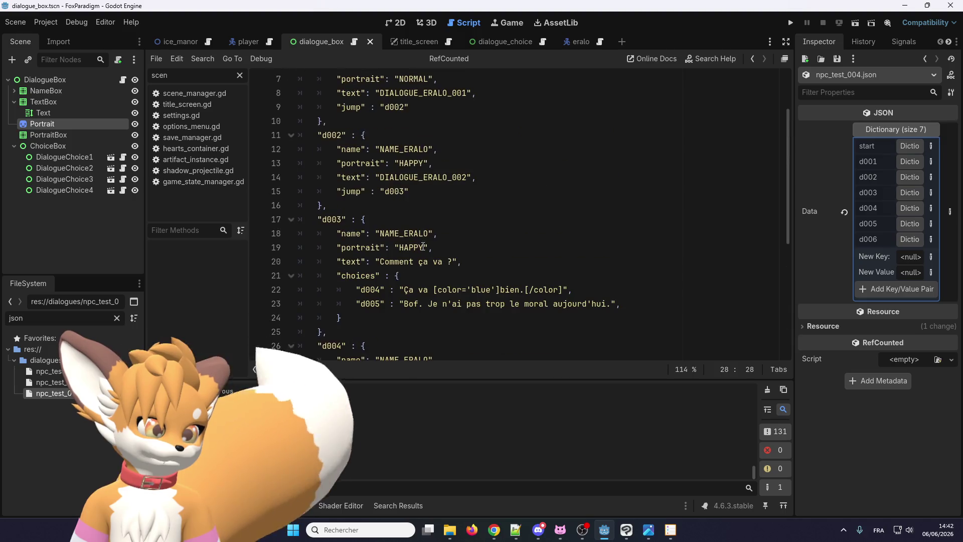
drag(412, 247, 413, 235)
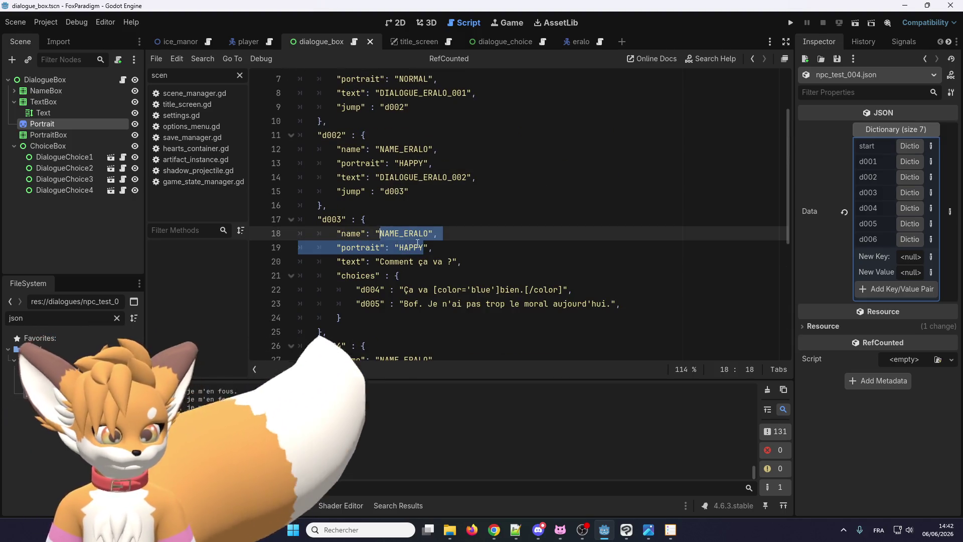
double_click(411, 247)
text(NORML)
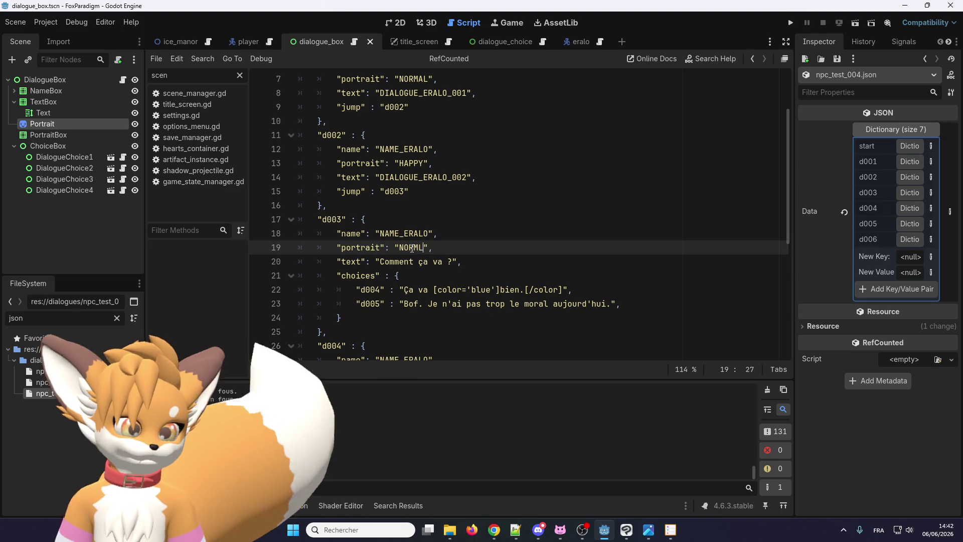
key(BackSpace)
scroll(405, 241, down, 6)
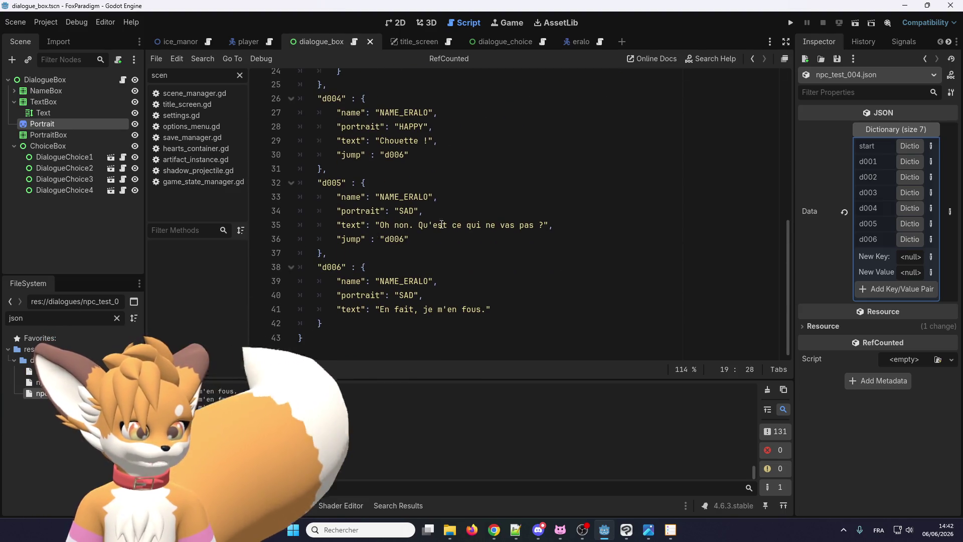
double_click(406, 295)
text(ANGRY)
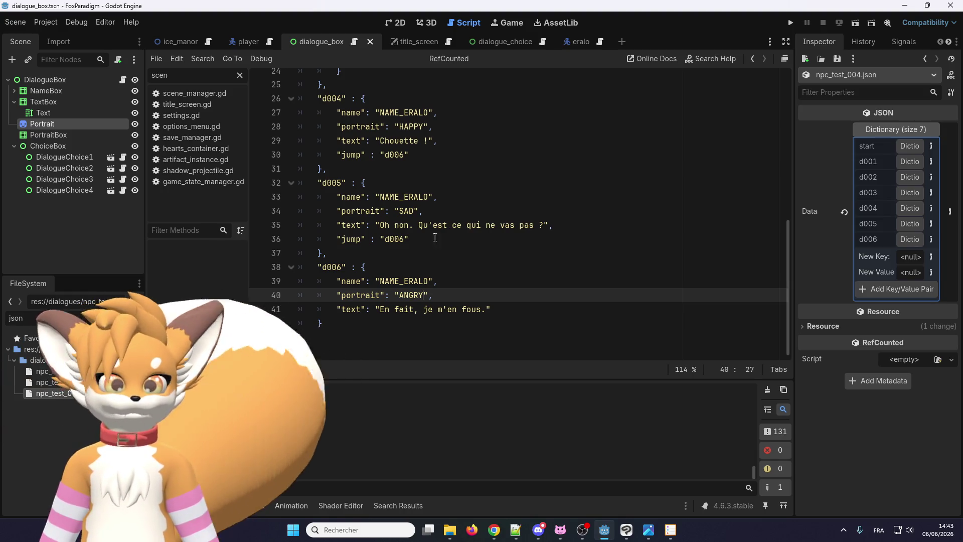
Change d006's portrait value from NORMAL to ANGRY in the dialogue JSON and review the file
click(399, 281)
scroll(400, 291, up, 3)
scroll(400, 291, down, 3)
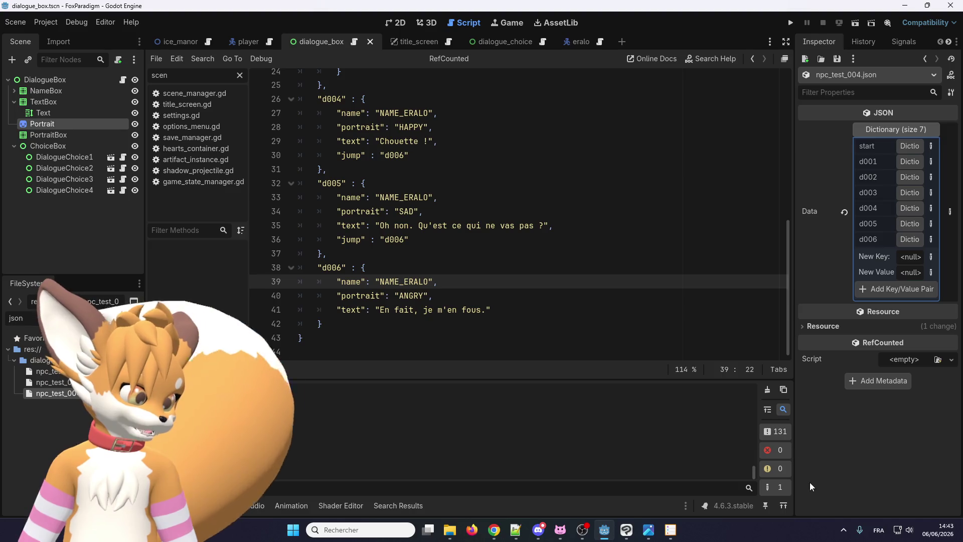
click(843, 530)
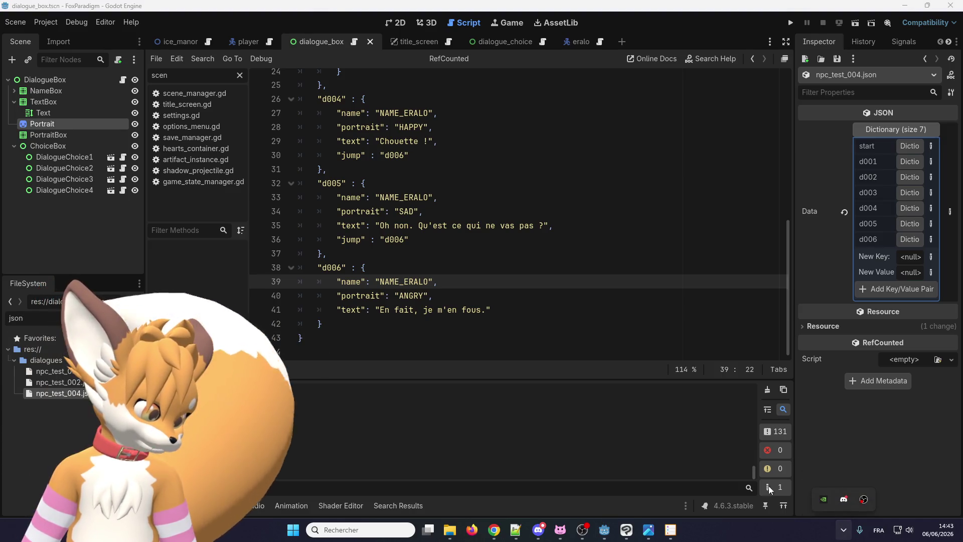
click(448, 311)
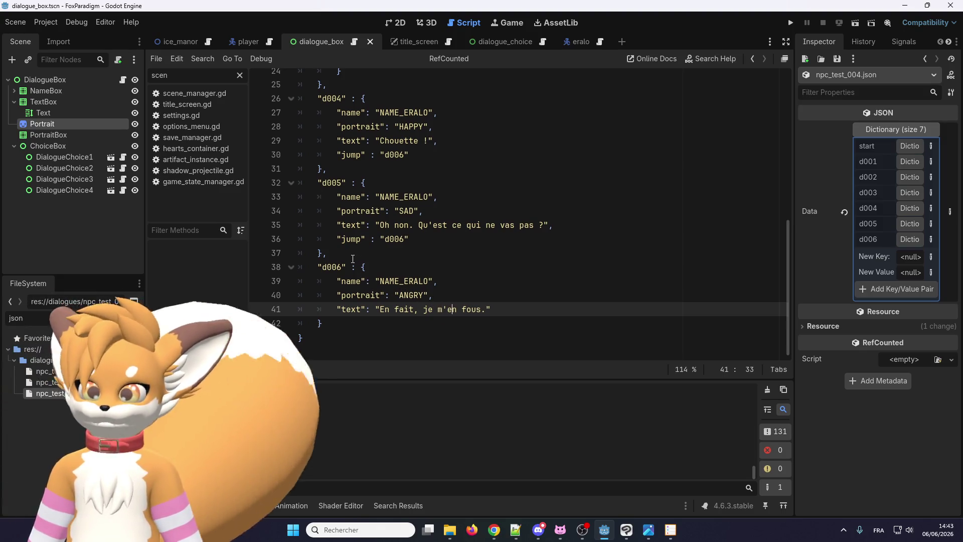
scroll(365, 251, up, 8)
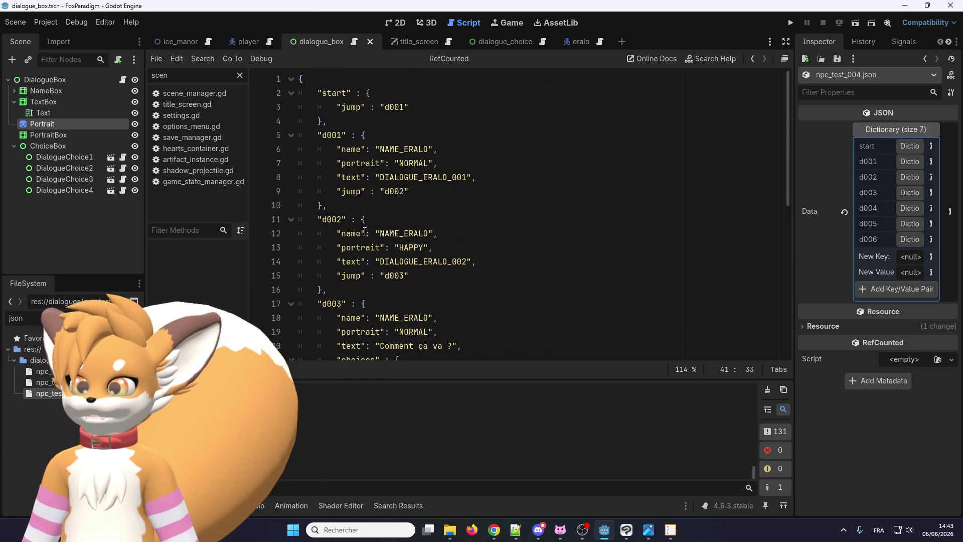
scroll(365, 231, down, 3)
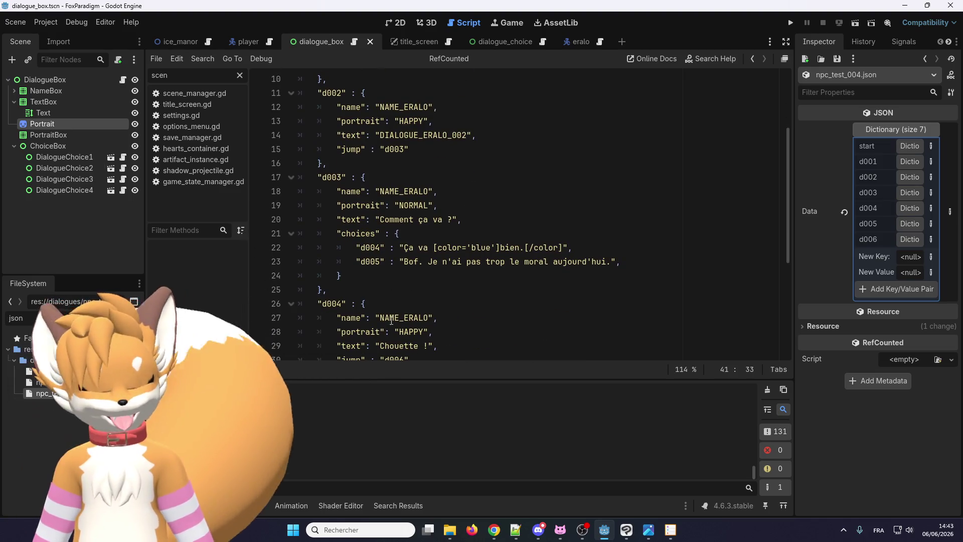
scroll(392, 320, up, 3)
double_click(412, 163)
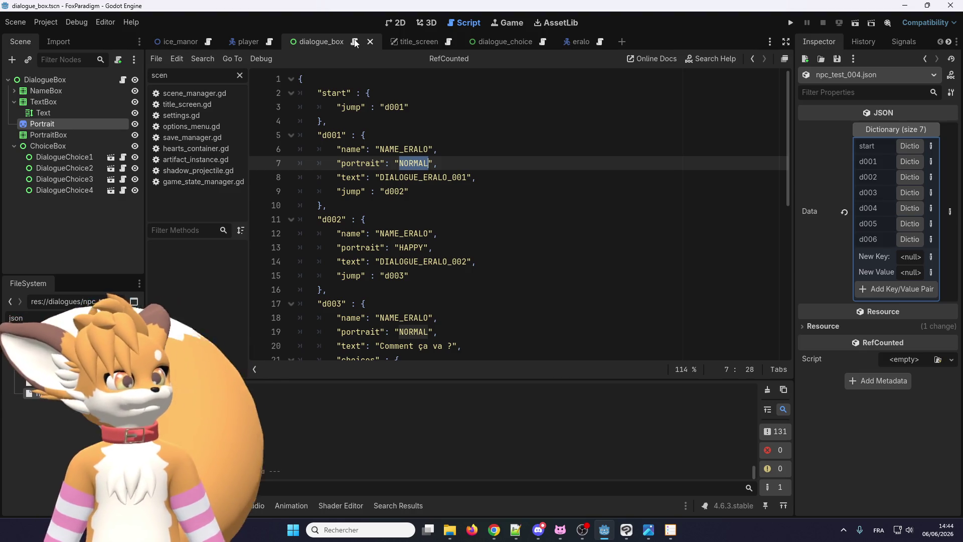
Go to the portrait.frame line inside change_portrait in dialogue_box.gd
click(354, 42)
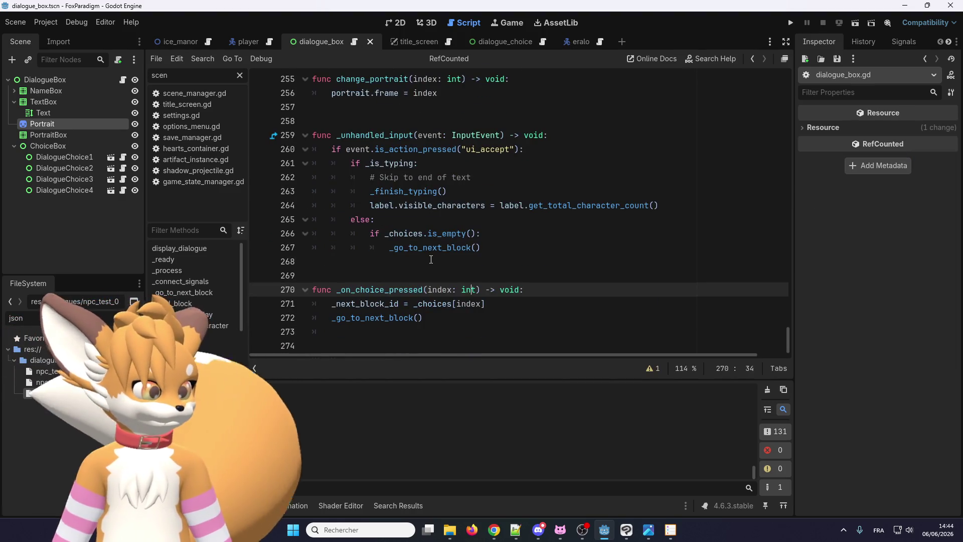
scroll(431, 260, up, 7)
scroll(426, 261, down, 3)
click(425, 261)
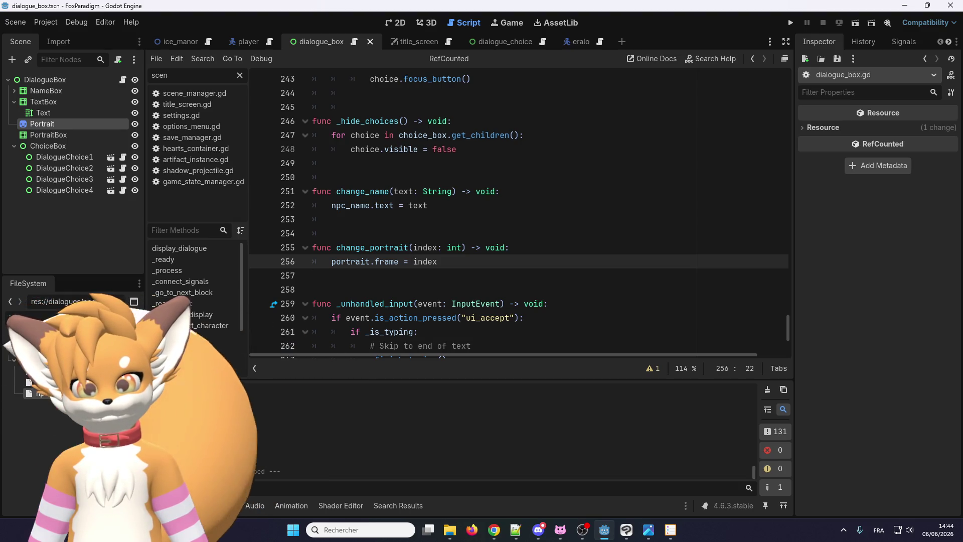
key(alt+Tab)
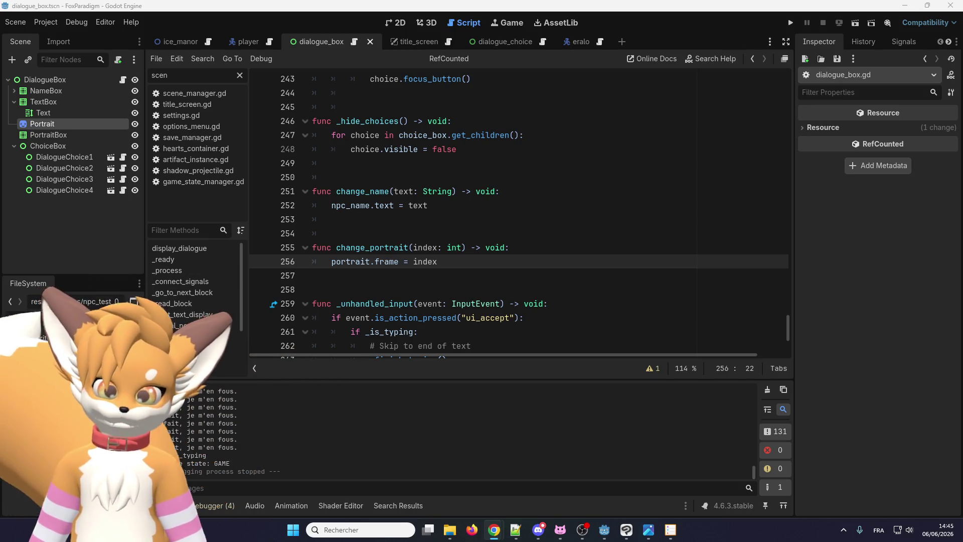
scroll(786, 314, up, 5)
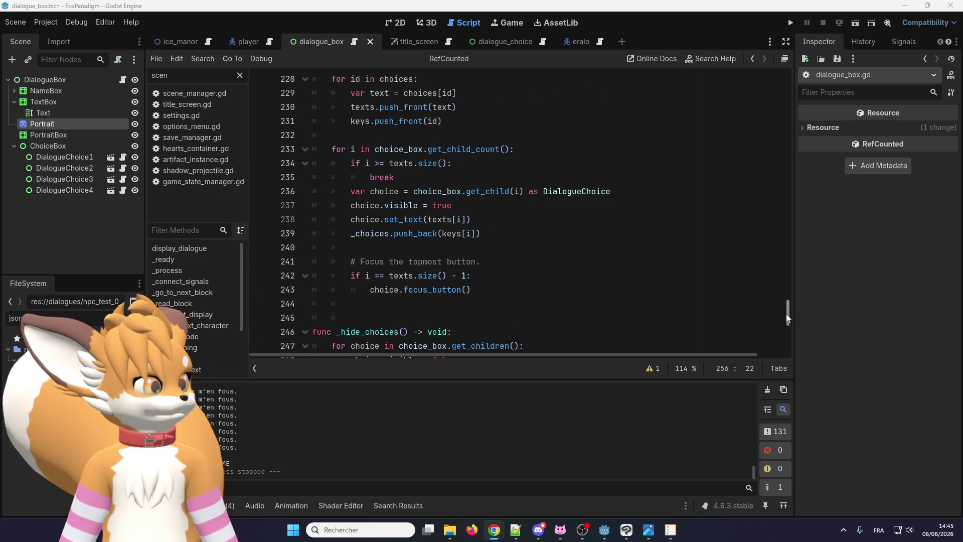
Paste a copy of the signals block below it and change its keyword to enum
drag(786, 314, 806, 70)
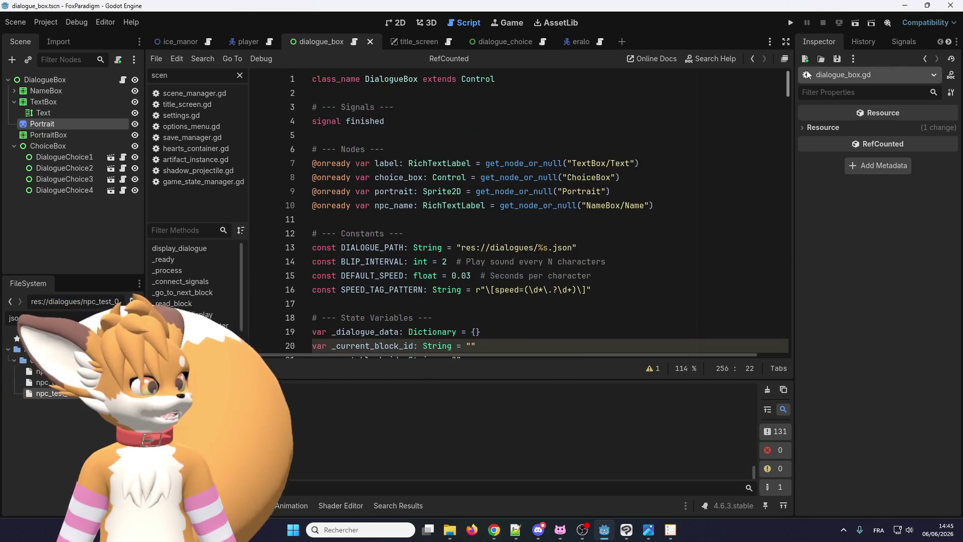
double_click(358, 105)
click(368, 95)
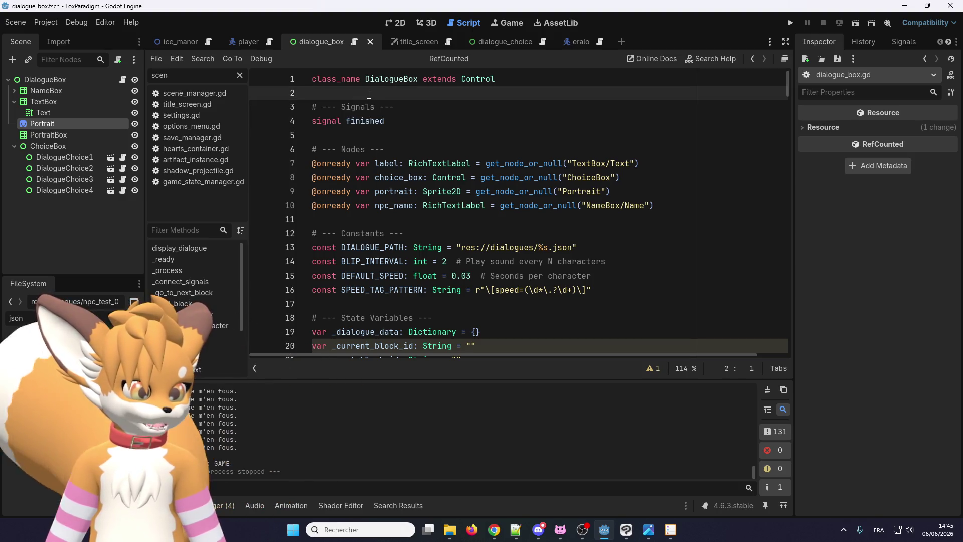
click(368, 135)
key(ctrl+v)
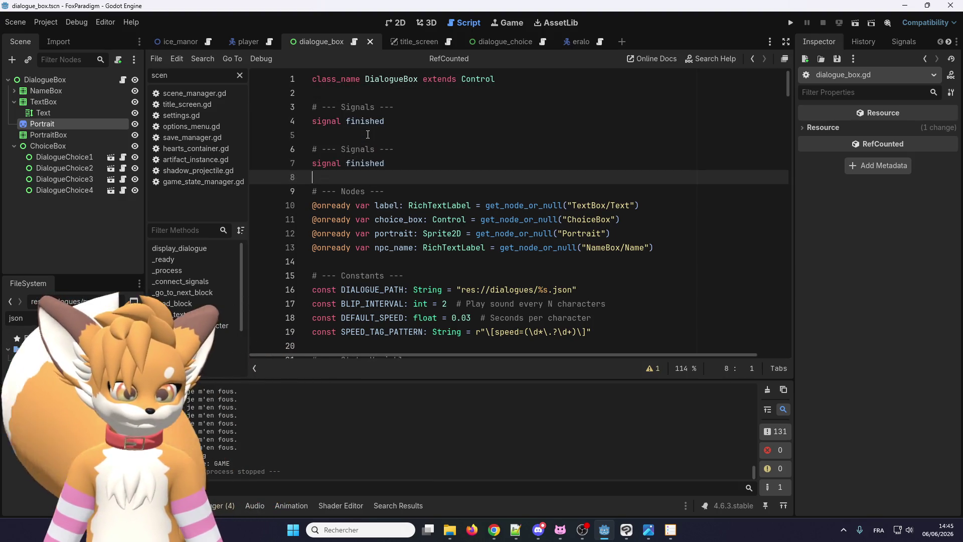
double_click(334, 163)
text(enu)
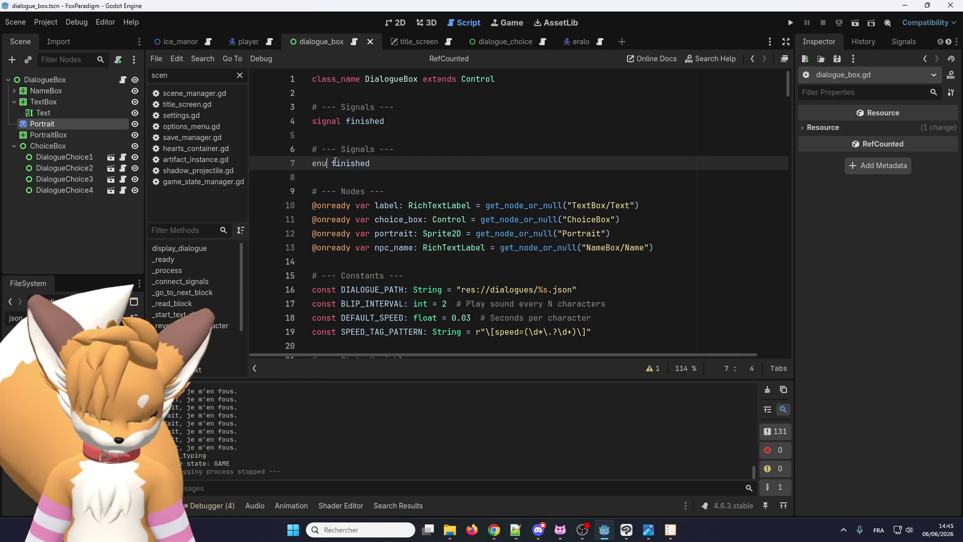
text(m)
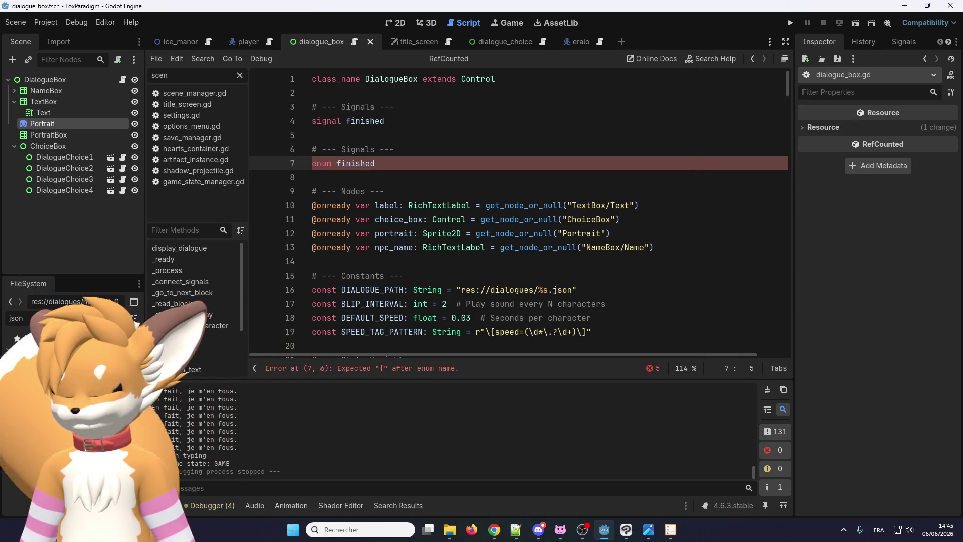
key(alt+Tab)
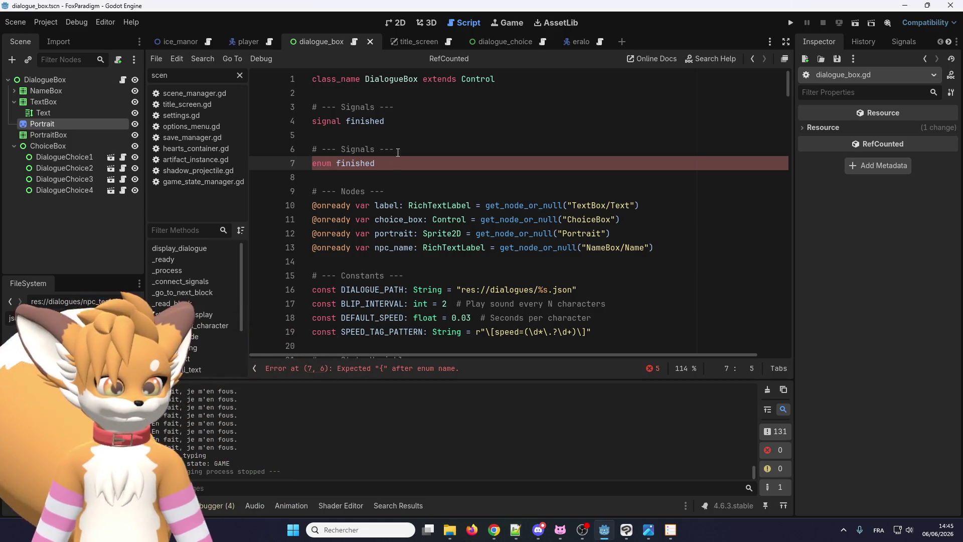
Replace that line with an example enum State declaration and retitle the header '# --- Enums ---'
triple_click(373, 160)
text(enum State {IDLE, WANDER, PATROL, CHASE, ATTACK})
key(BackSpace)
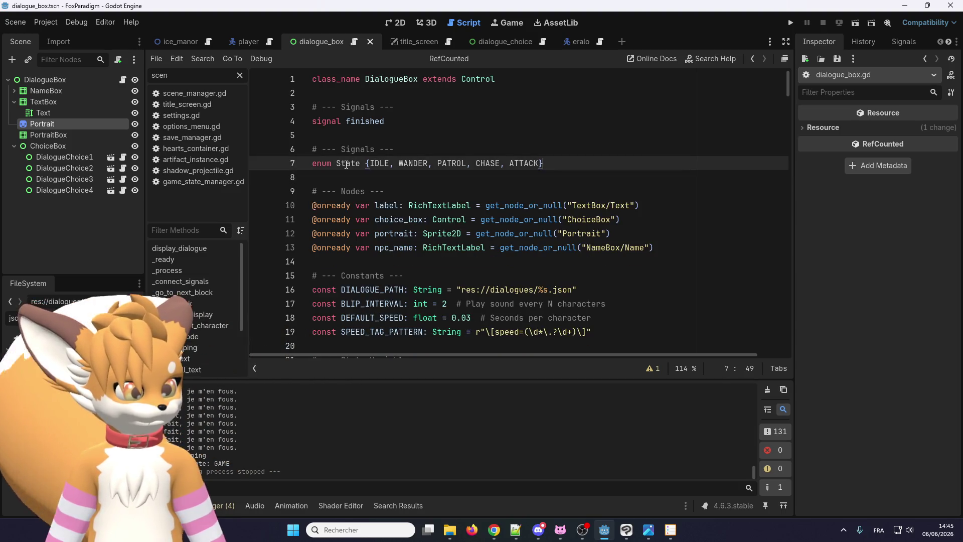
double_click(359, 160)
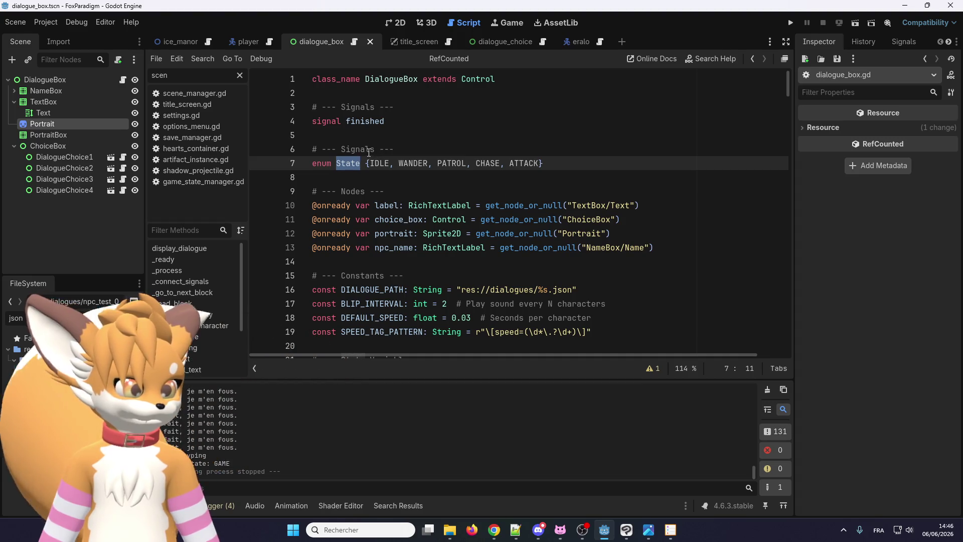
double_click(365, 148)
text(Enum)
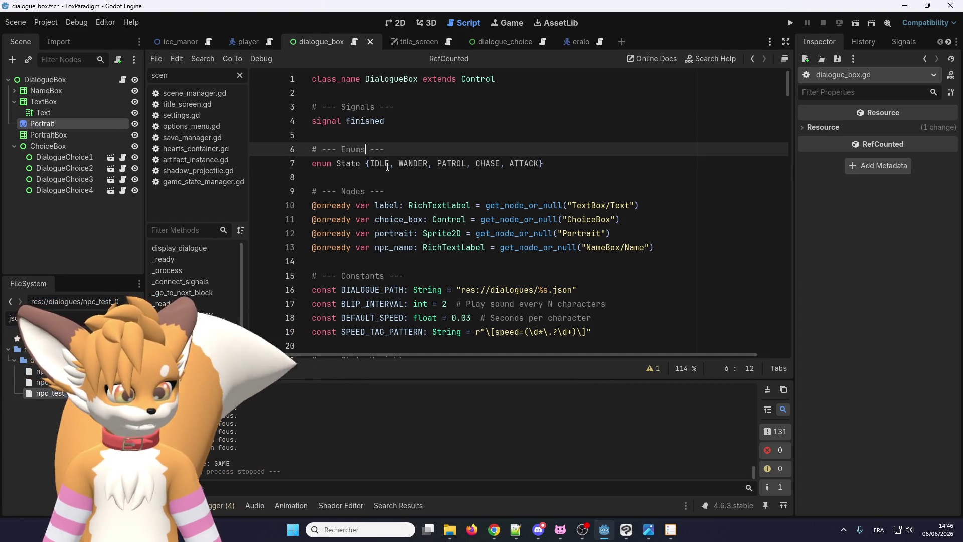
Rename the enum values IDLE, WANDER, PATROL, CHASE to NORMAL, ANGRY, SAD, HAPPY
double_click(380, 163)
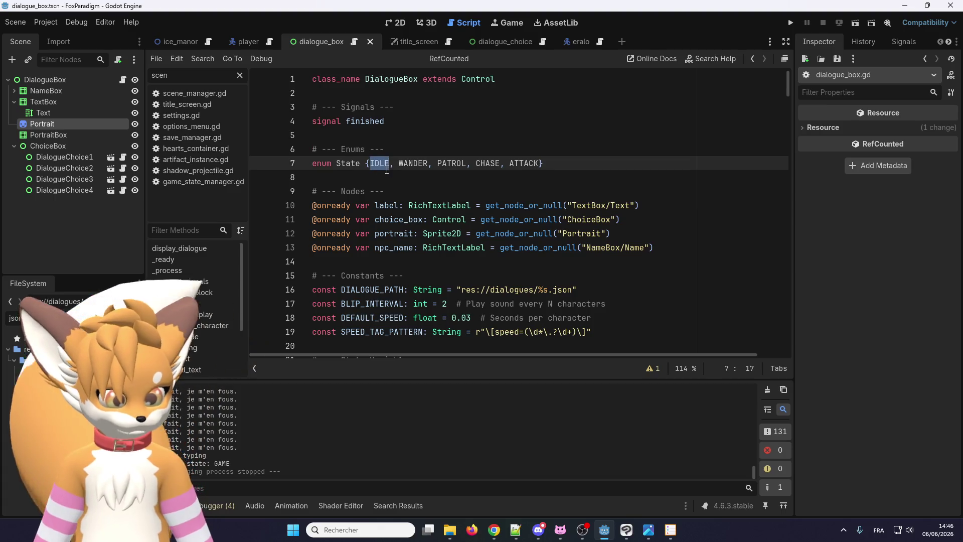
text(NORMAL)
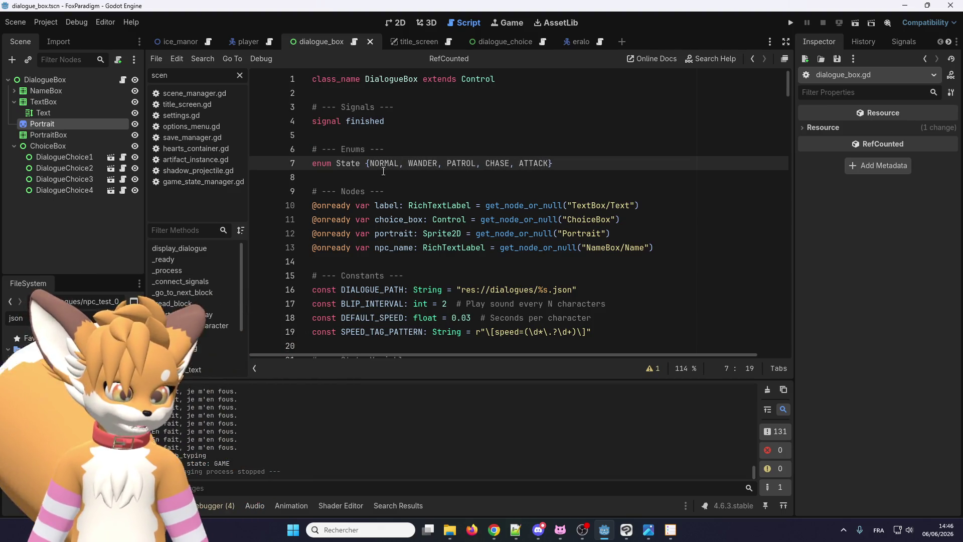
double_click(425, 162)
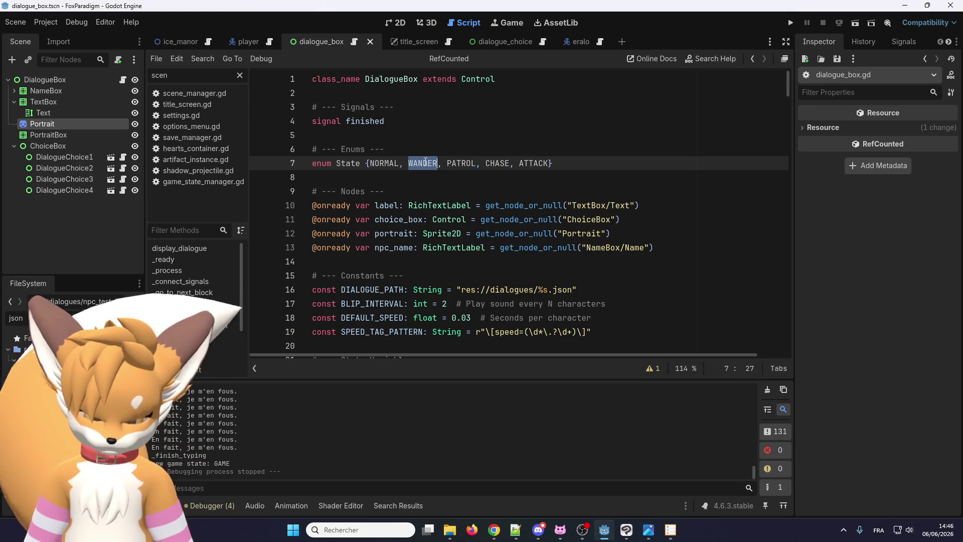
text(ANGRY)
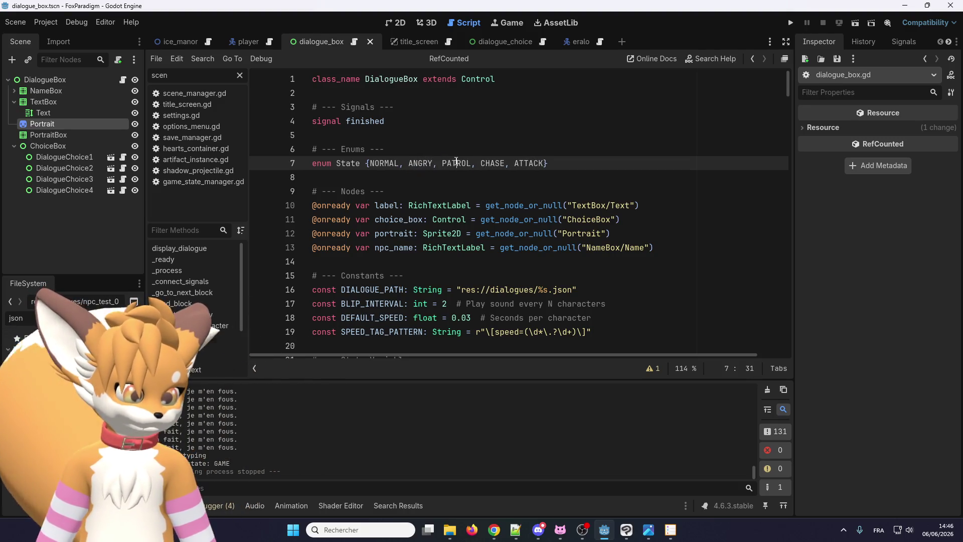
double_click(457, 162)
text(SAD)
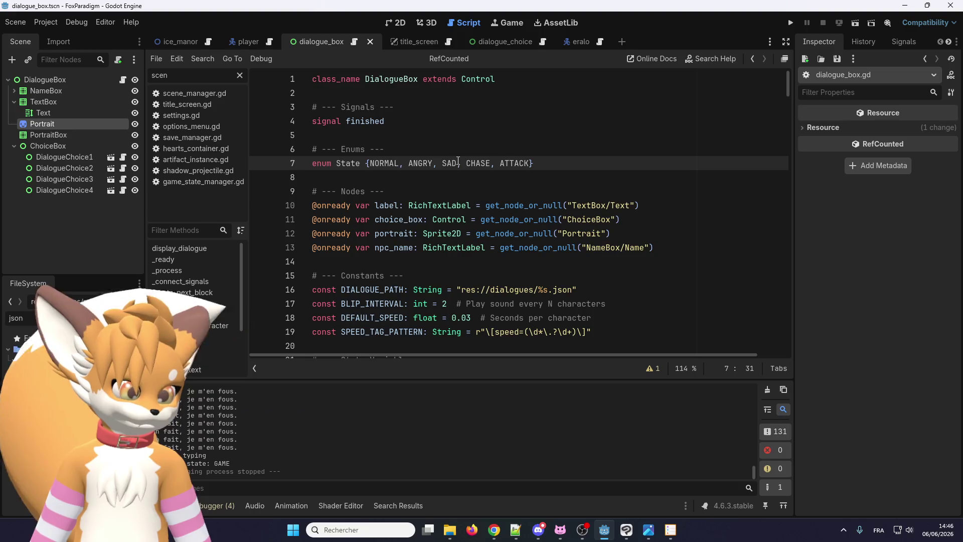
double_click(486, 162)
text(HAPPY)
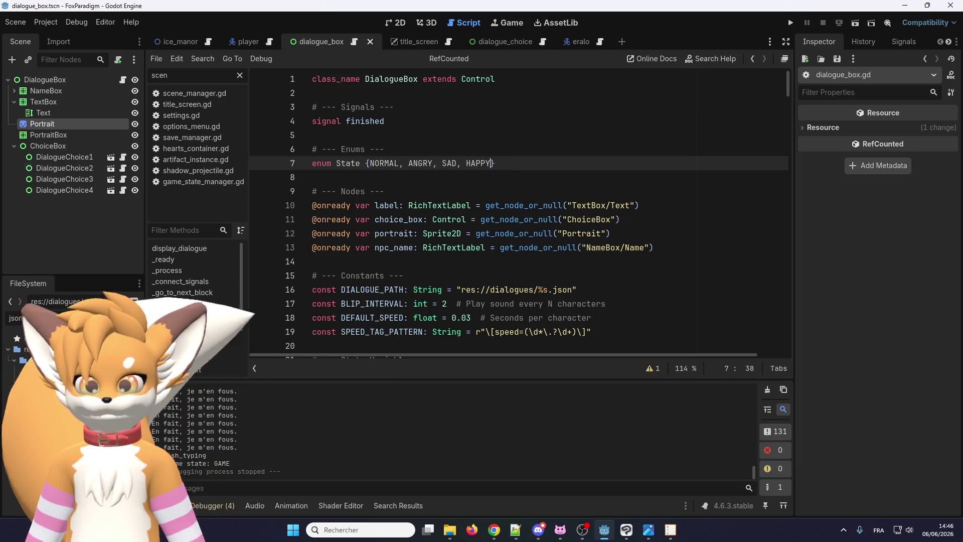
key(alt+Tab)
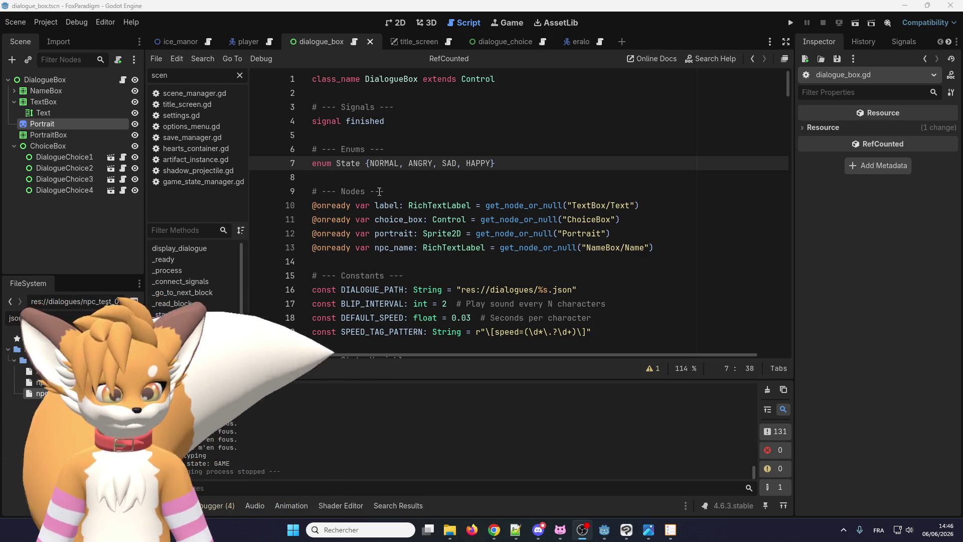
double_click(341, 163)
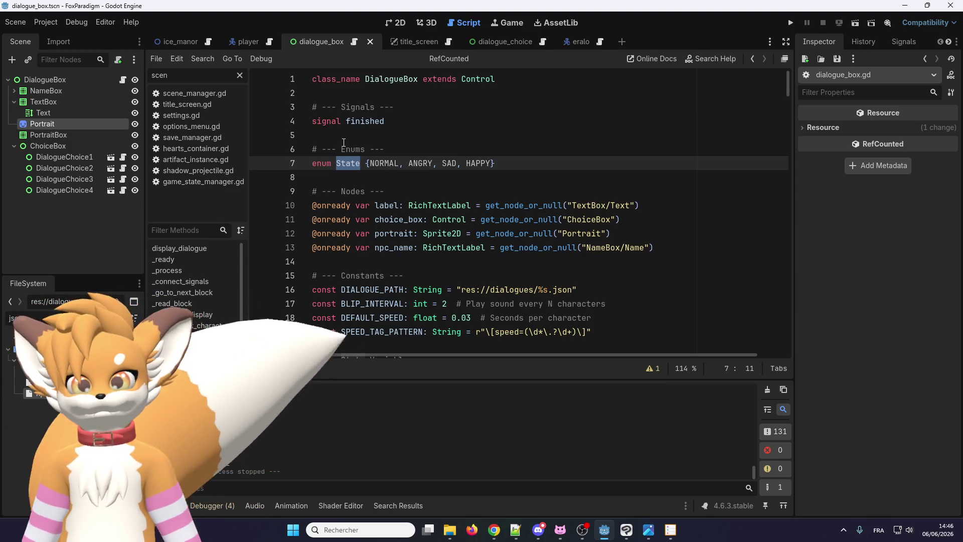
click(409, 165)
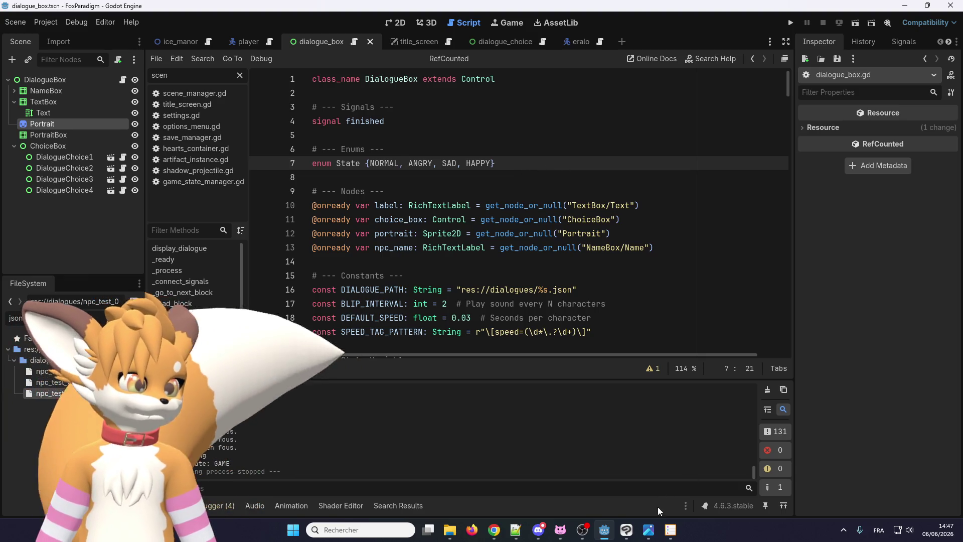
View the portrait_eralo.png expression sheet, then shrink the viewer to return to the script
mouse_move(648, 529)
click(744, 457)
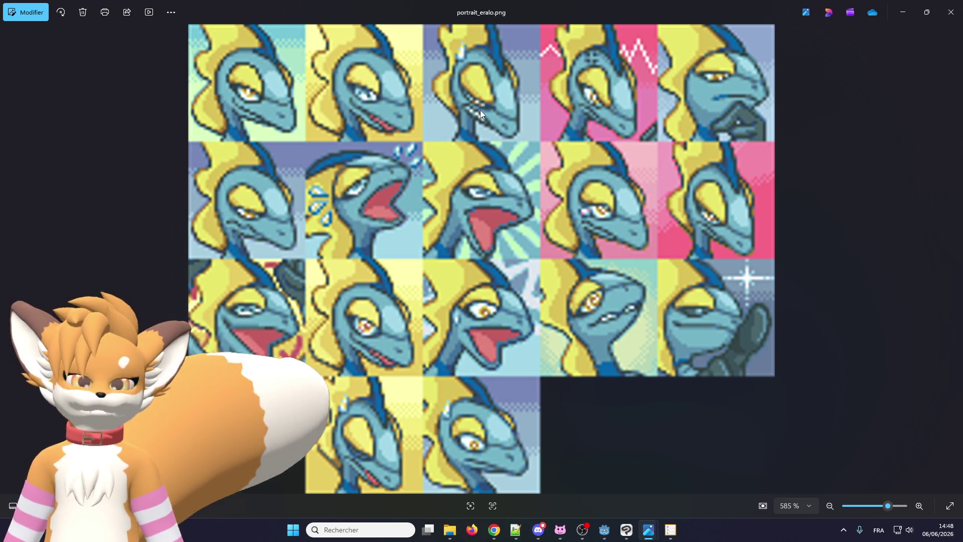
drag(511, 11, 407, 142)
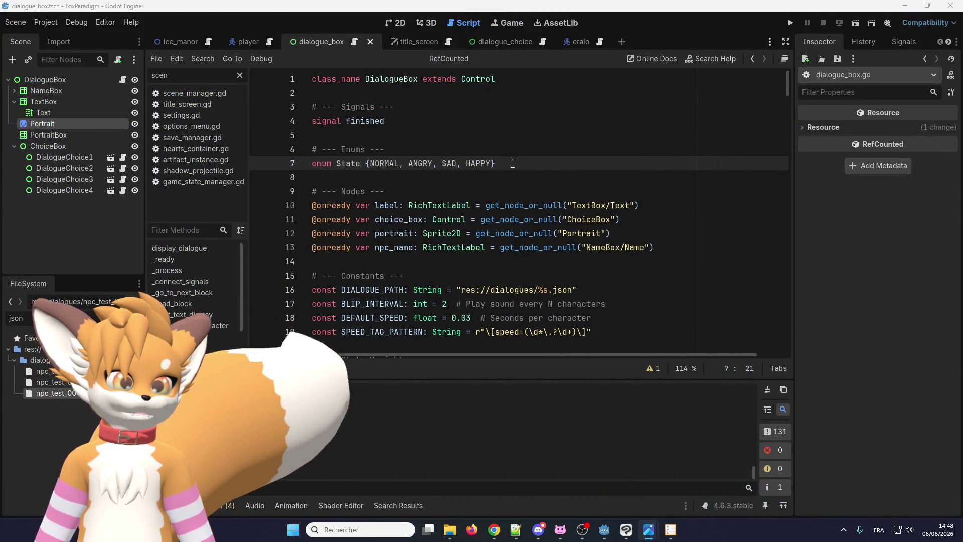
Delete the Enums section and start a new line below the state variables
drag(495, 163, 263, 151)
key(BackSpace)
key(BackSpace)
key(BackSpace)
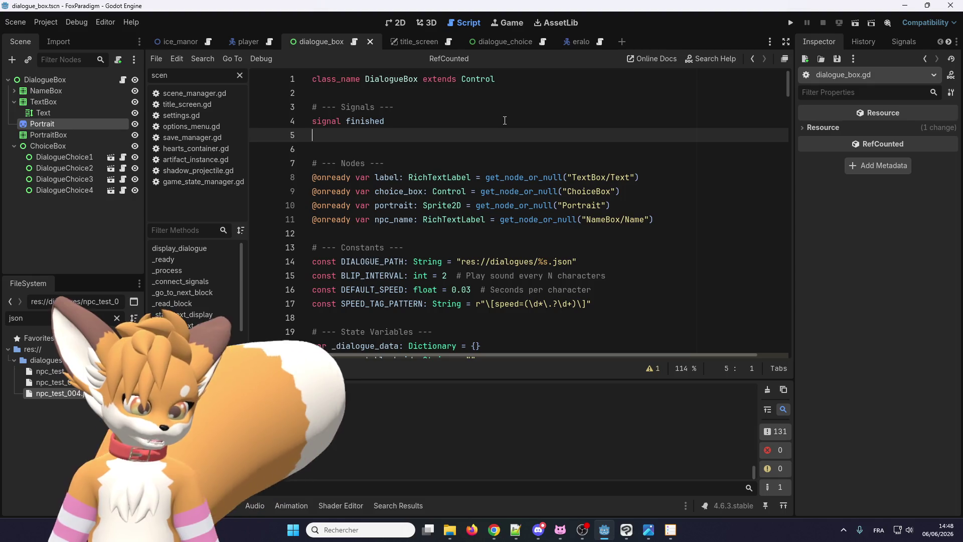
scroll(400, 171, down, 4)
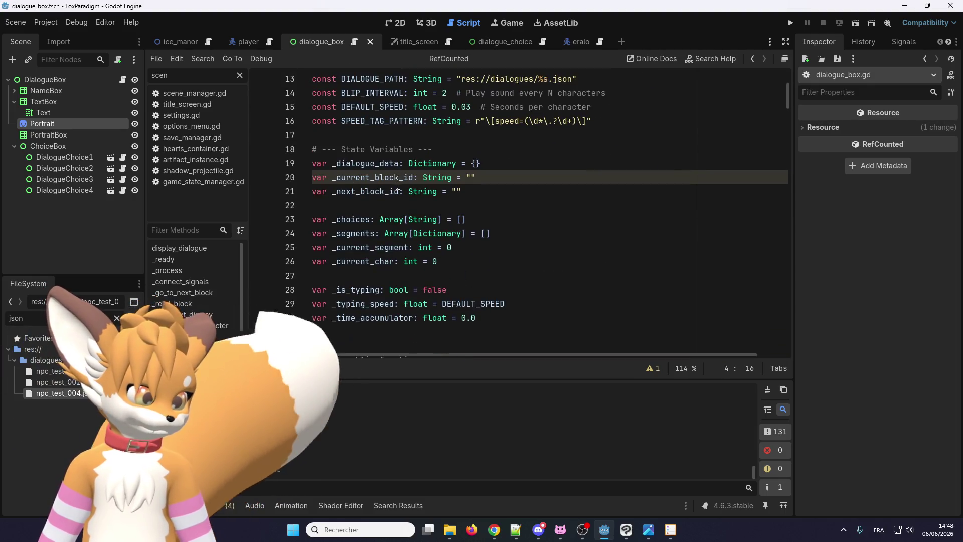
scroll(442, 203, up, 1)
scroll(441, 202, down, 4)
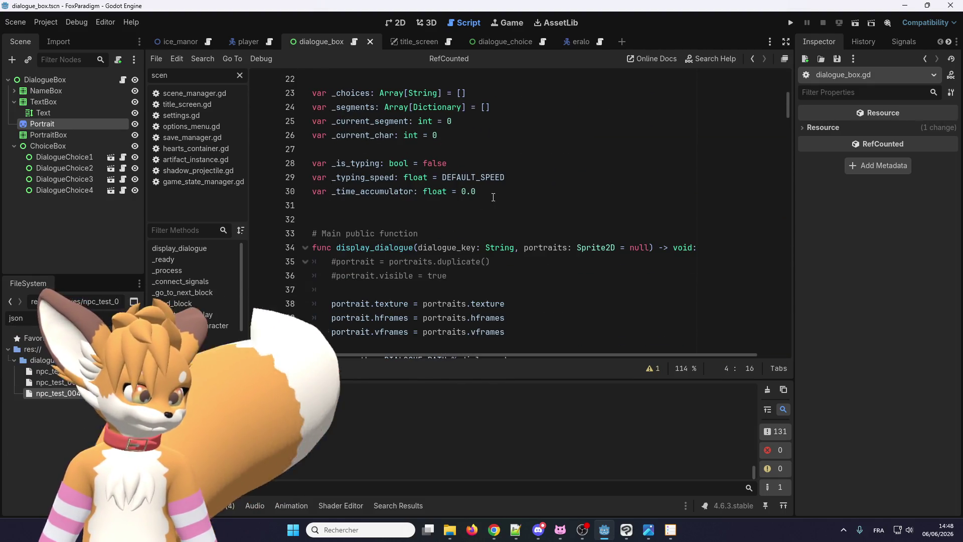
click(477, 193)
scroll(477, 177, up, 1)
scroll(477, 177, up, 2)
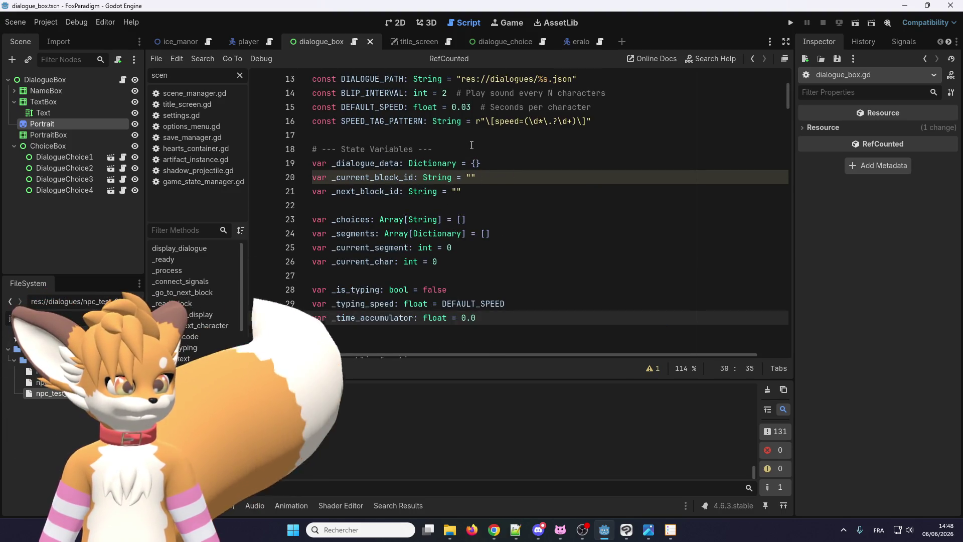
key(Down)
key(Down)
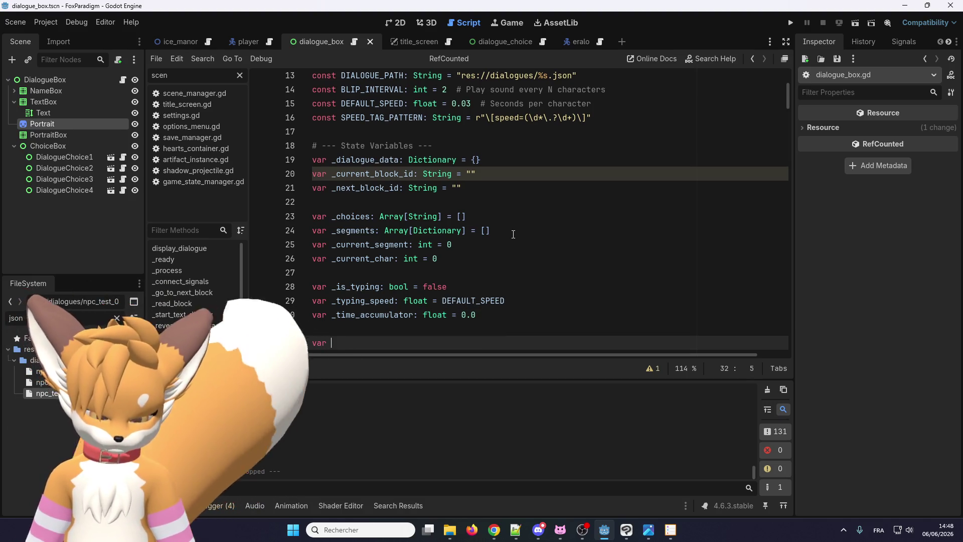
scroll(513, 234, down, 2)
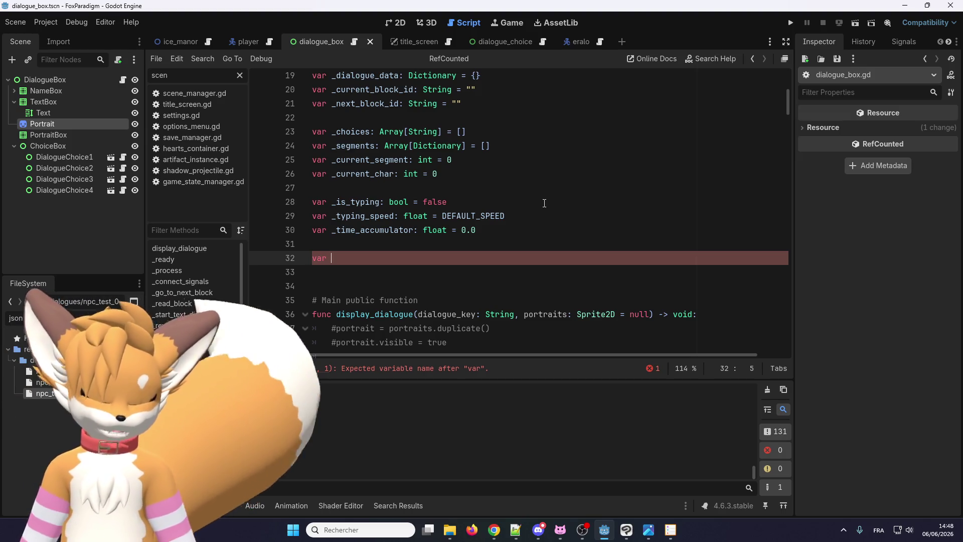
Declare expressions: Dictionary = { with a first "NORMAL" : 0 entry
text(Dictionn)
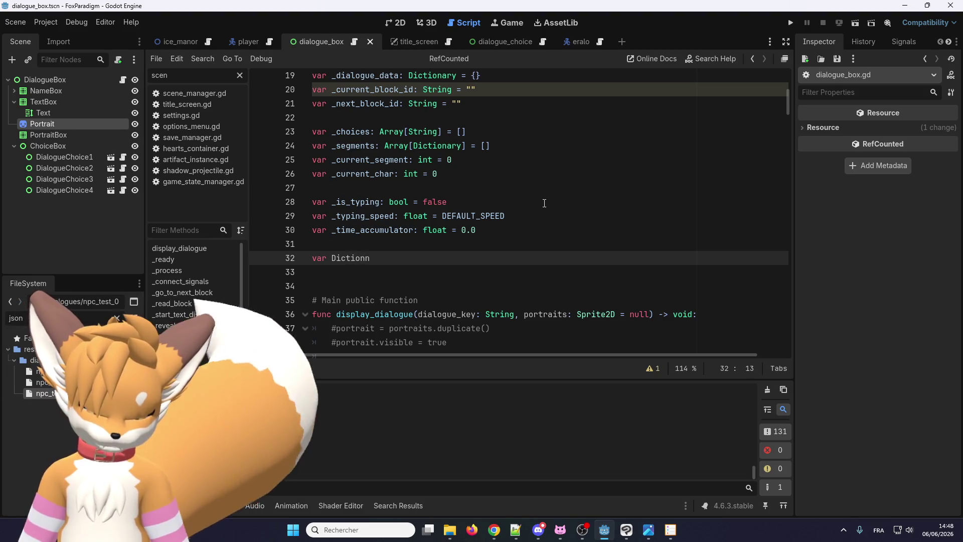
text(ary)
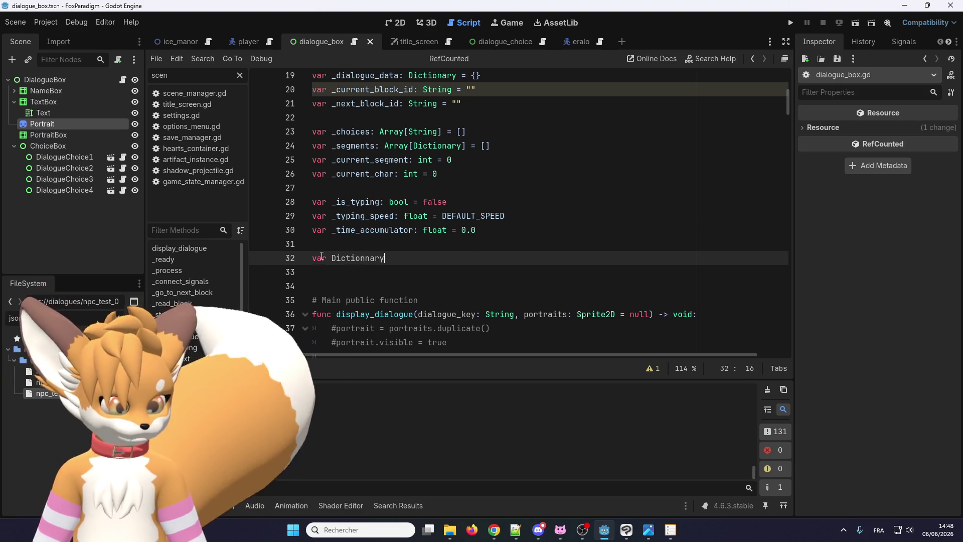
click(331, 258)
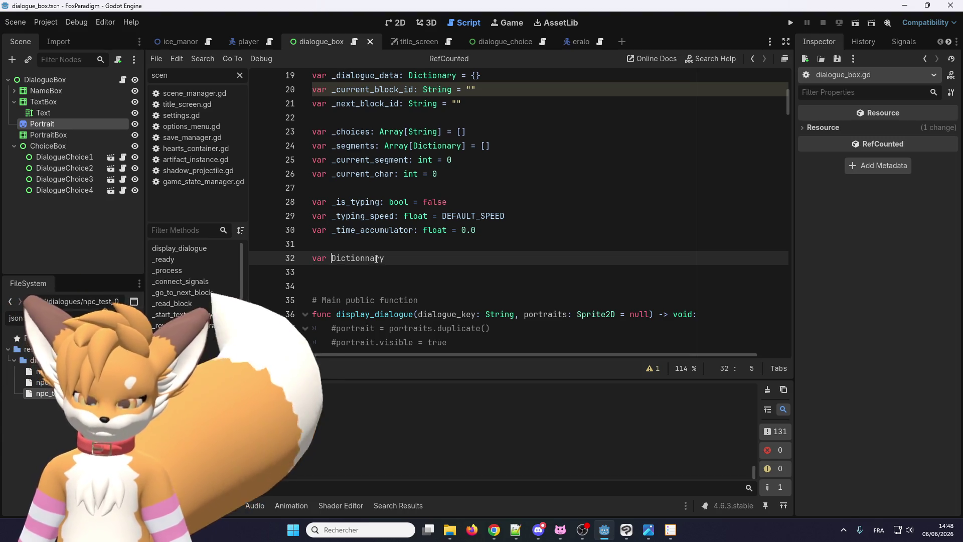
text(expressions)
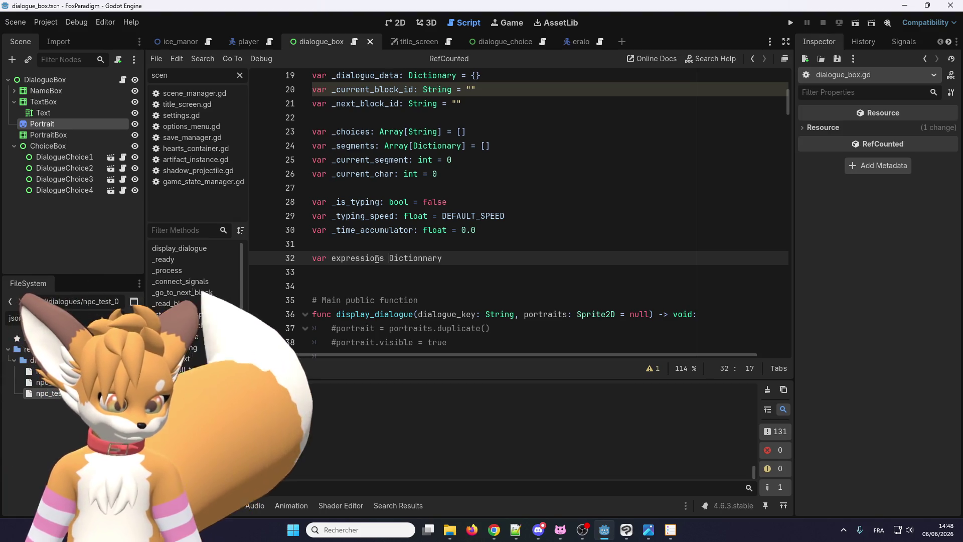
key(BackSpace)
text(:)
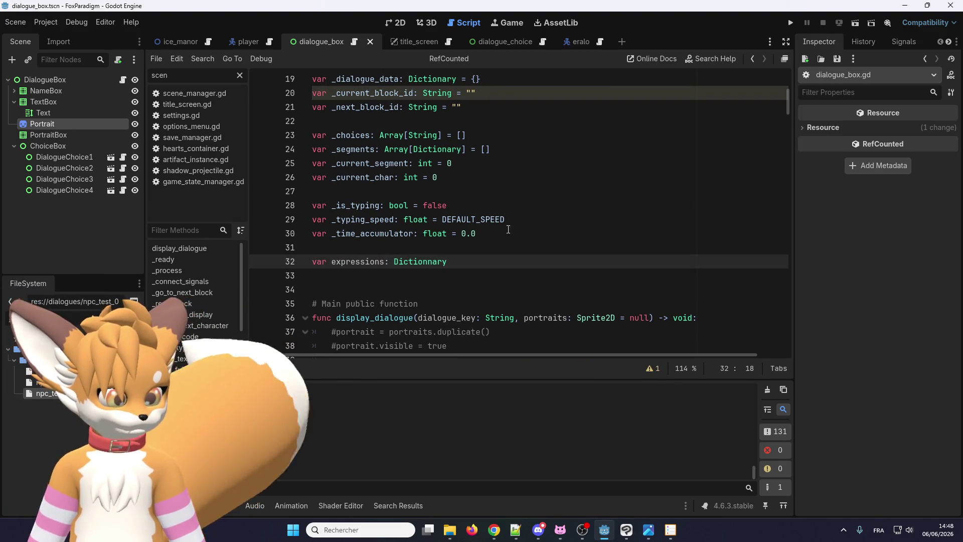
key(End)
text(= )
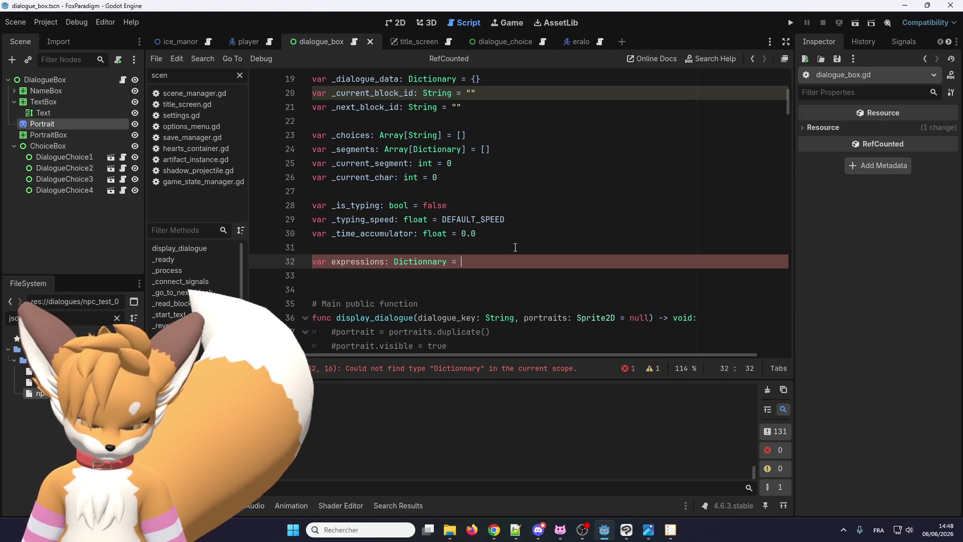
text({)
key(Return)
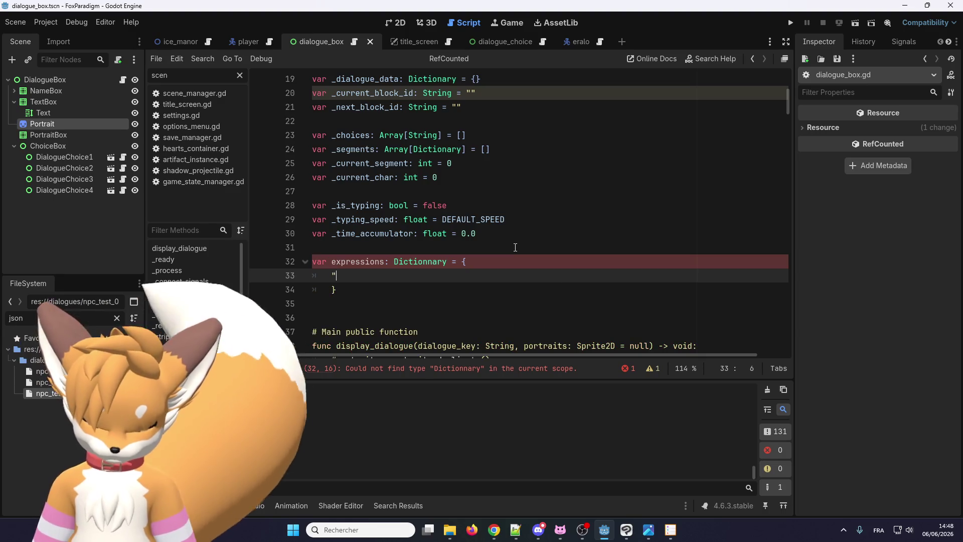
text("NORMAL" : )
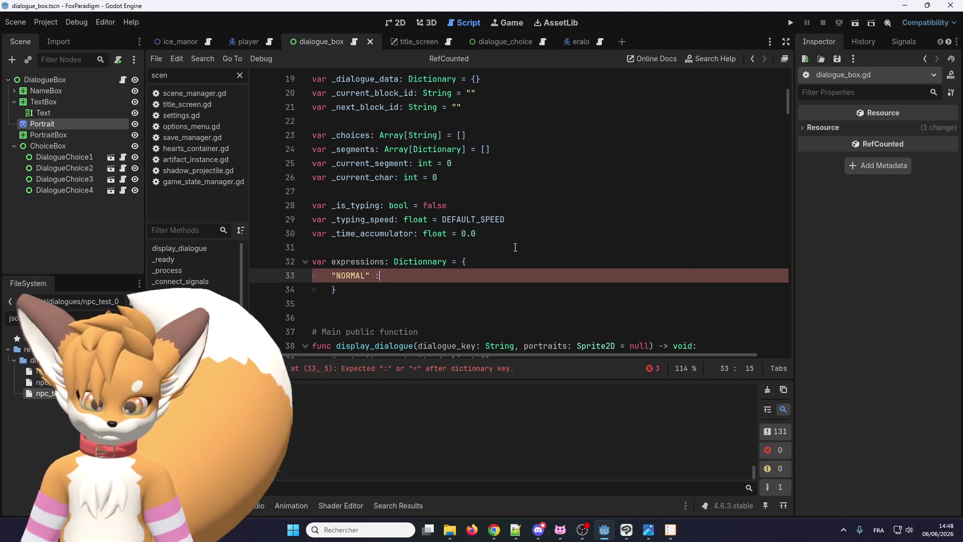
text(0,)
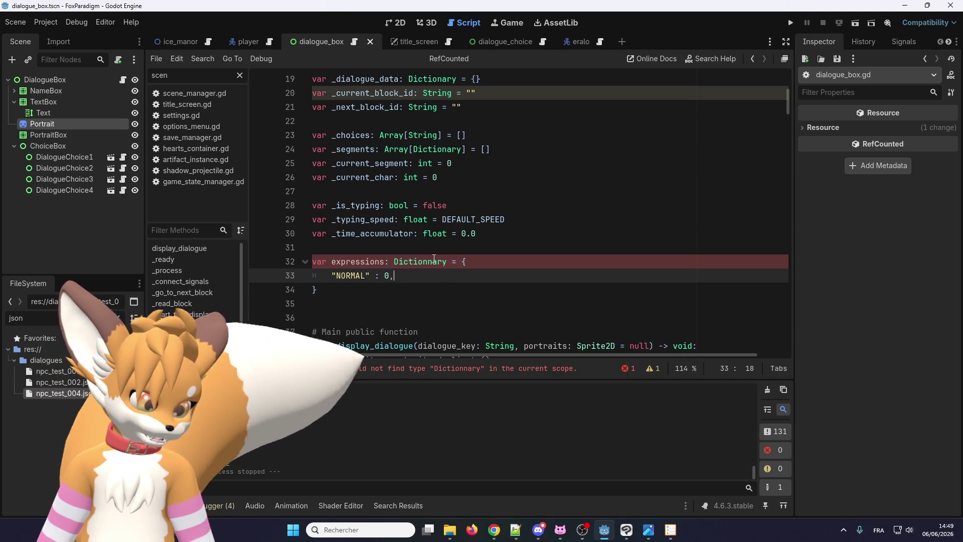
click(433, 261)
key(BackSpace)
Duplicate the NORMAL entry, set HAPPY to 1 and the third entry's value to 2
click(431, 284)
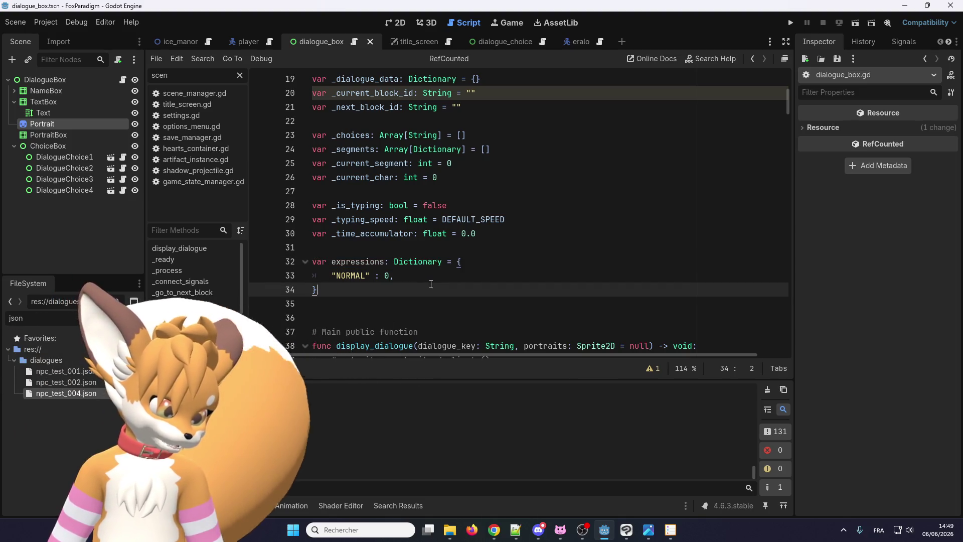
click(426, 275)
key(ctrl+alt+Down)
key(ctrl+alt+Down)
key(ctrl+alt+Down)
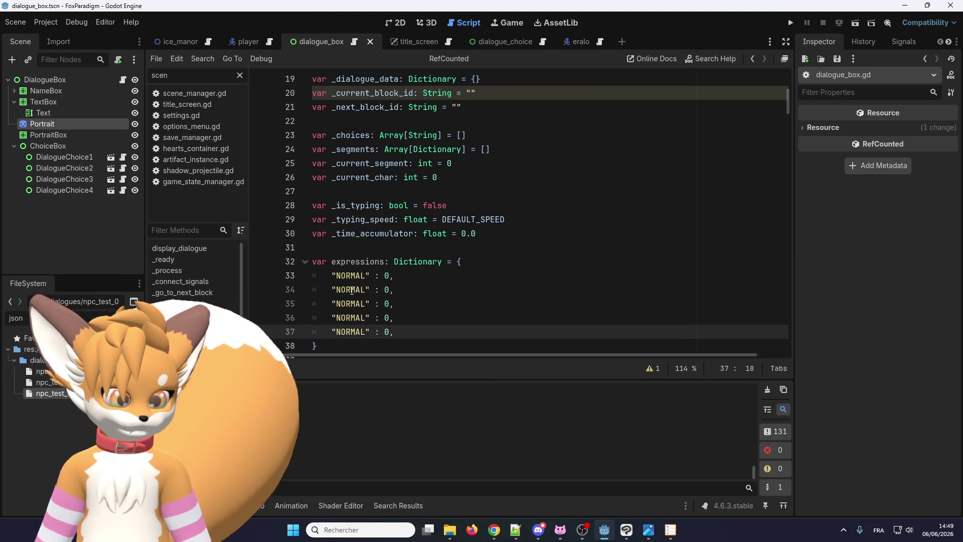
double_click(352, 290)
text(H)
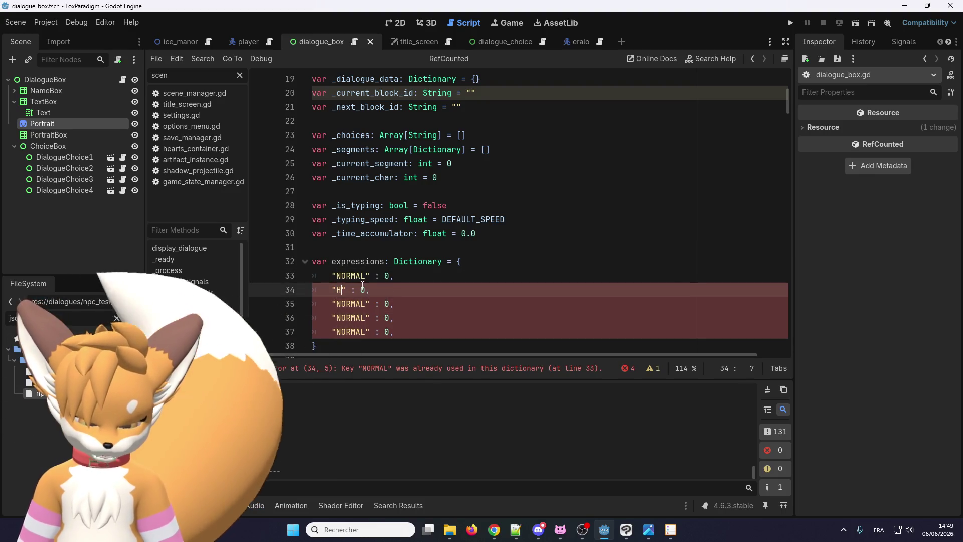
text(APPY)
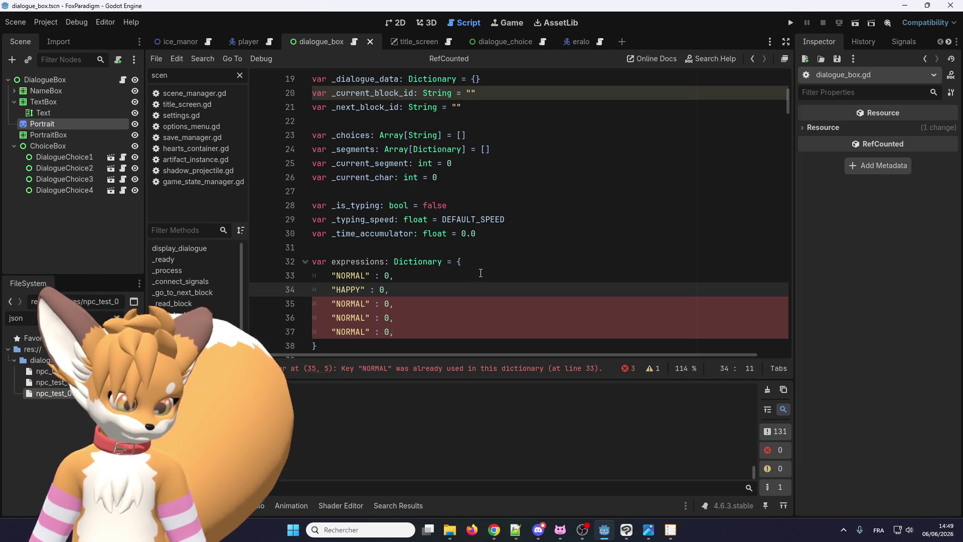
double_click(385, 289)
text(1)
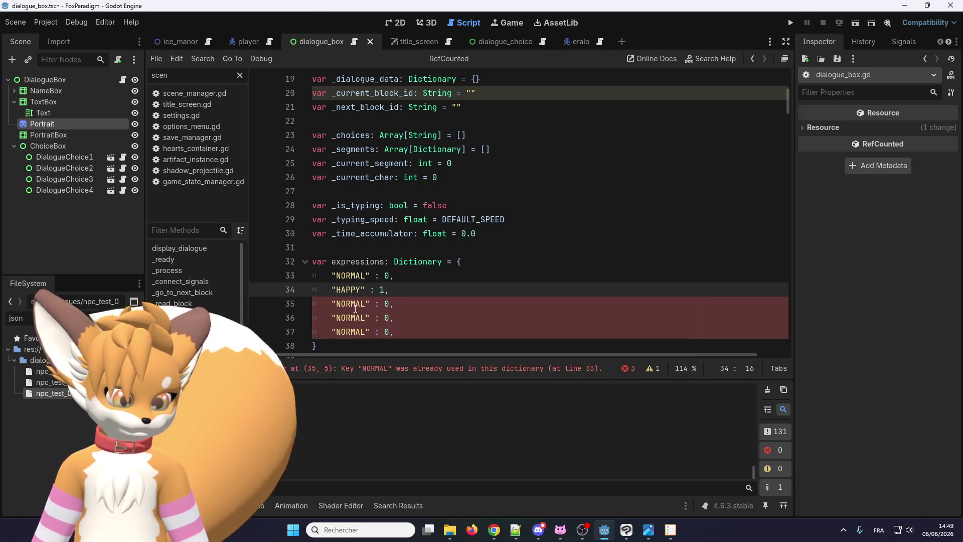
double_click(354, 304)
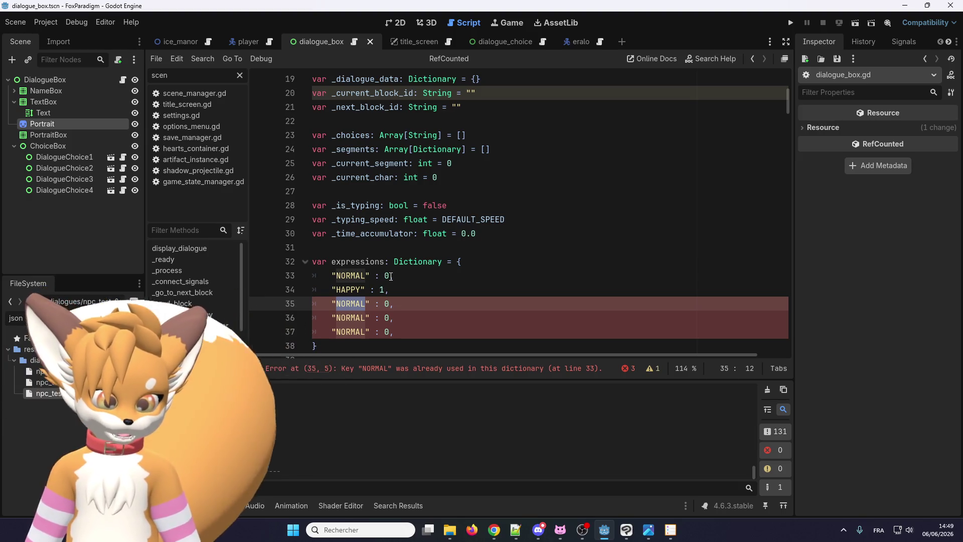
scroll(391, 276, down, 1)
click(387, 266)
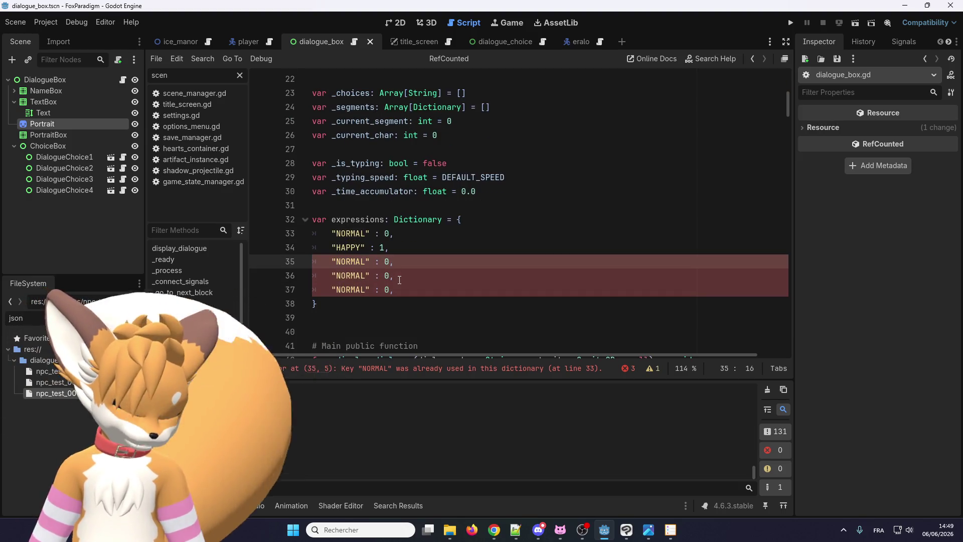
key(Delete)
text(2)
Rename the next entries to ANGRY with value 3 and THINK with value 4
double_click(352, 276)
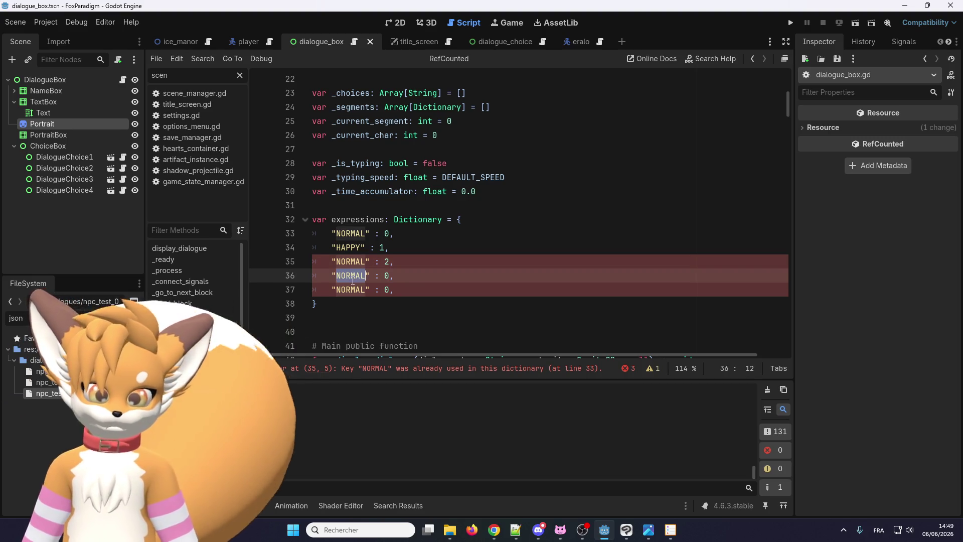
text(ANGR)
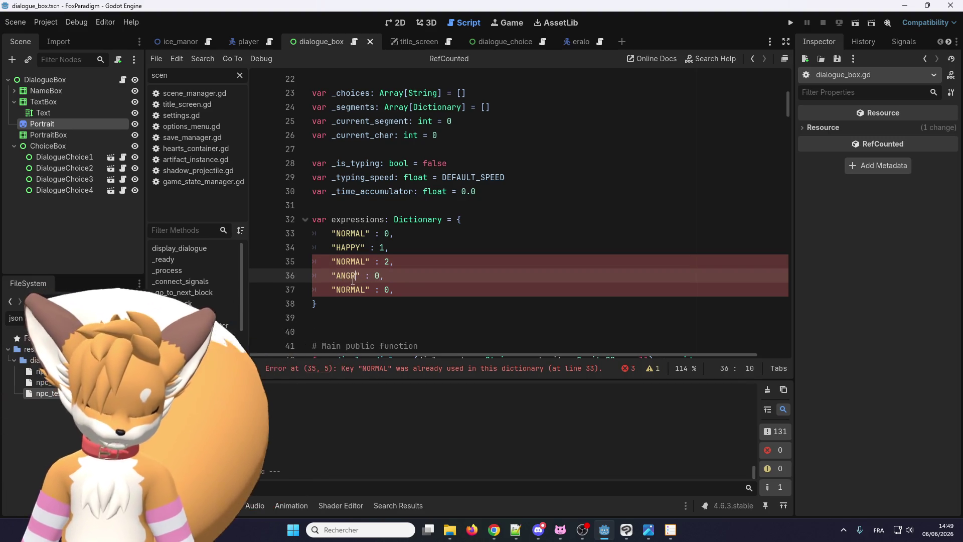
text(Y)
key(BackSpace)
text(3)
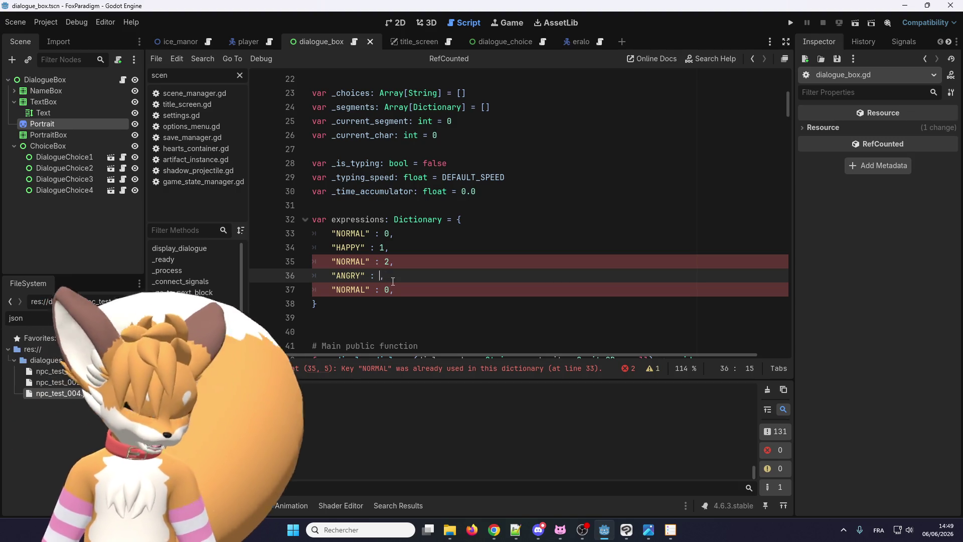
double_click(348, 290)
text(THINK)
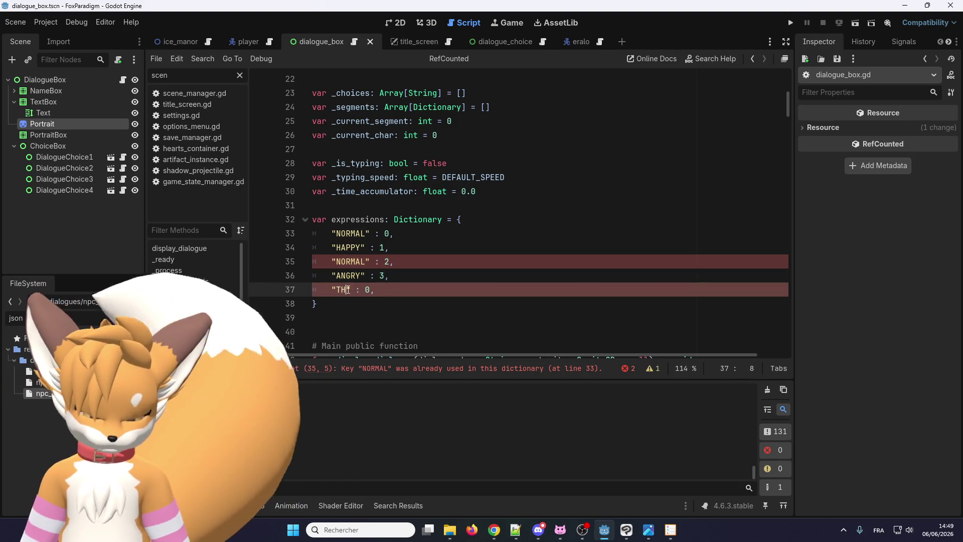
double_click(381, 290)
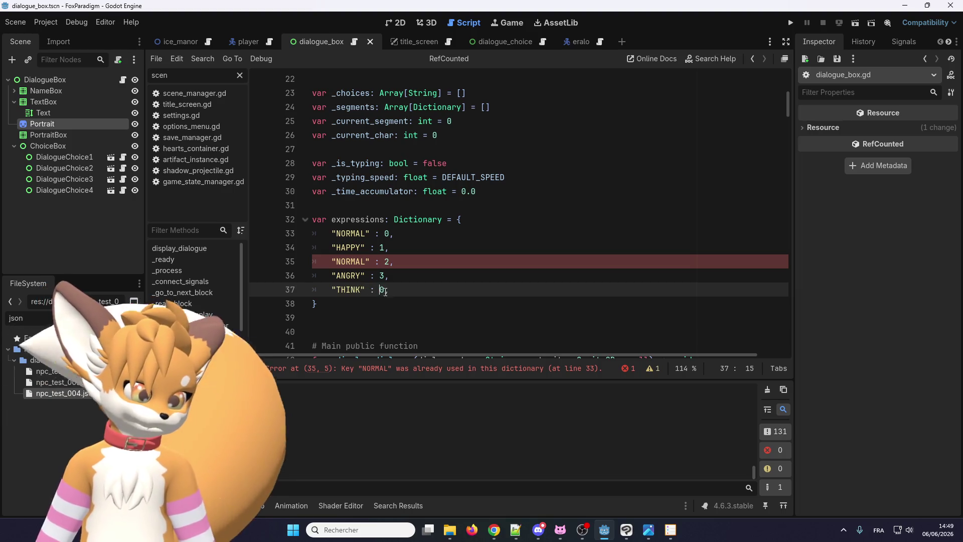
text(4)
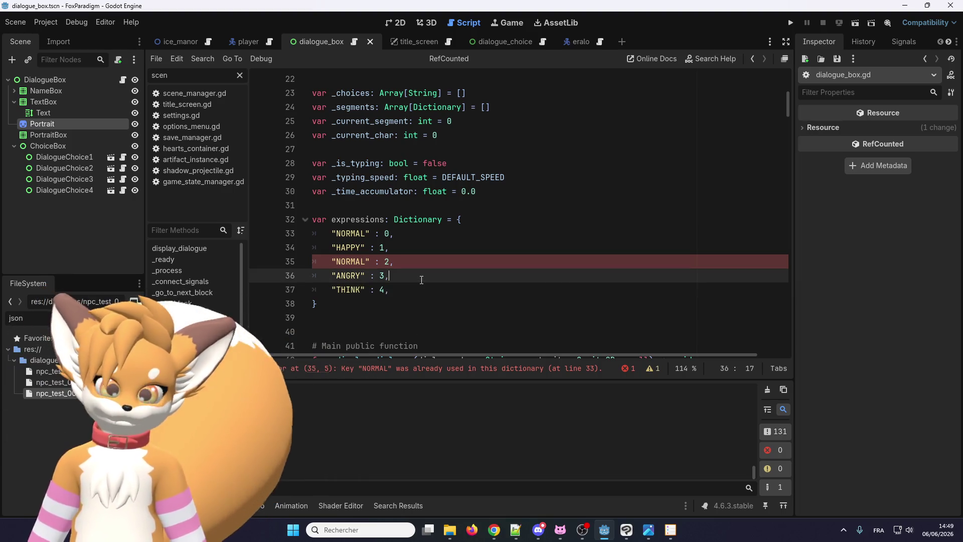
Add a SAD entry with value 5 and rename the remaining NORMAL key to UNEASE
key(ctrl+shift+d)
double_click(346, 303)
text(SAD)
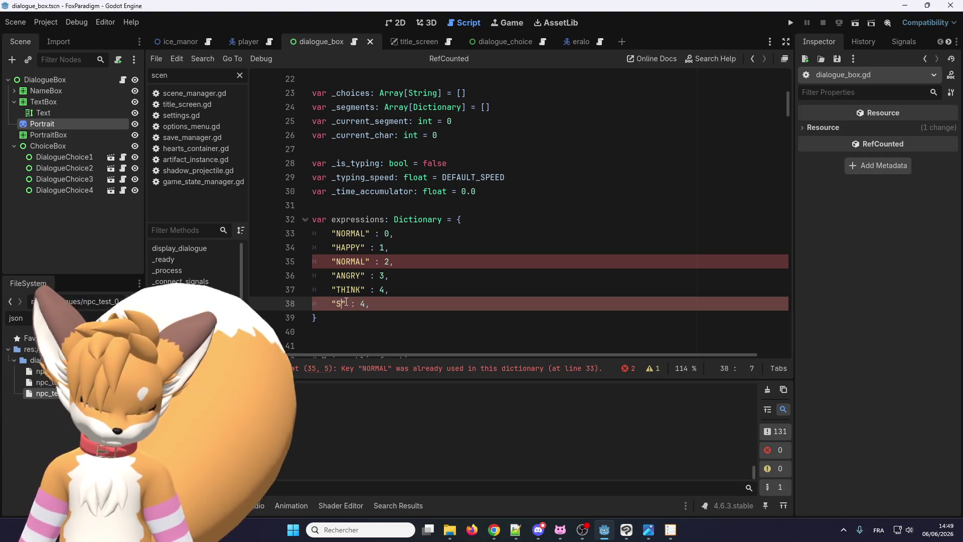
double_click(374, 303)
text(5)
double_click(354, 261)
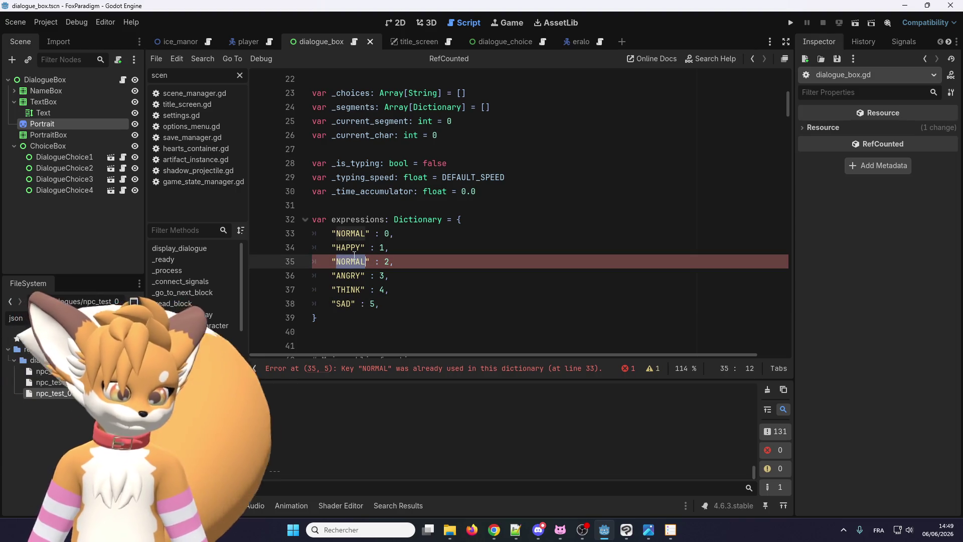
text(UNEASE)
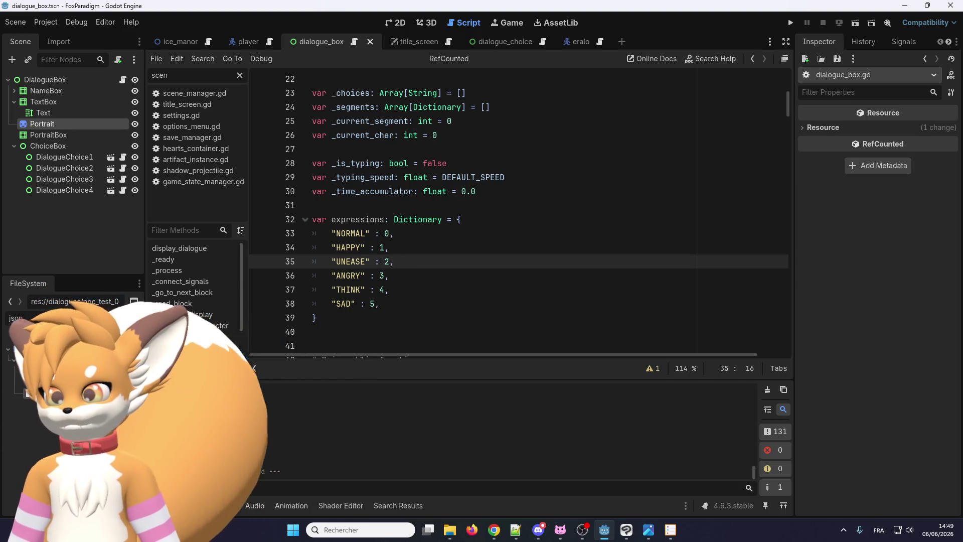
Check the expression order against the portrait_eralo.png sprite sheet, then return to the script
key(alt+Tab)
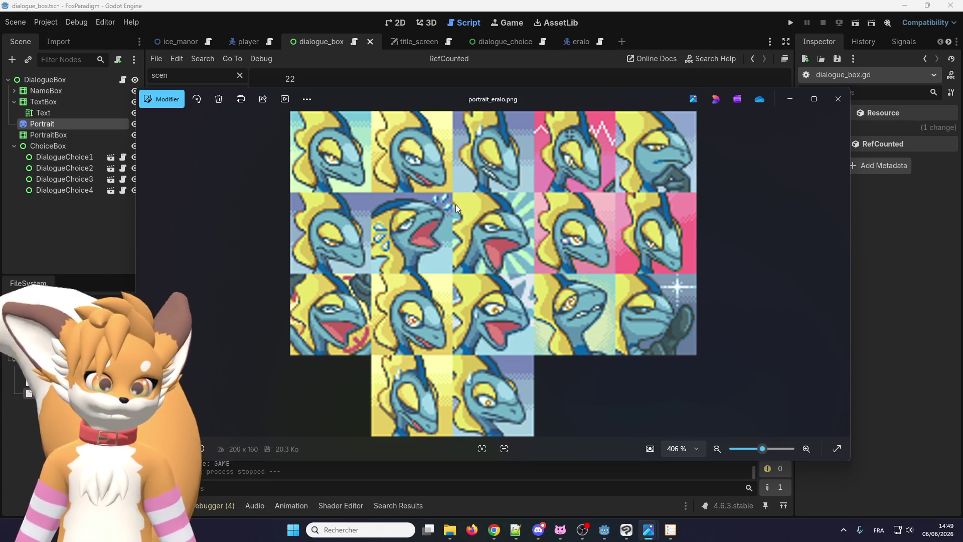
click(838, 99)
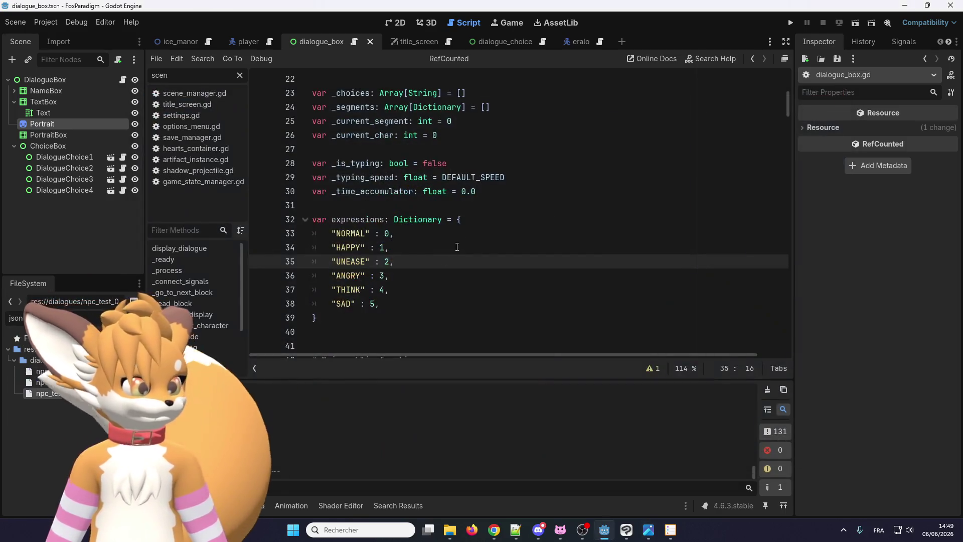
click(430, 276)
double_click(358, 219)
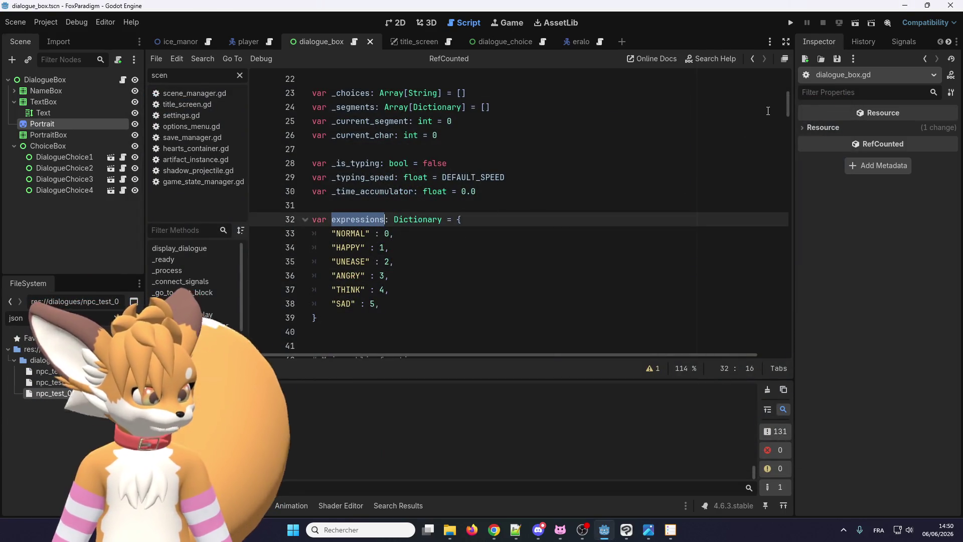
scroll(787, 107, down, 1)
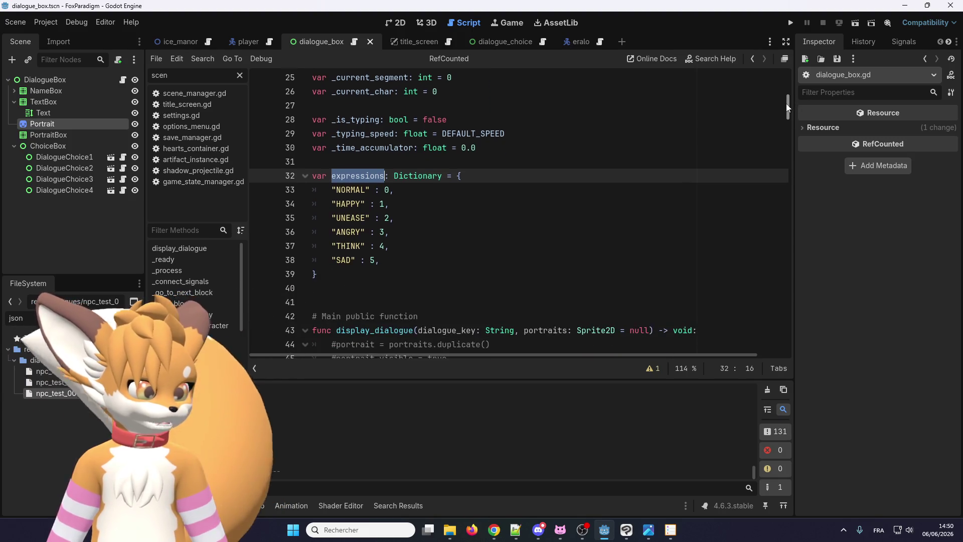
click(342, 295)
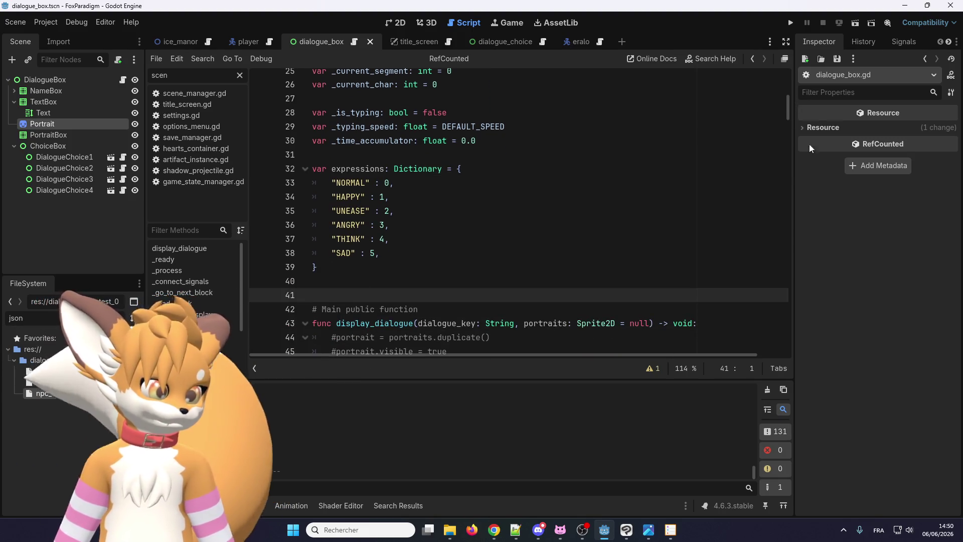
drag(788, 113, 788, 342)
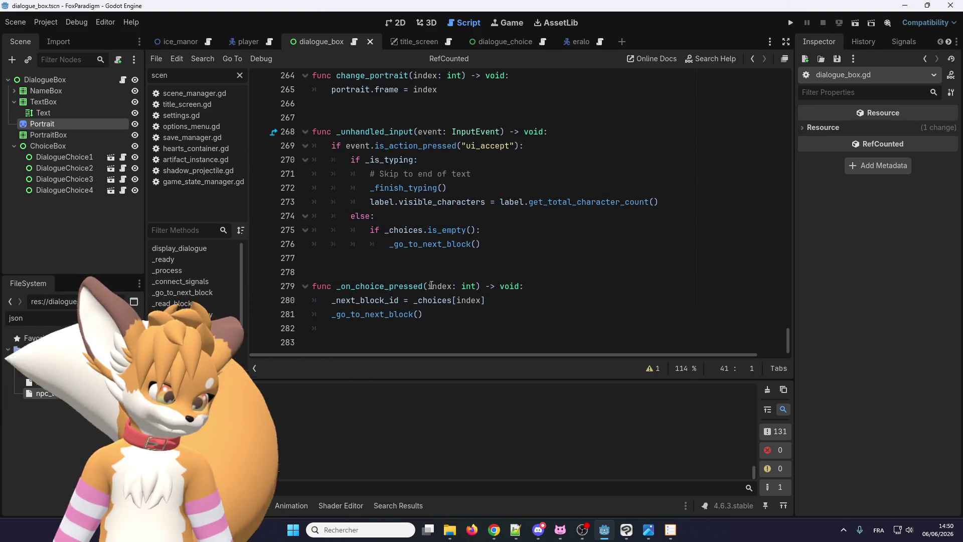
Rename change_portrait's index parameter to str
scroll(431, 285, up, 5)
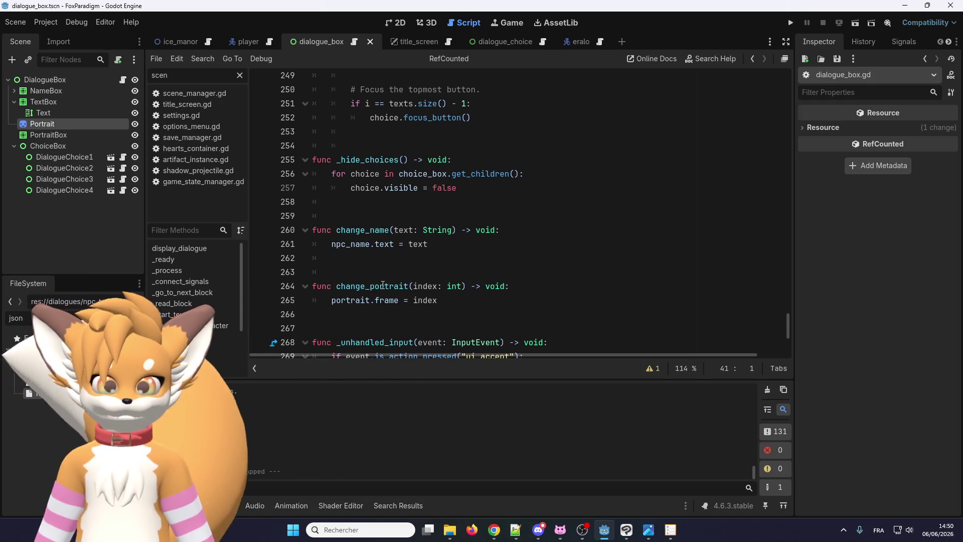
right_click(383, 285)
click(335, 323)
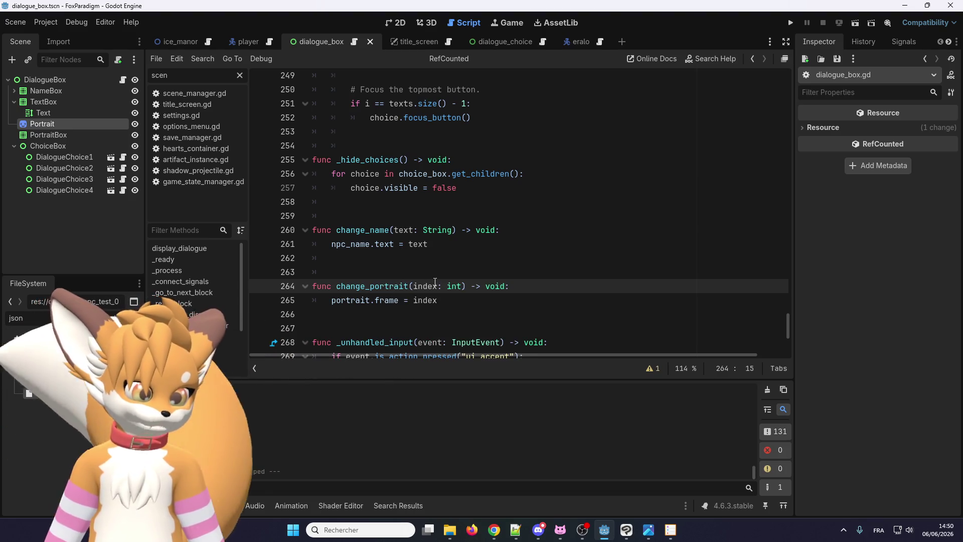
double_click(451, 286)
text(String)
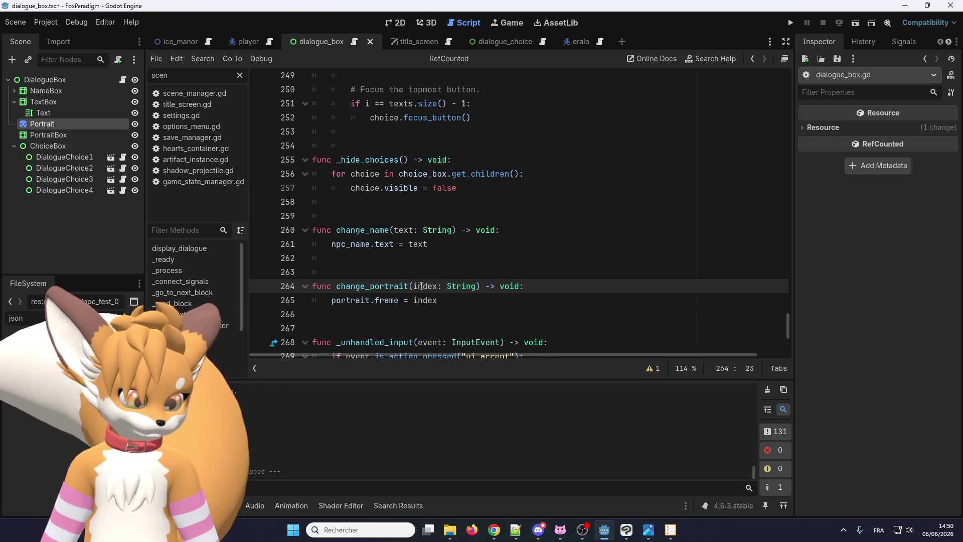
double_click(420, 286)
text(express)
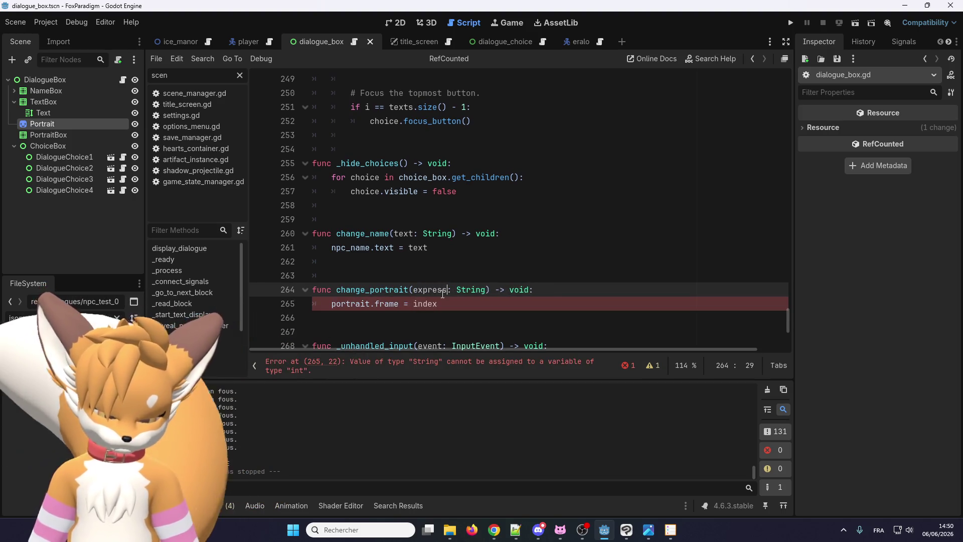
text(ion)
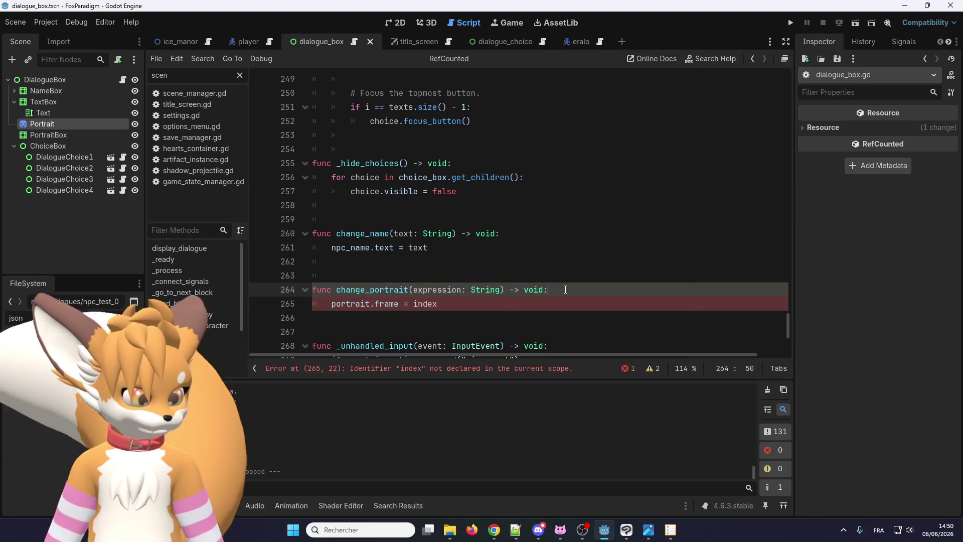
double_click(428, 290)
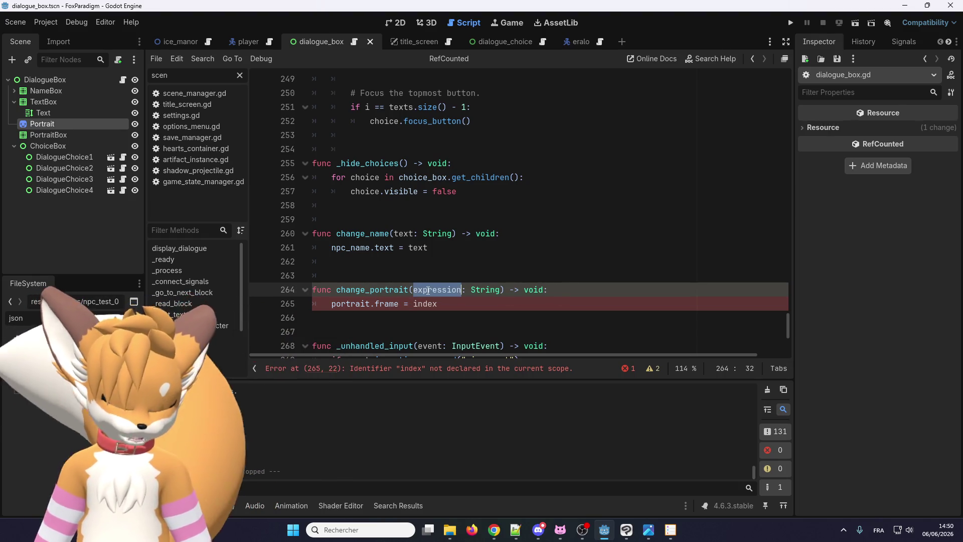
text(str)
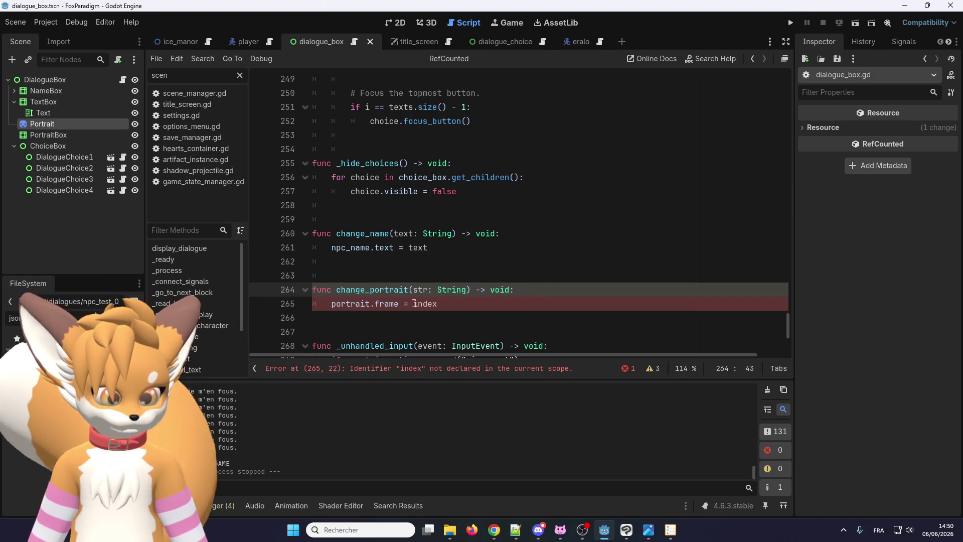
Replace index on line 265 with expressions.get(str, 0) and search for change_portrait
double_click(414, 304)
text(expressions)
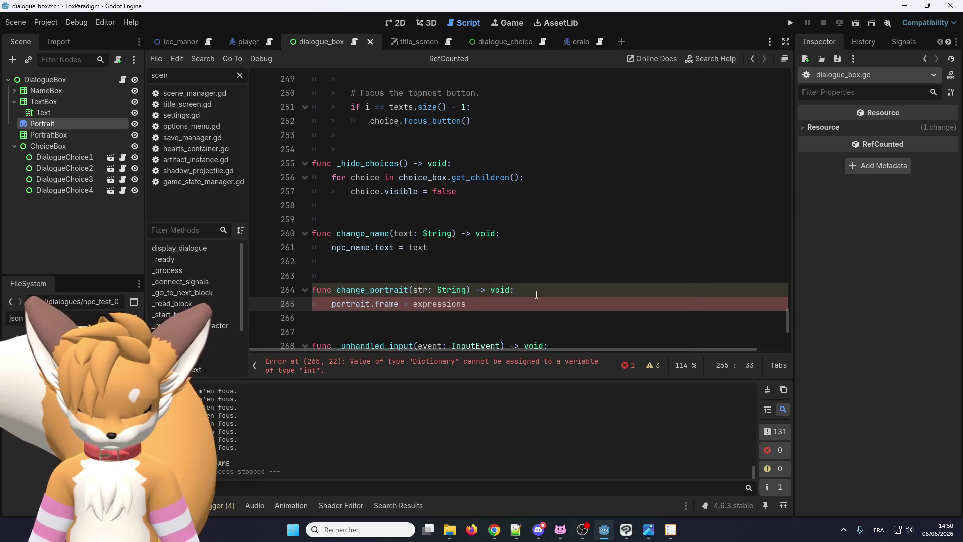
text(.get()
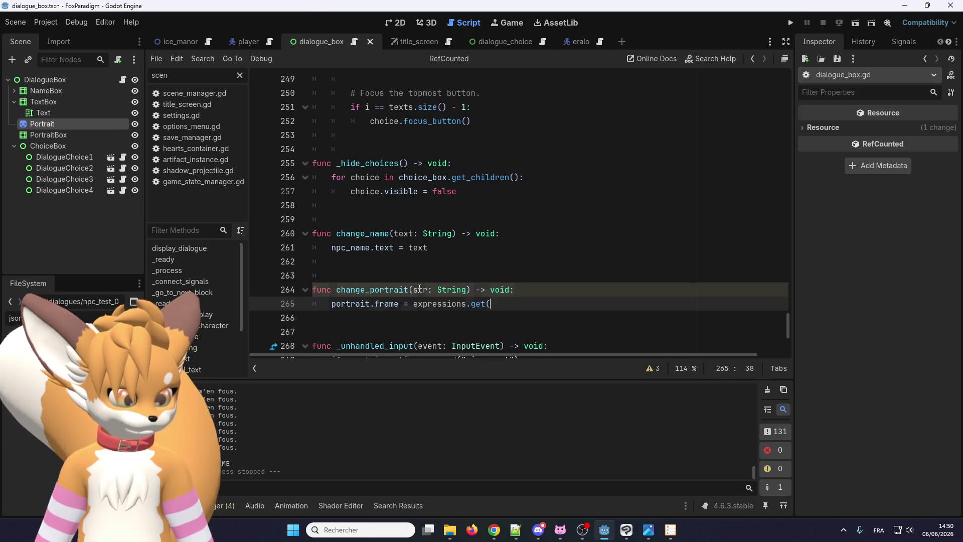
double_click(420, 290)
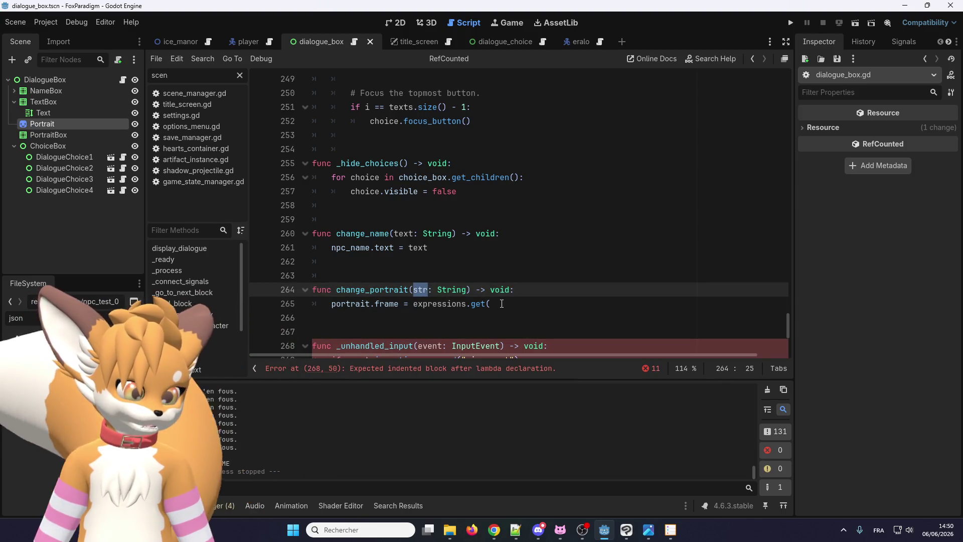
click(502, 304)
text(str)
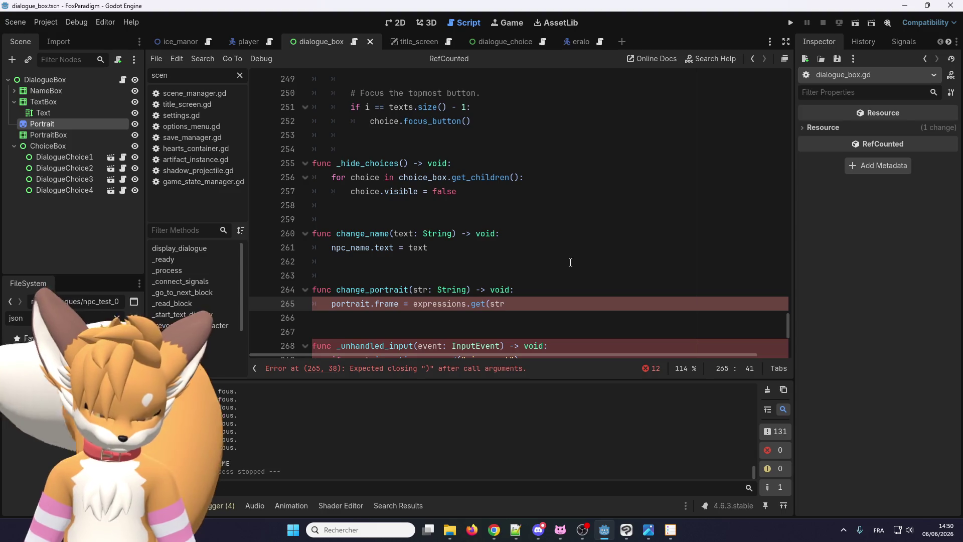
text(,)
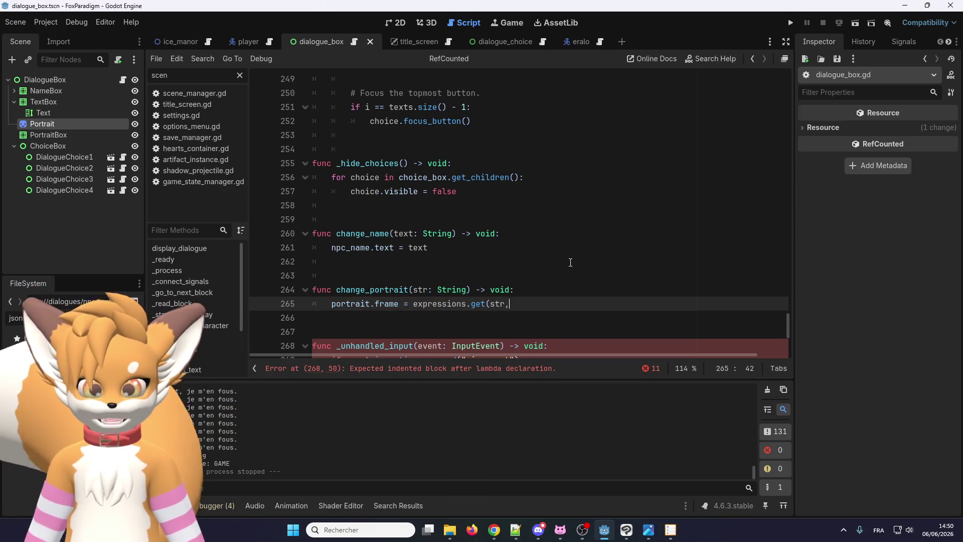
text( 0)
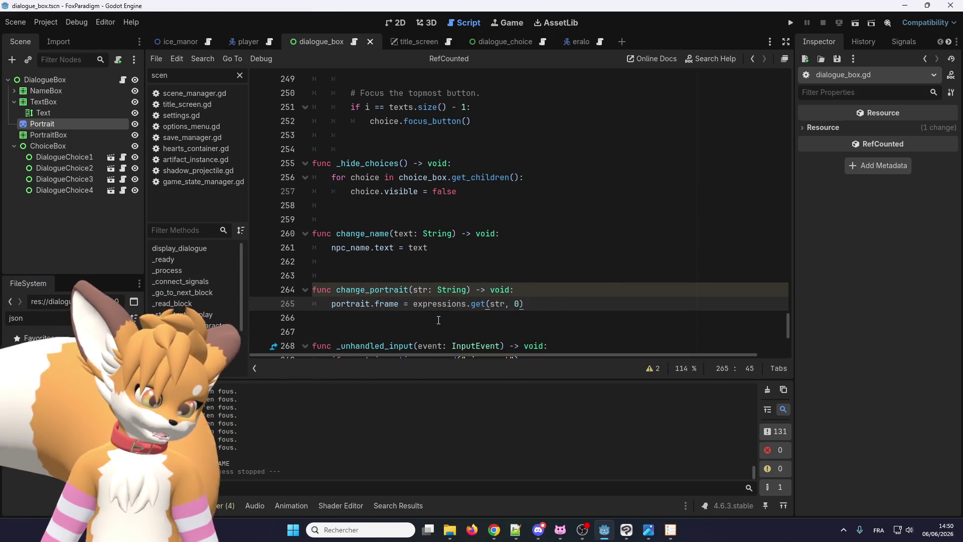
click(500, 290)
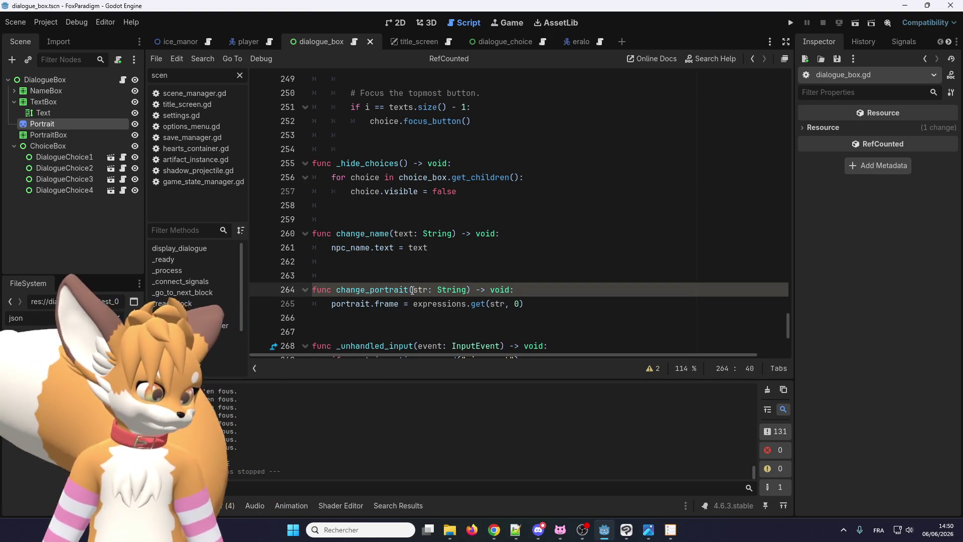
double_click(390, 290)
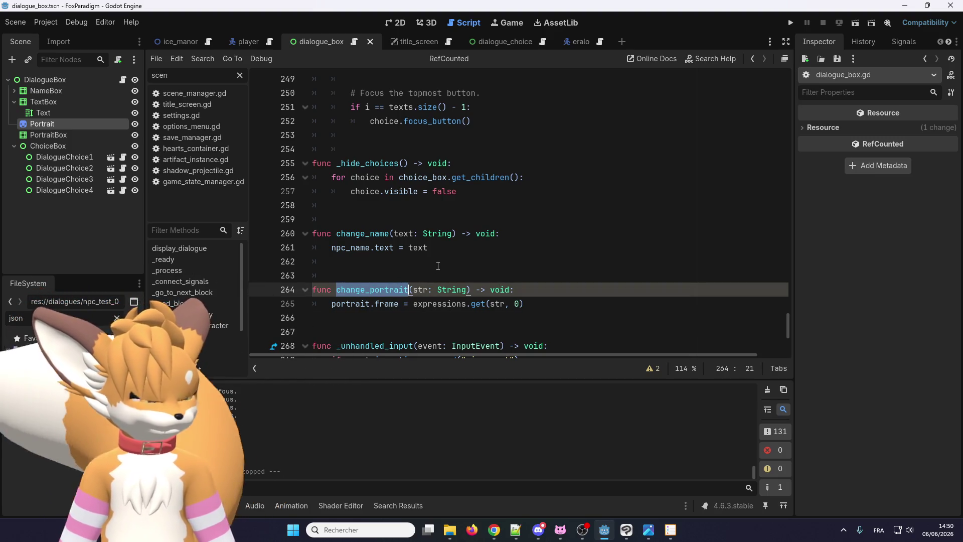
key(ctrl+f)
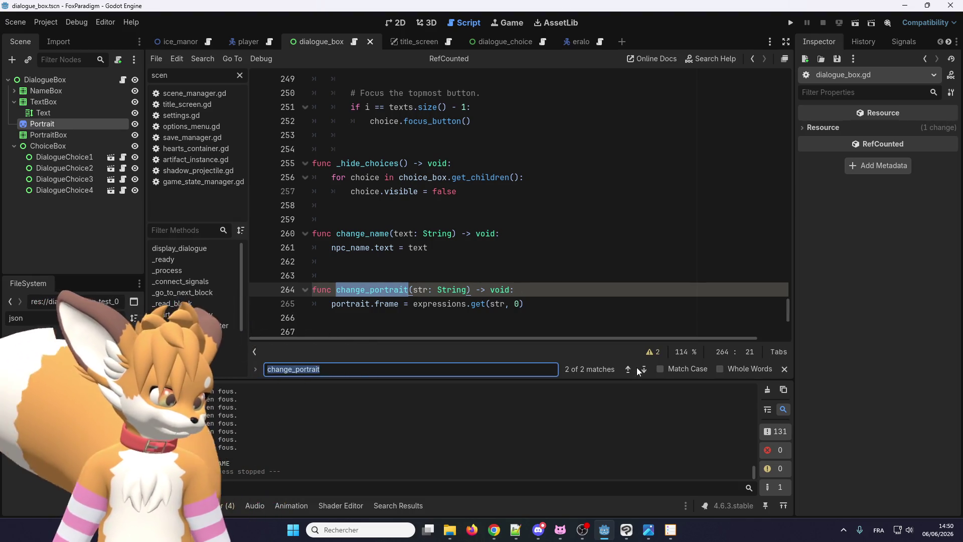
Check the change_portrait call on line 124, save the script, and show the warnings
click(627, 369)
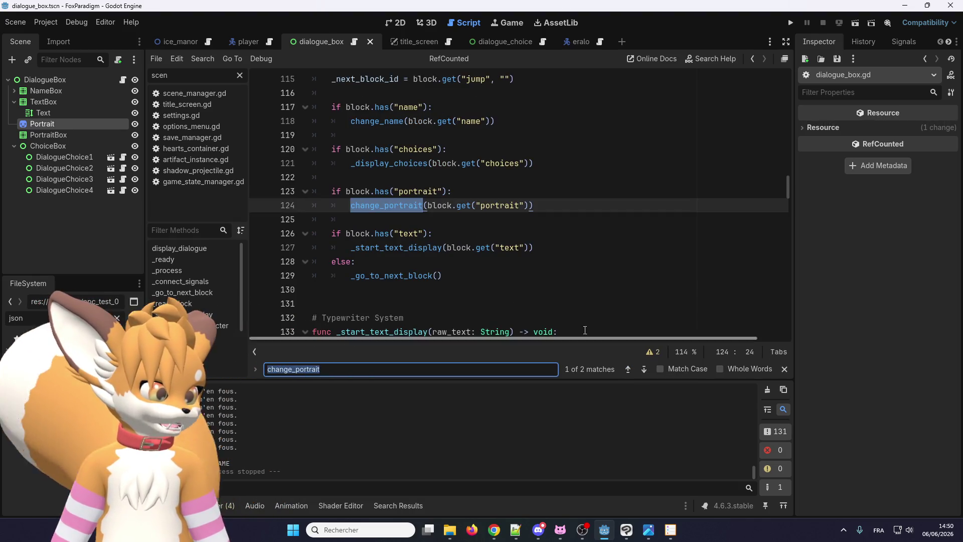
click(644, 369)
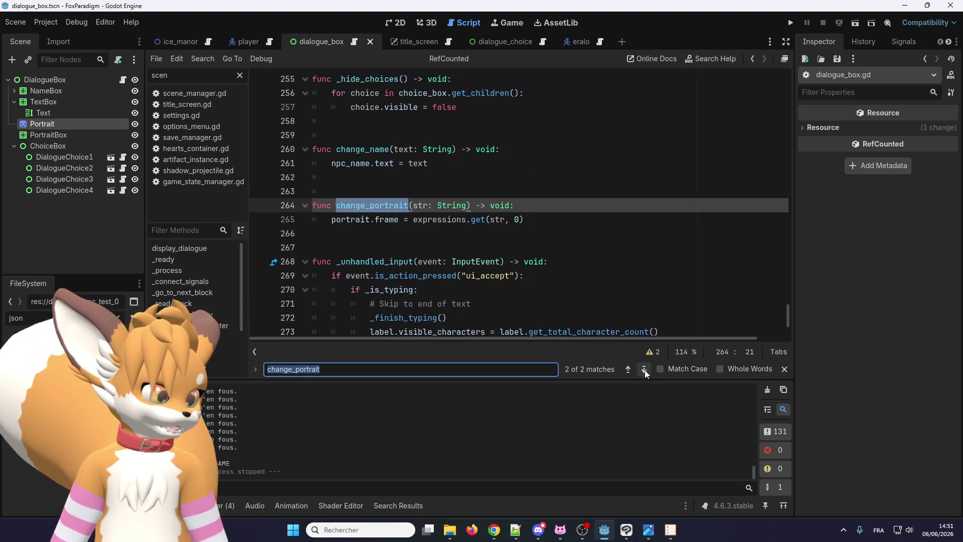
click(526, 284)
key(ctrl+s)
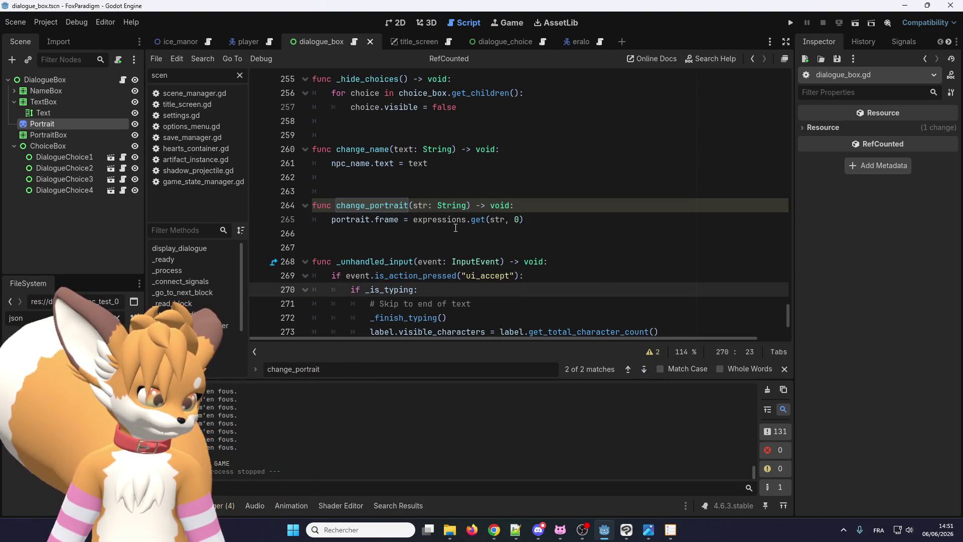
click(451, 221)
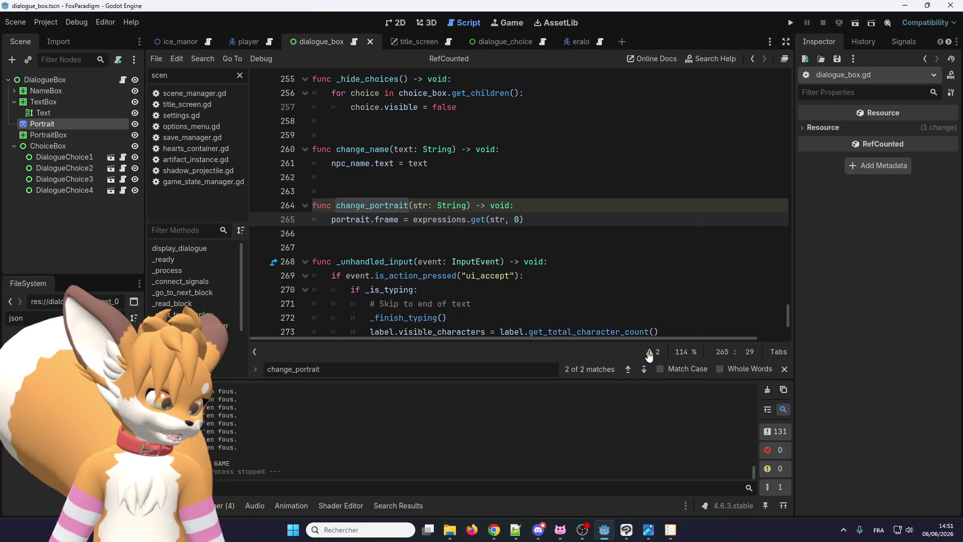
click(649, 352)
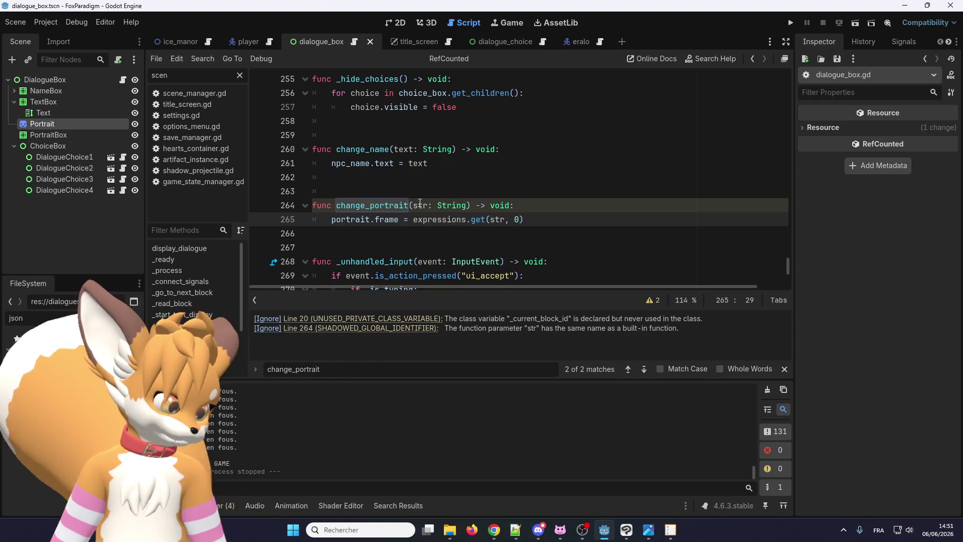
Rename str to face on lines 264–265, then close the find bar and output panel
double_click(420, 203)
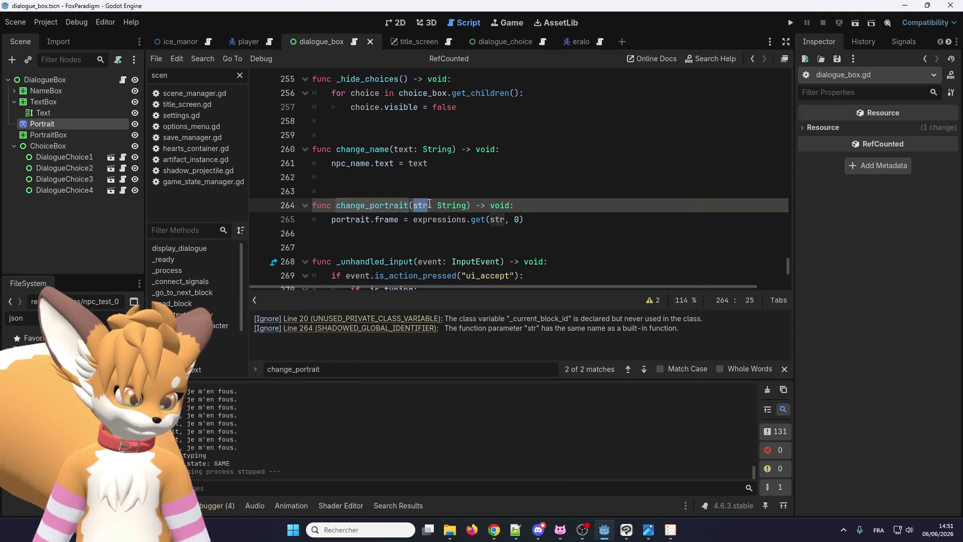
text(face)
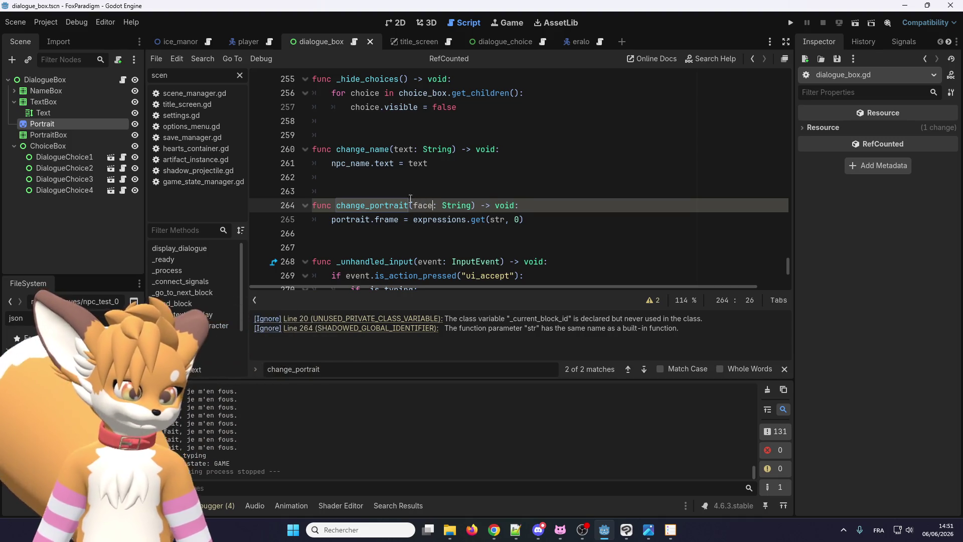
double_click(488, 219)
text(face)
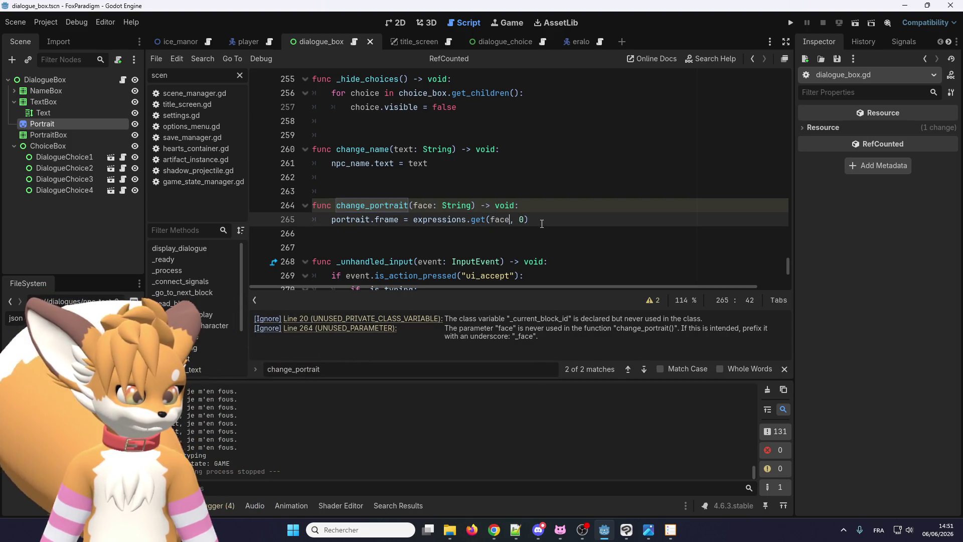
click(538, 234)
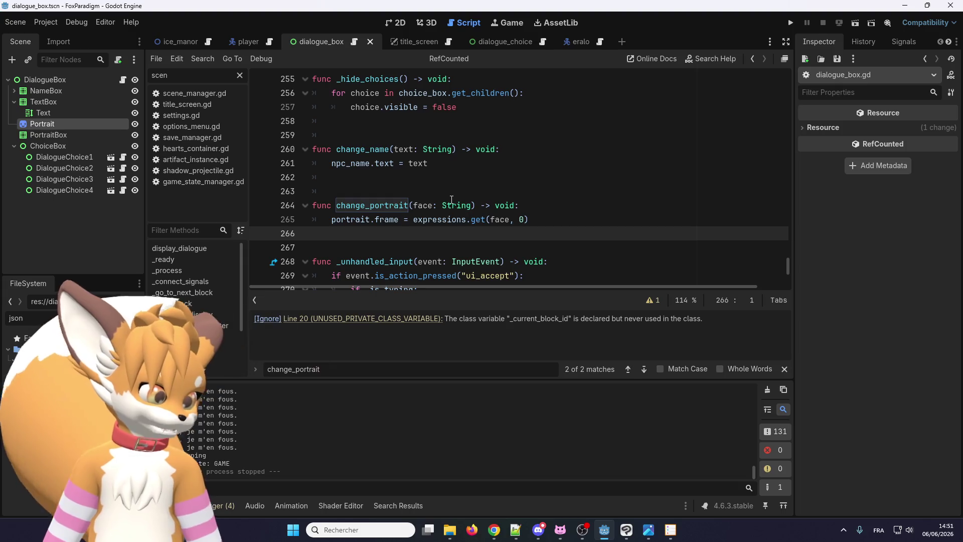
scroll(387, 232, up, 10)
scroll(387, 233, up, 20)
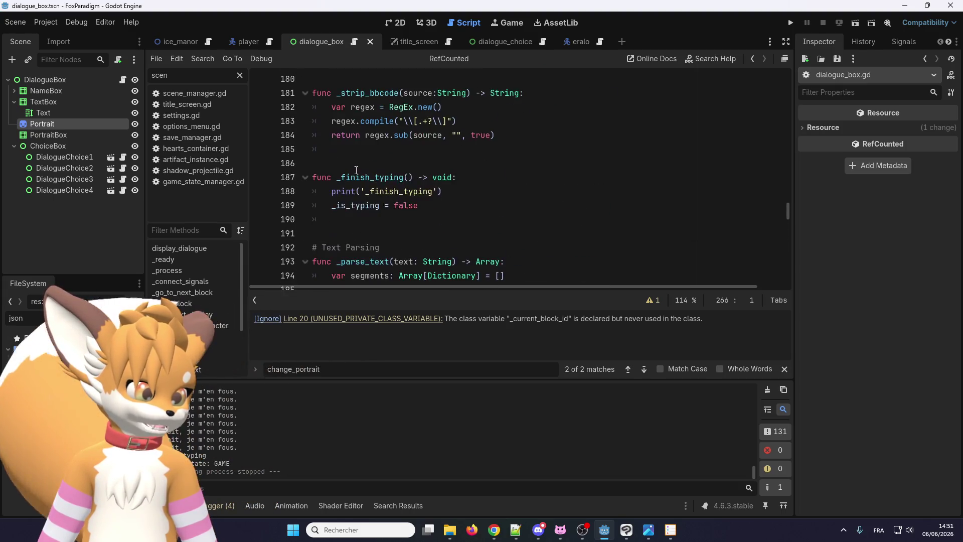
scroll(353, 171, up, 15)
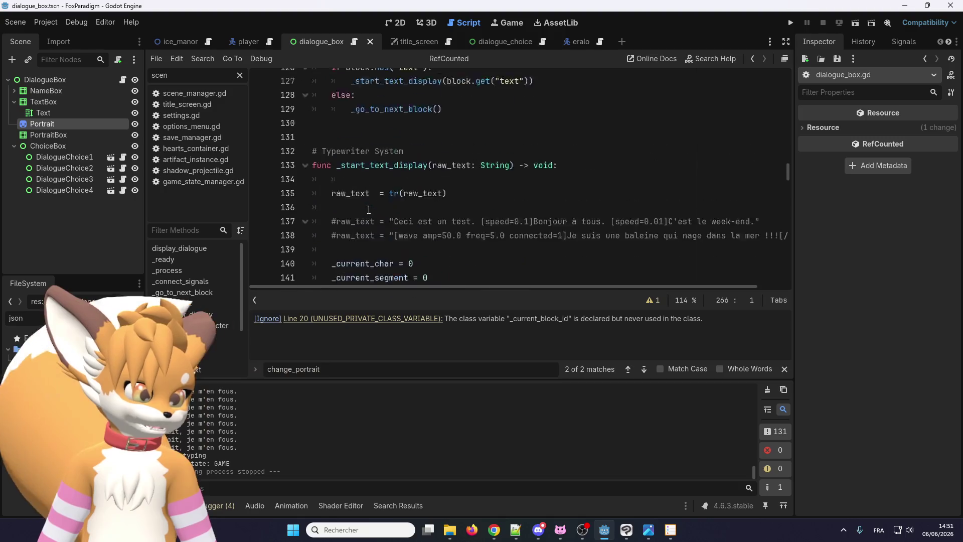
click(784, 369)
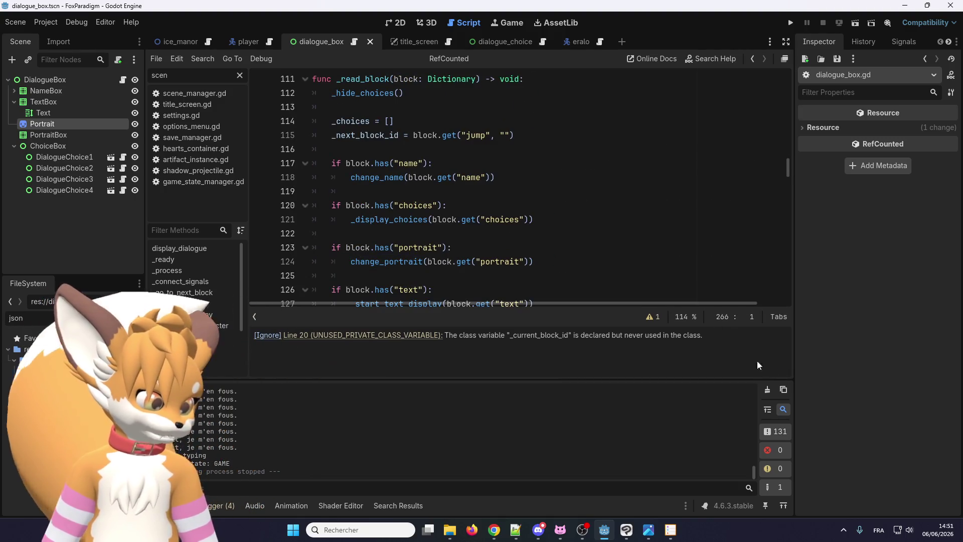
key(ctrl+j)
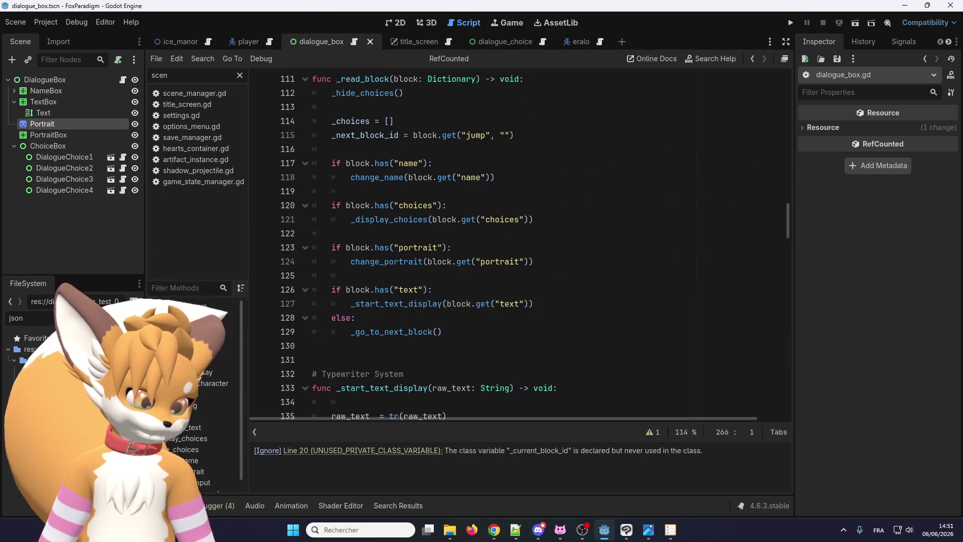
scroll(484, 240, up, 7)
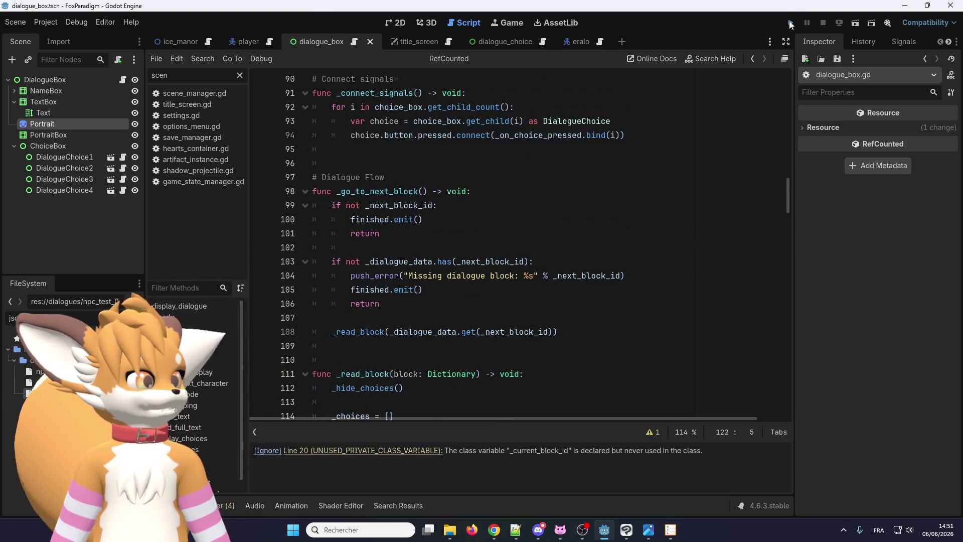
Run the project with F5 and start playing from the Jouer title screen
key(F5)
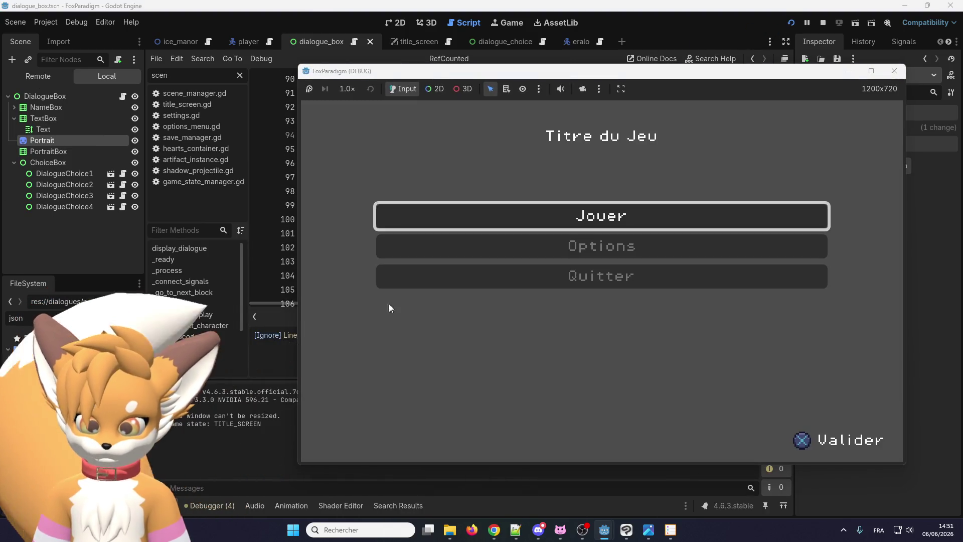
key(Return)
key(Return)
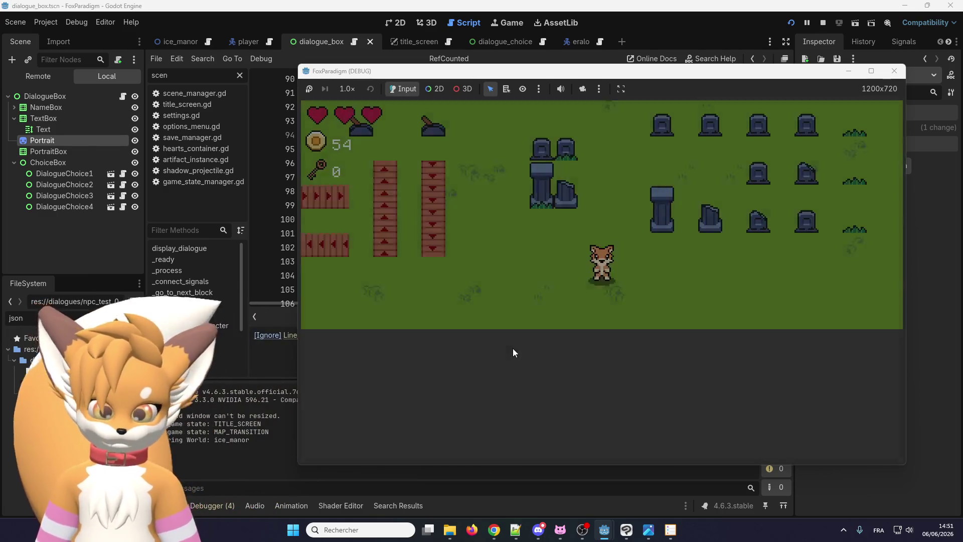
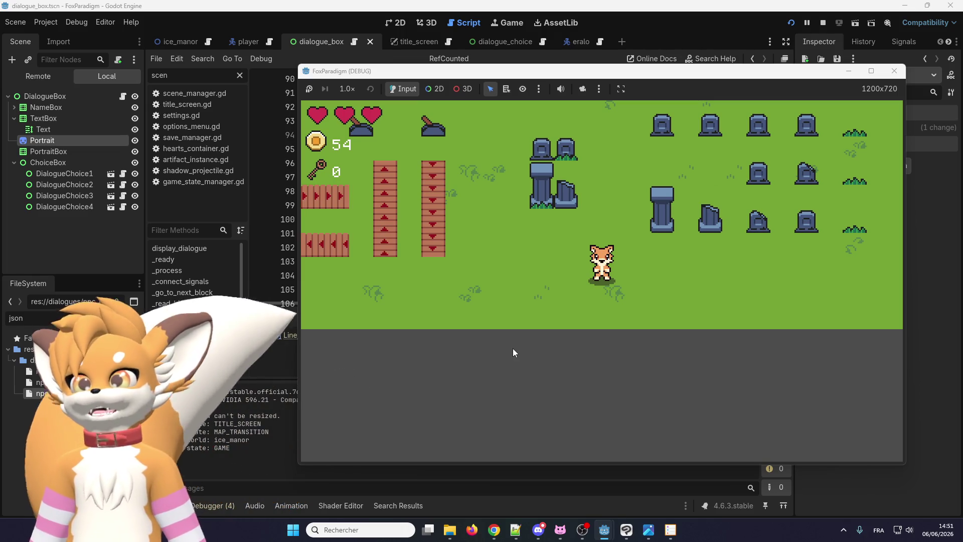
Walk the fox up and right to Eralo and talk to him to start the dialogue
key(Up)
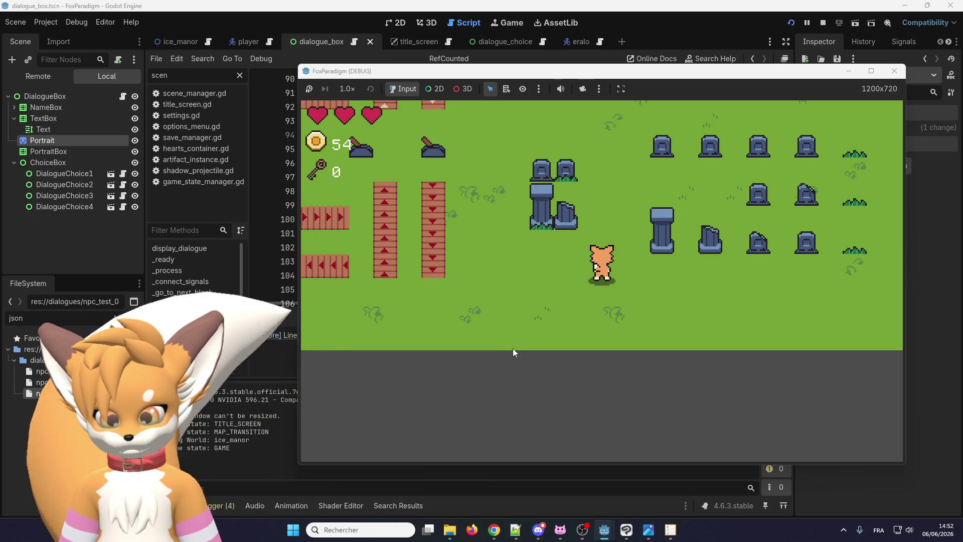
key(Up)
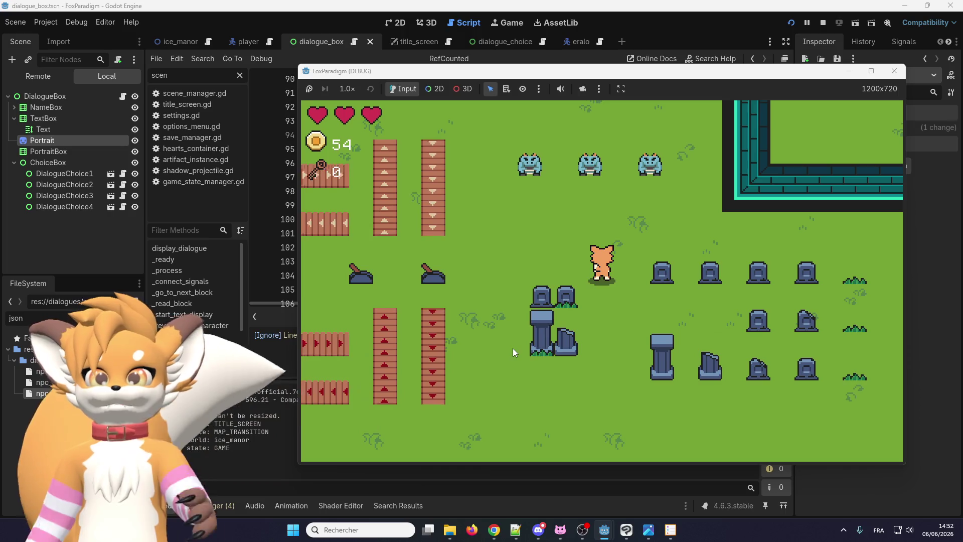
key(Up)
key(Right)
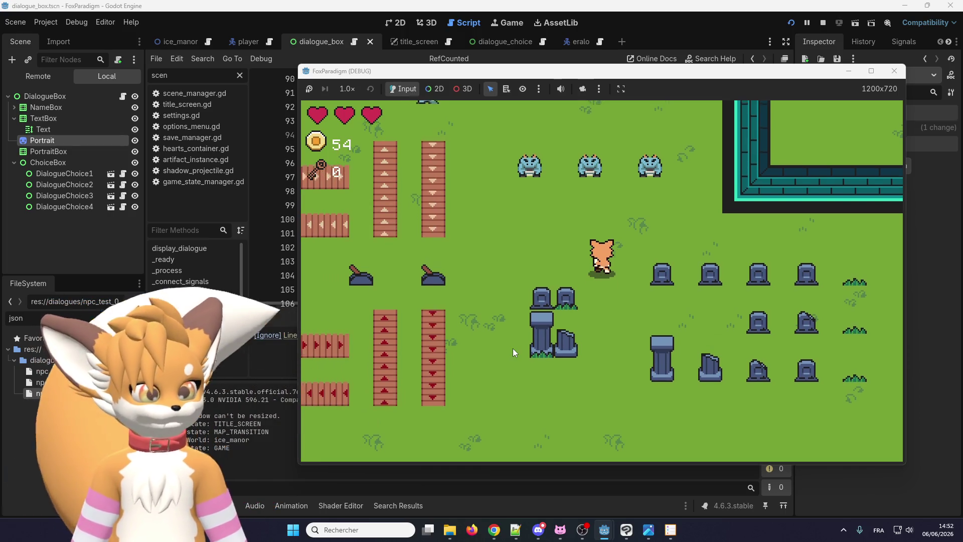
key(Up)
key(e)
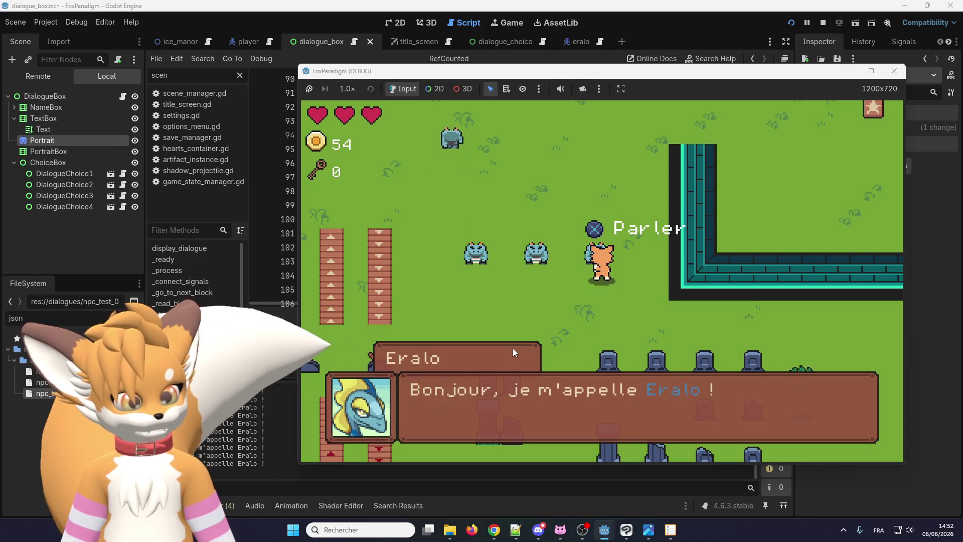
Play through Eralo's dialogue choosing the 'Ça va bien.' answer
key(e)
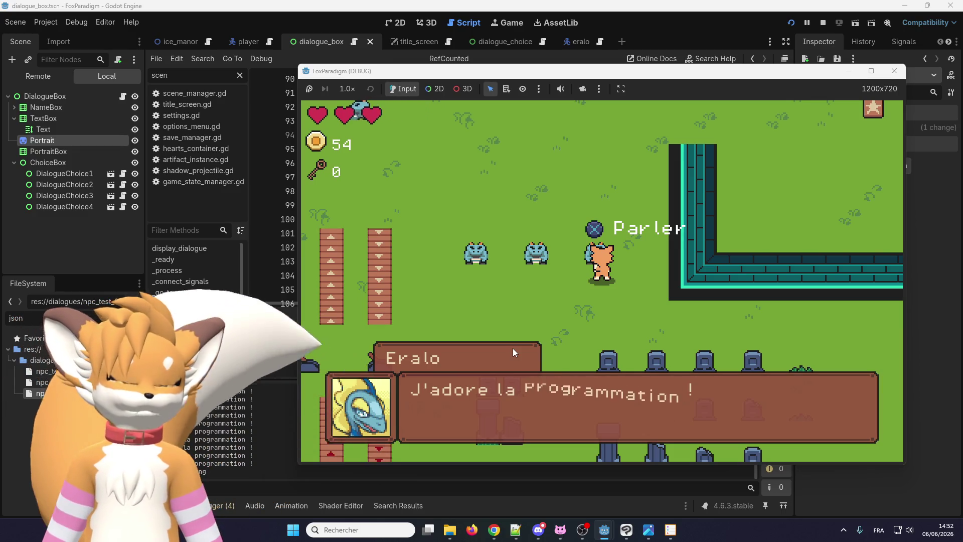
key(e)
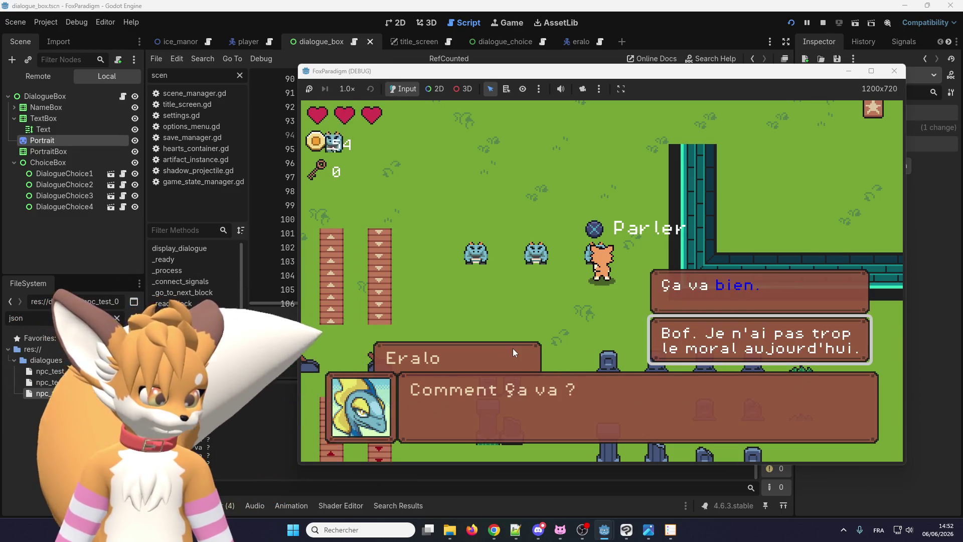
key(Up)
key(e)
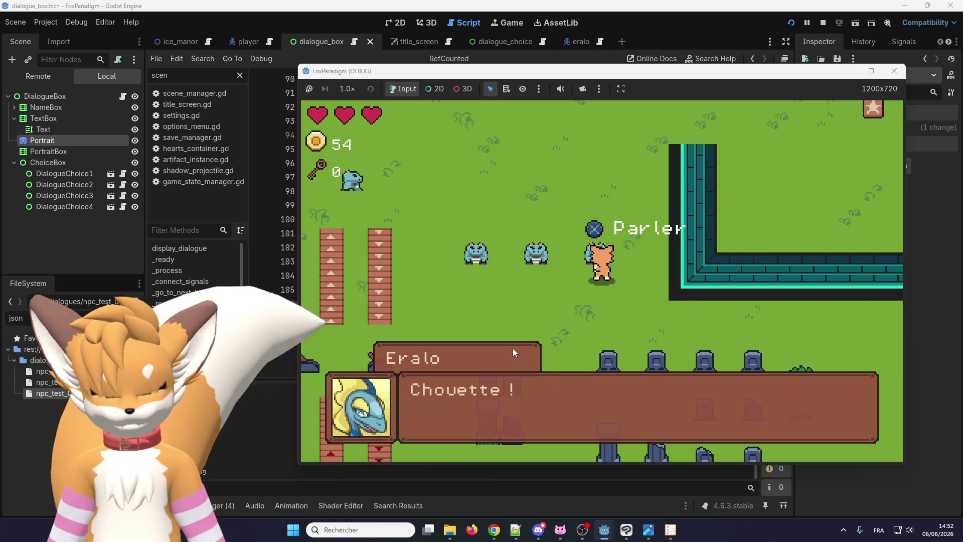
key(e)
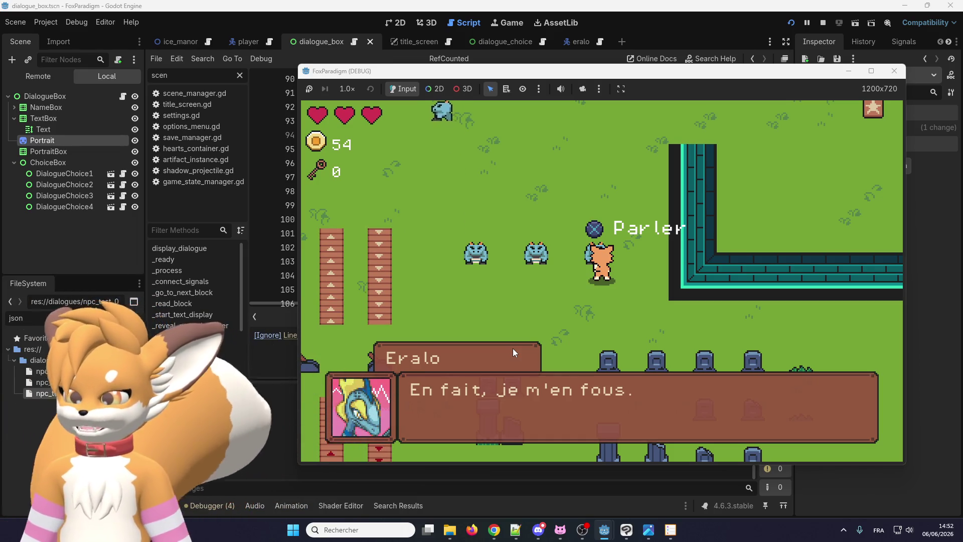
Replay the dialogue choosing the low-morale 'Bof…' answer, then walk the fox back down
key(e)
key(e)
key(e)
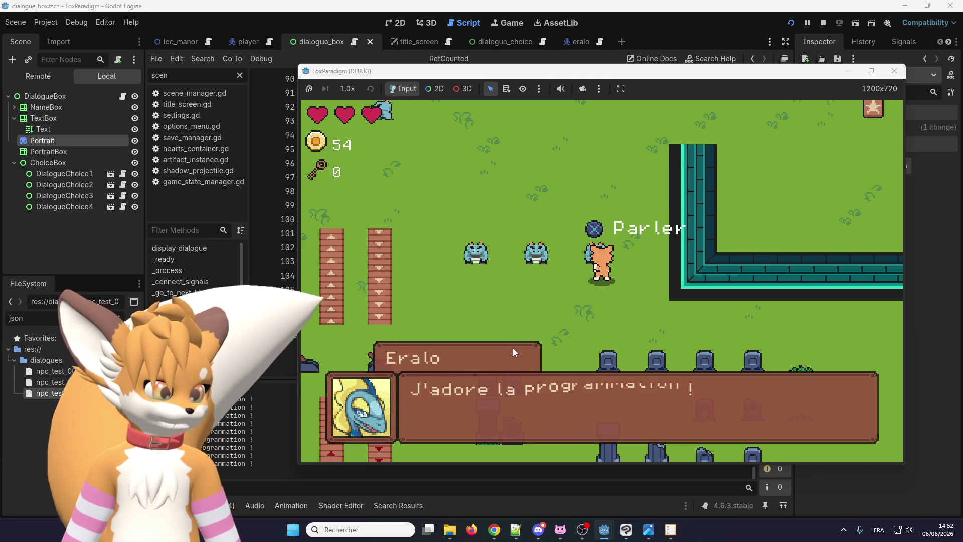
key(e)
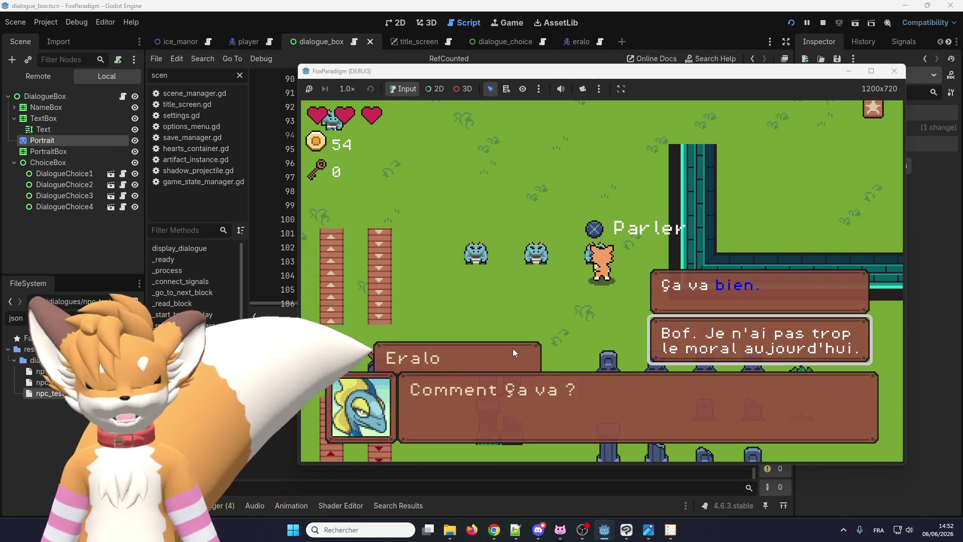
key(e)
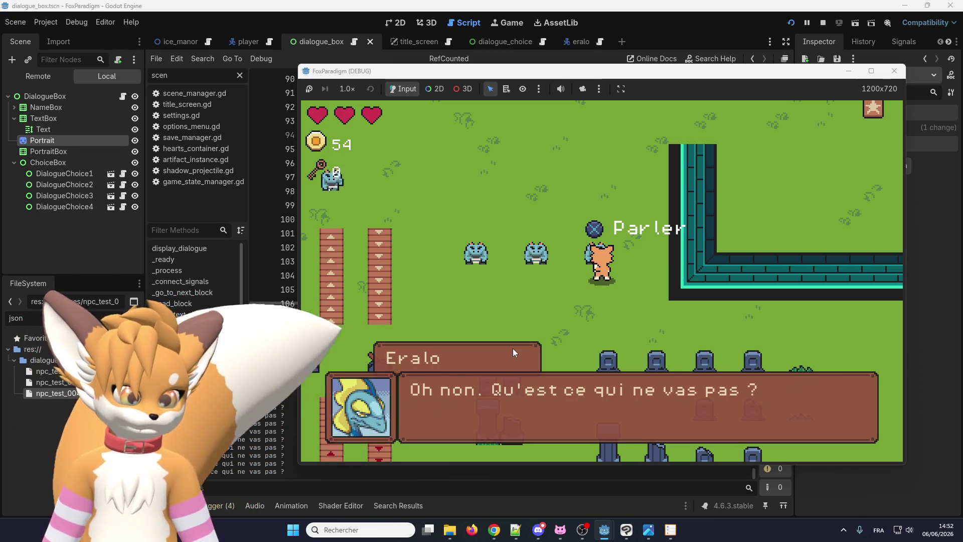
key(e)
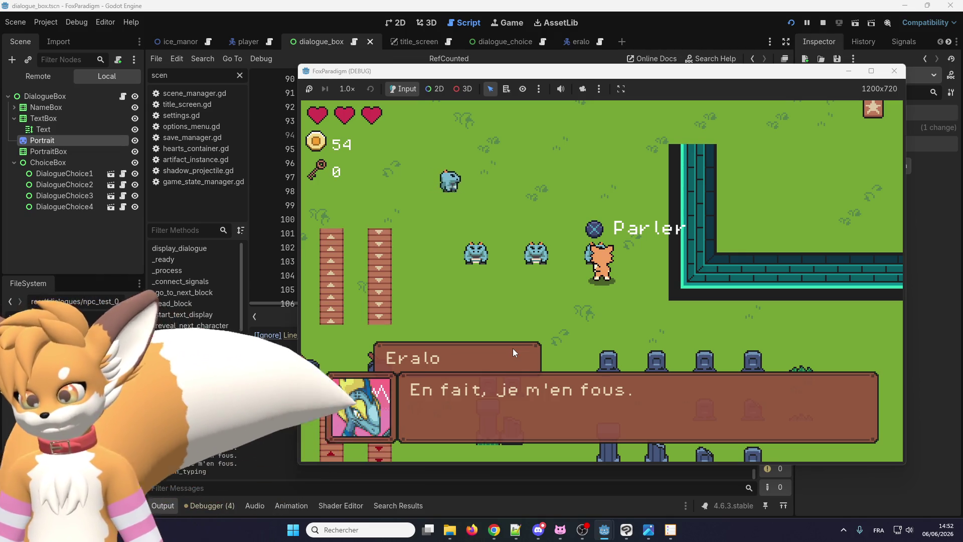
key(e)
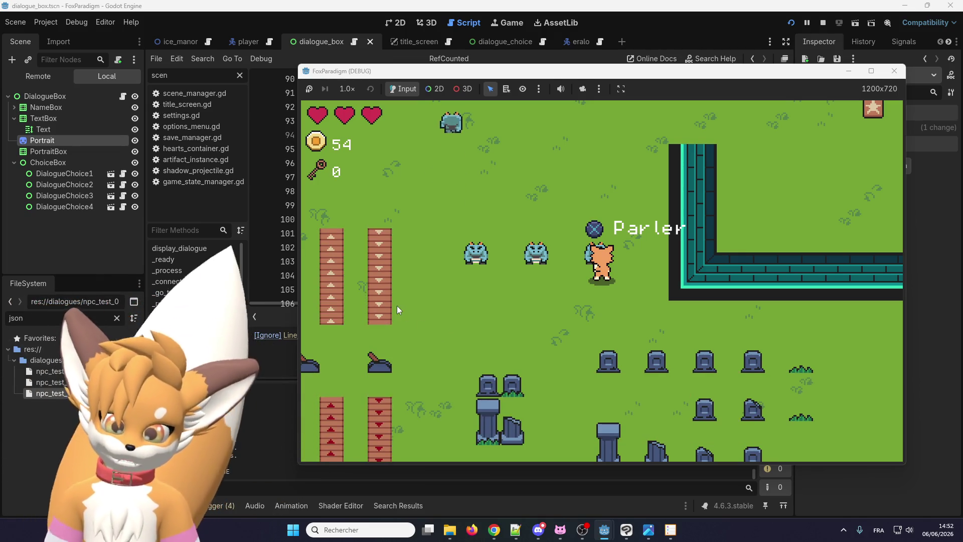
key(s)
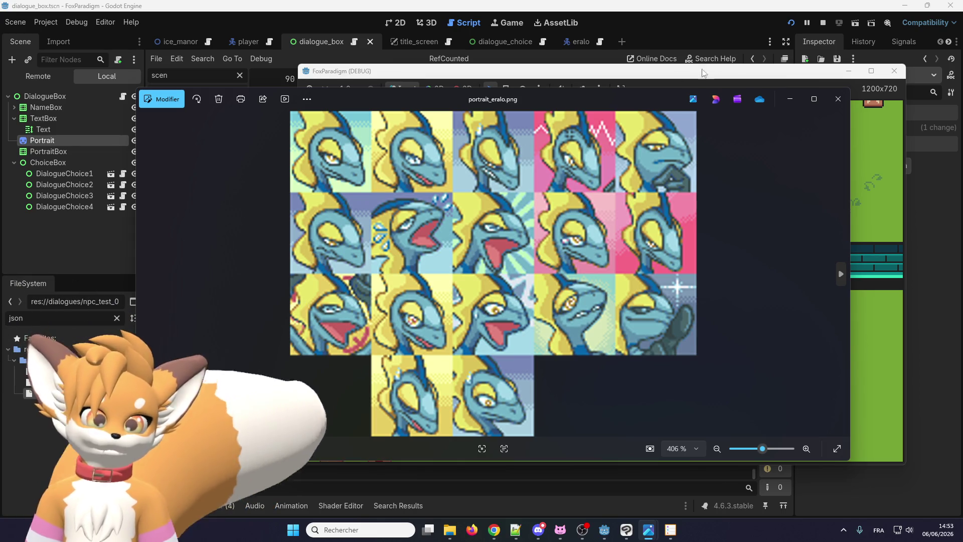
Close the portrait viewer and open the eralo scene in 2D with Portraits visible
click(837, 99)
click(500, 28)
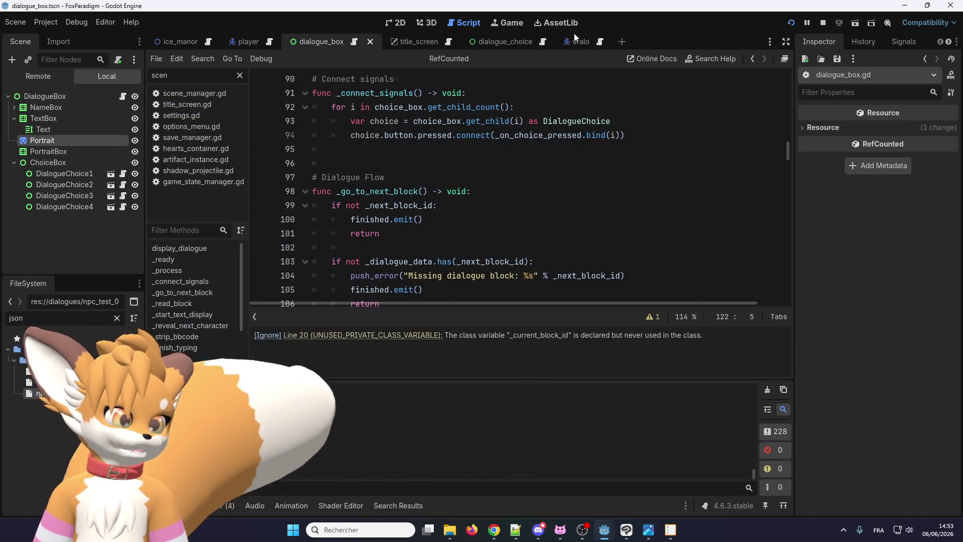
click(572, 40)
click(392, 22)
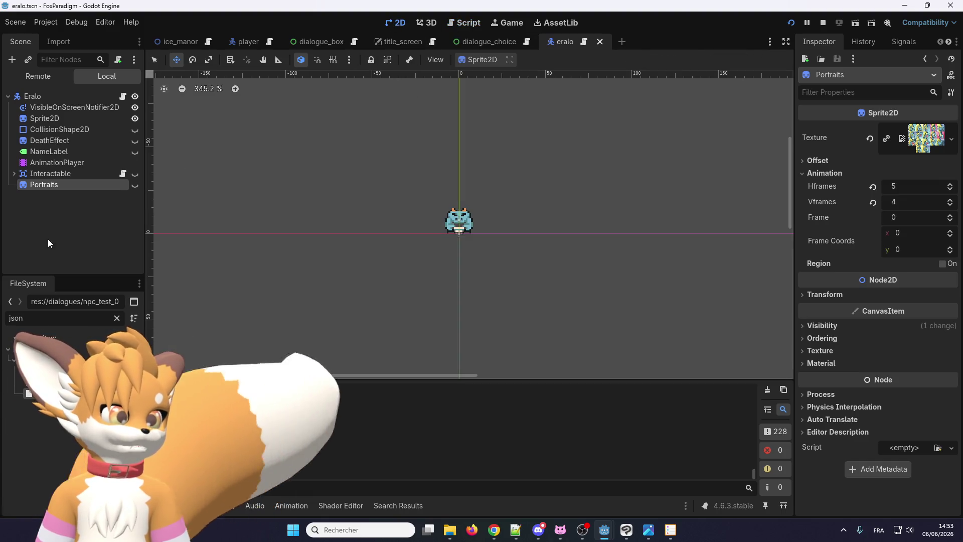
click(135, 186)
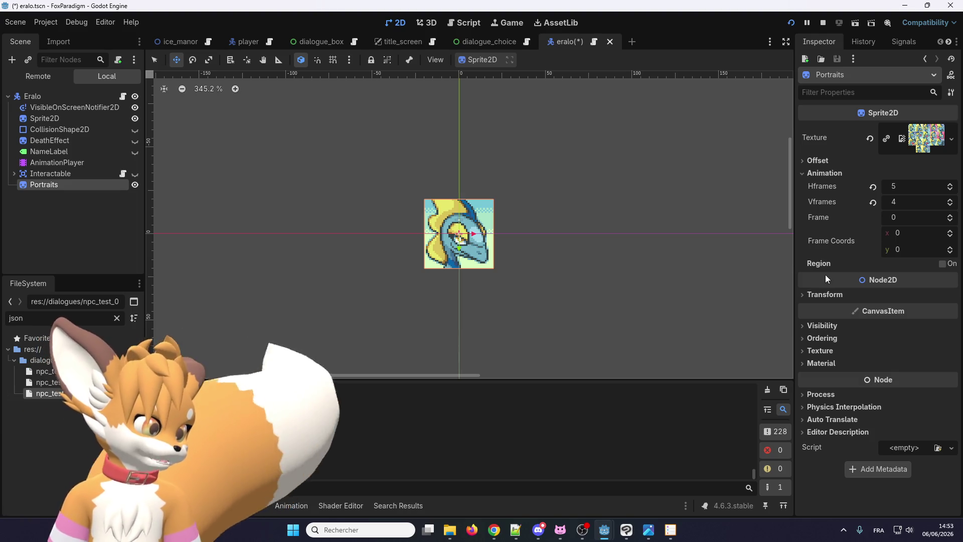
Step through the Portraits frames, then reset Frame, Hframes and Vframes to defaults
click(952, 217)
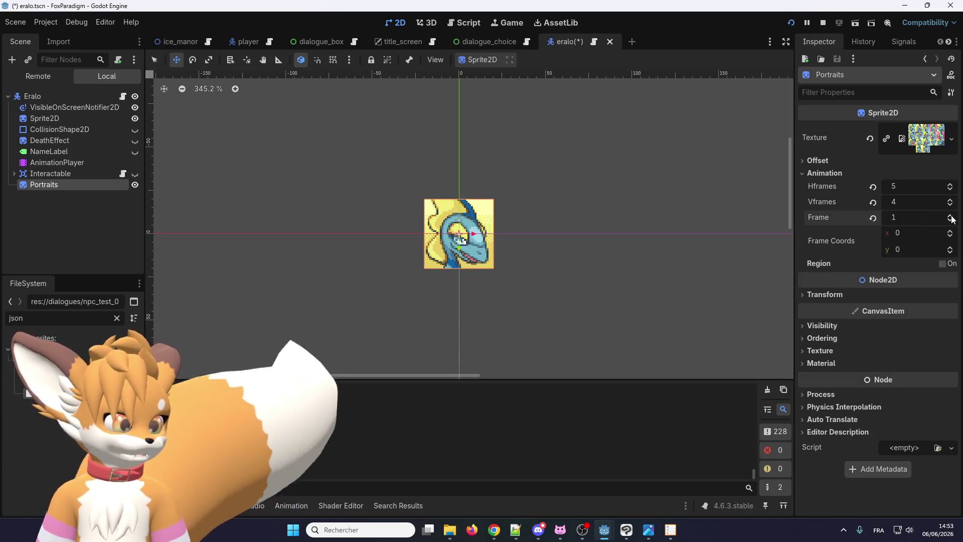
click(951, 217)
click(951, 215)
click(951, 216)
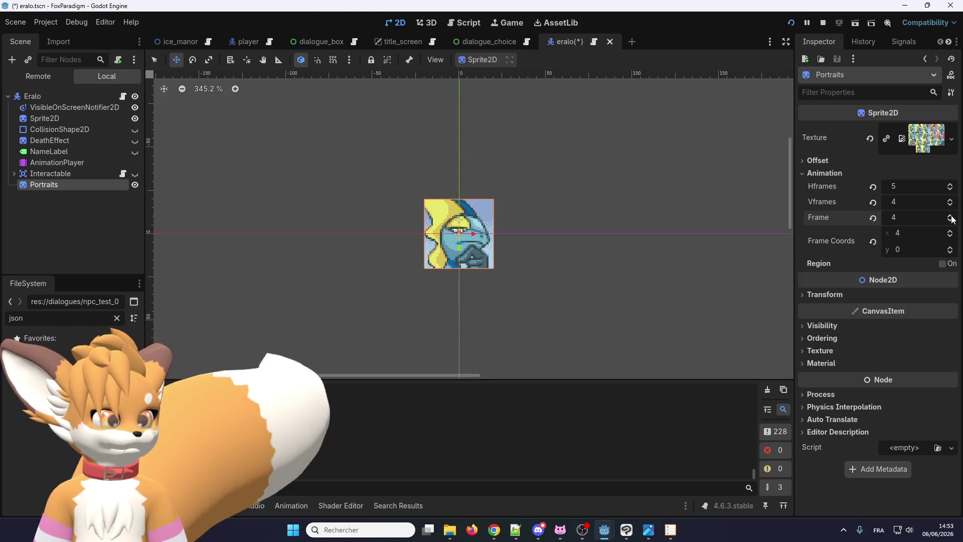
click(951, 216)
click(950, 221)
click(872, 217)
click(873, 186)
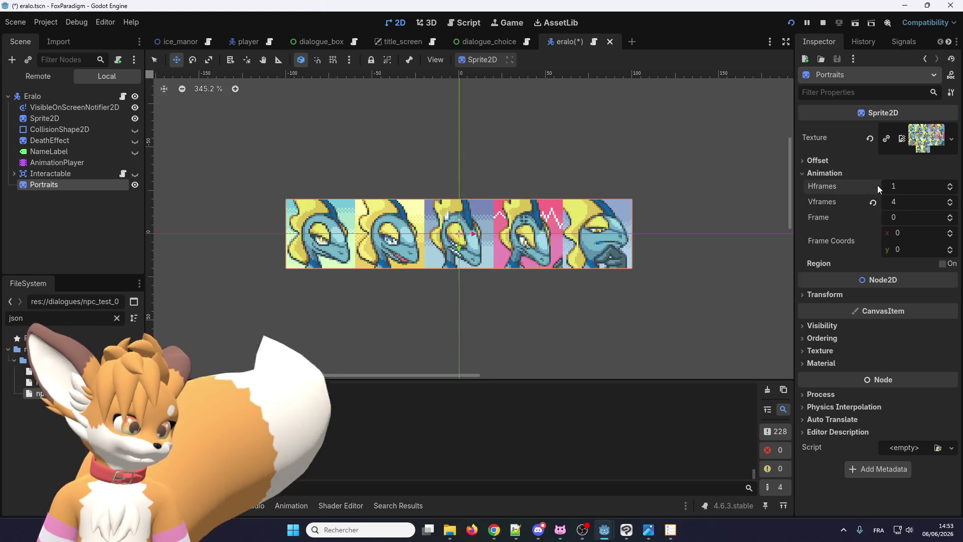
click(873, 202)
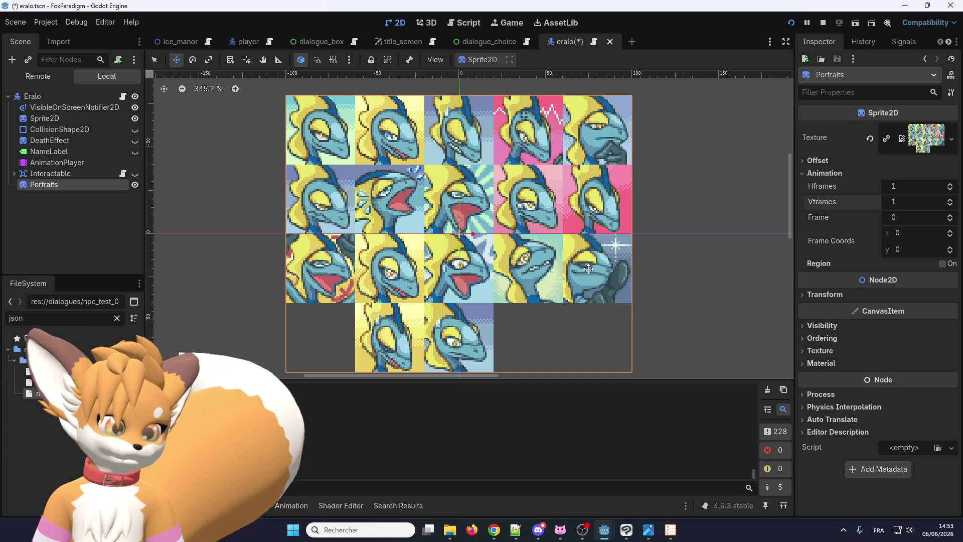
Split the Portraits sheet into 5 Hframes by 4 Vframes and preview up to frame 7
click(949, 185)
click(949, 185)
click(949, 184)
click(948, 184)
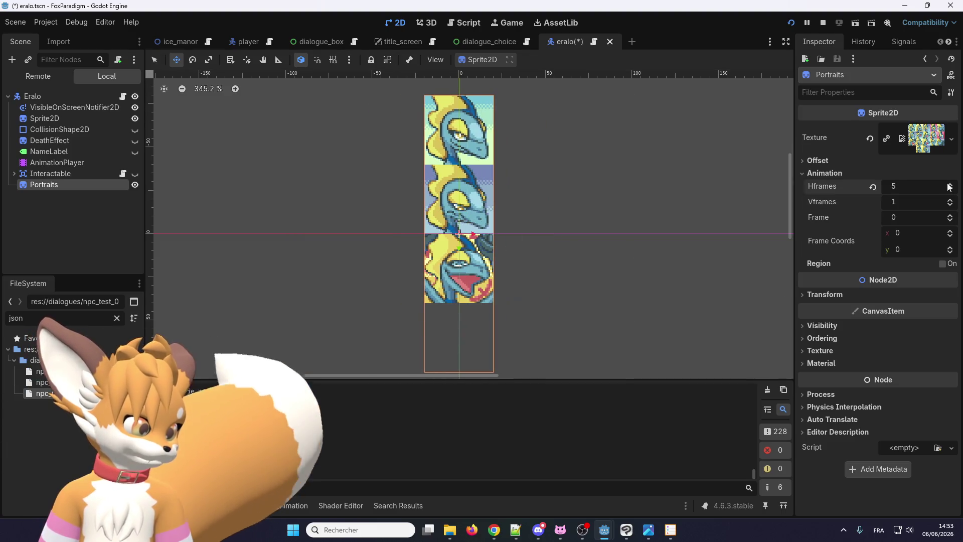
click(949, 200)
click(948, 200)
click(948, 201)
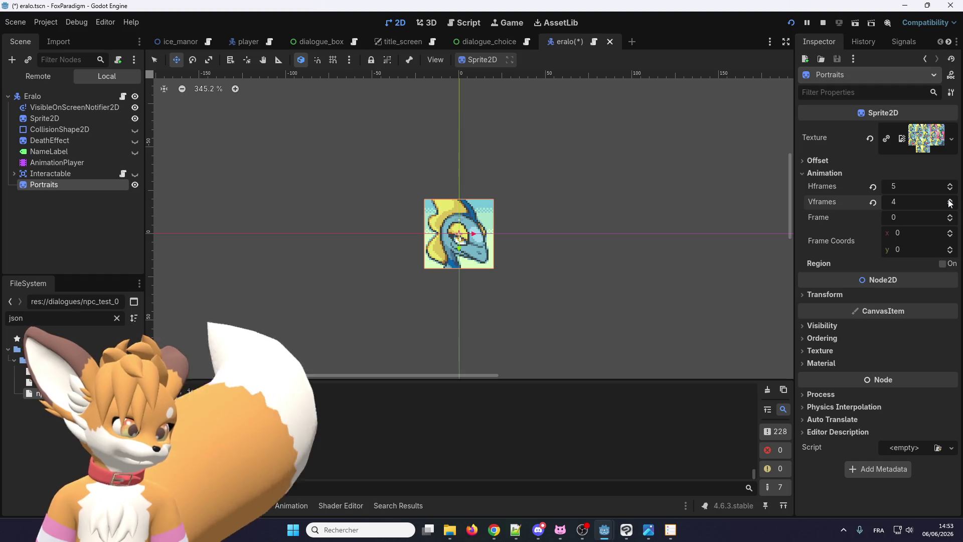
click(951, 215)
click(950, 215)
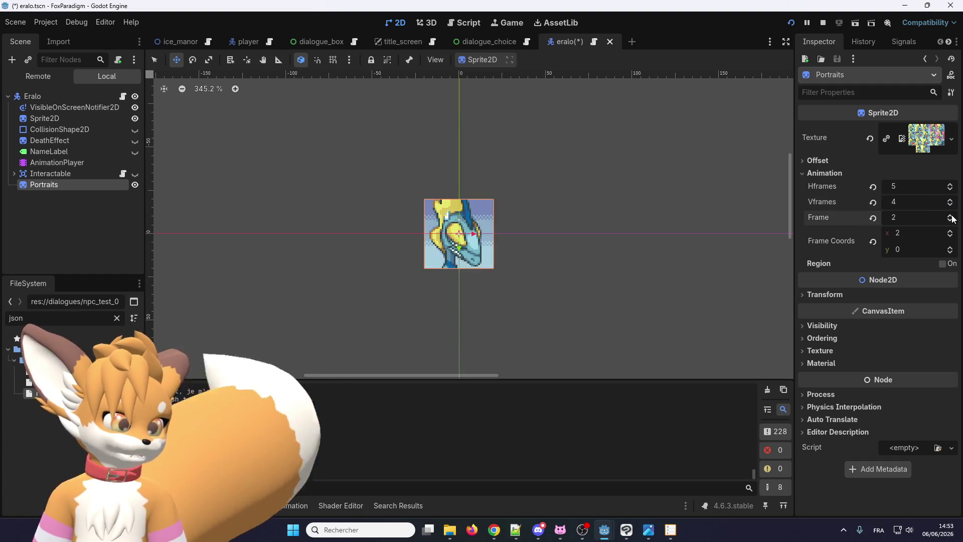
click(950, 215)
click(951, 215)
click(950, 215)
click(950, 216)
click(951, 215)
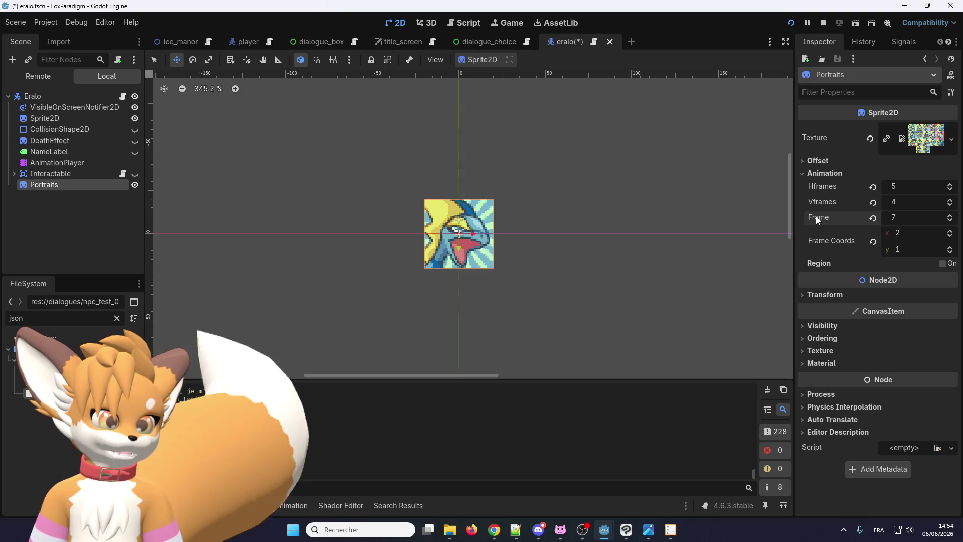
Return the portrait to frame 0 and save the eralo scene
mouse_move(816, 215)
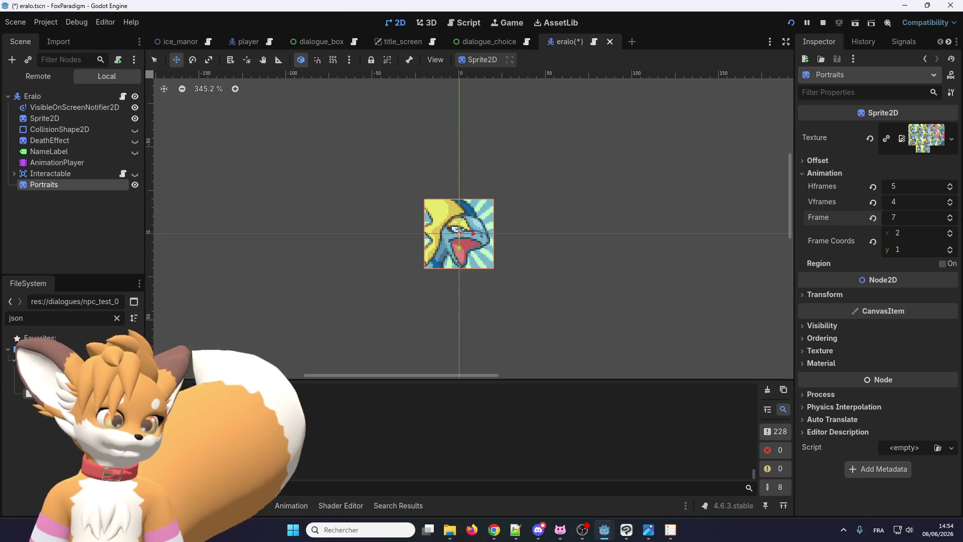
click(949, 221)
click(950, 221)
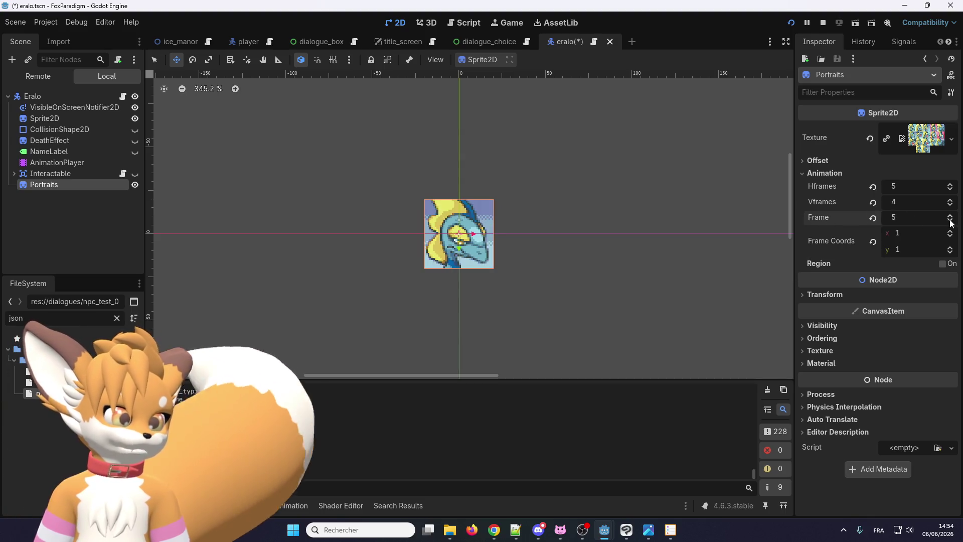
click(950, 221)
click(950, 221)
click(949, 221)
click(950, 221)
click(950, 220)
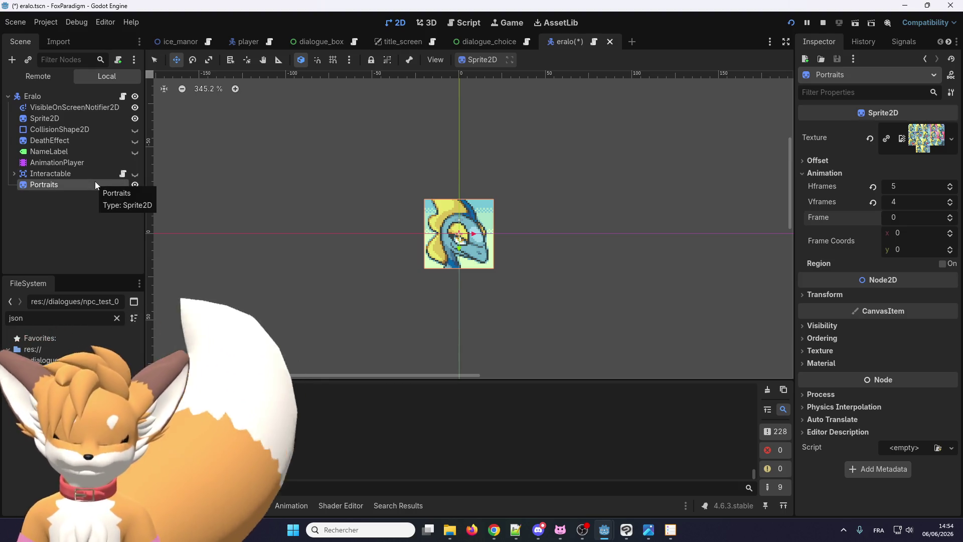
key(ctrl+s)
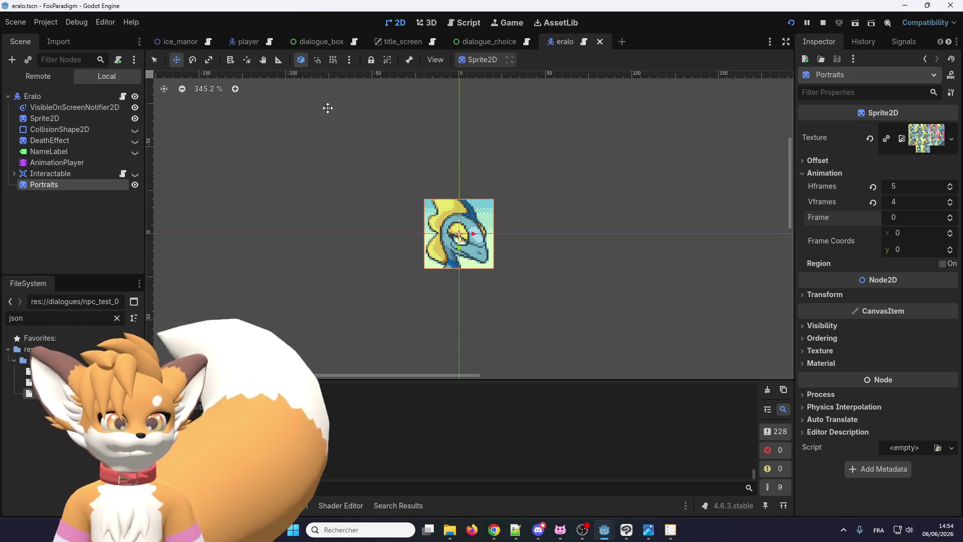
Hide the Portraits sprite again, save, close the eralo scene and return to ice_manor
click(135, 185)
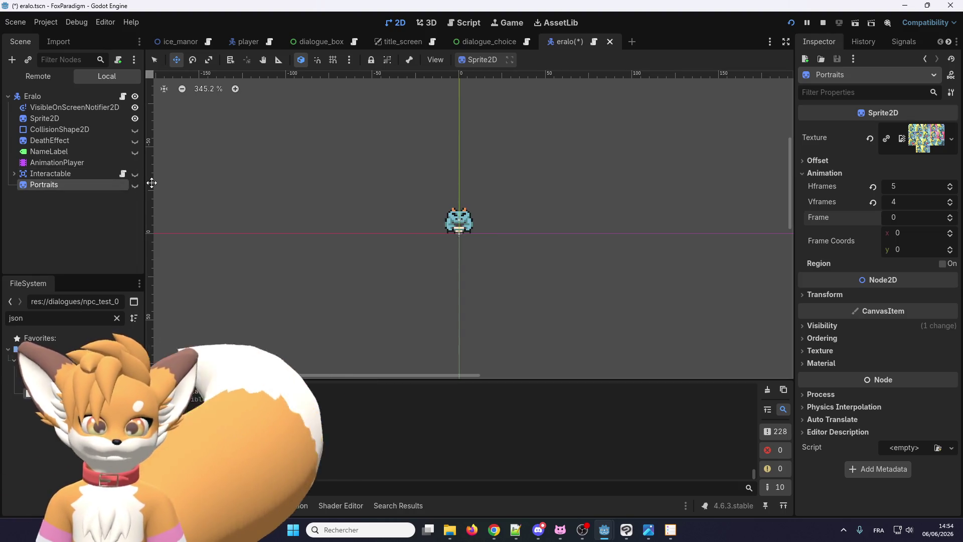
key(ctrl+s)
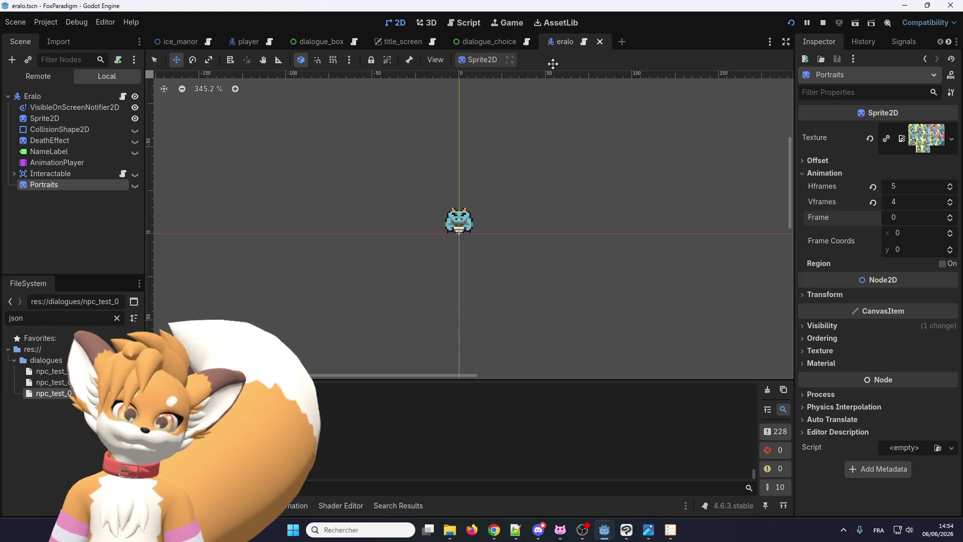
click(600, 42)
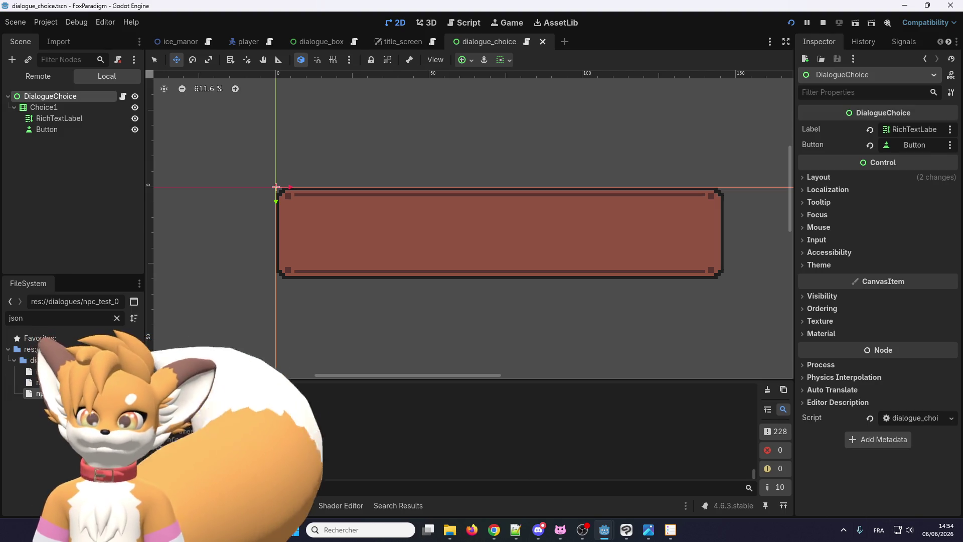
mouse_move(416, 47)
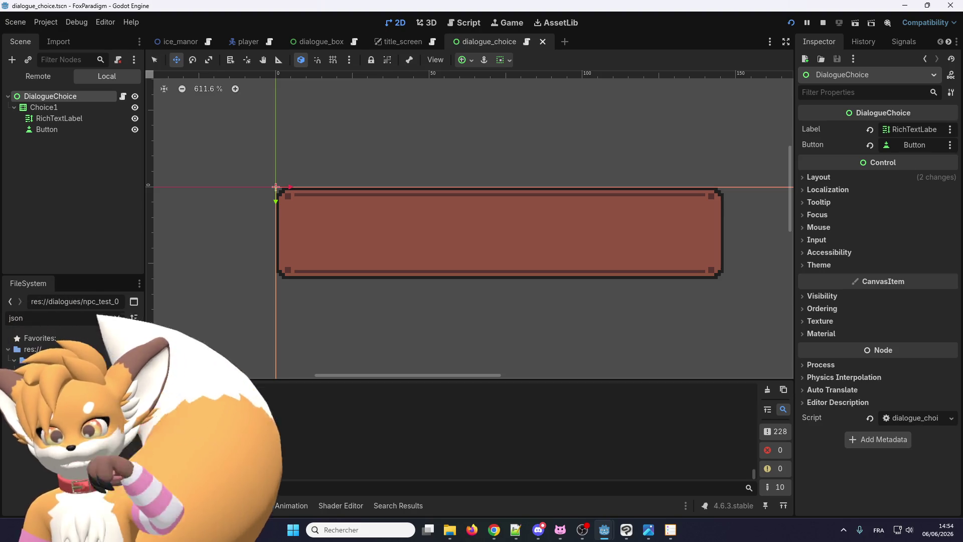
click(176, 41)
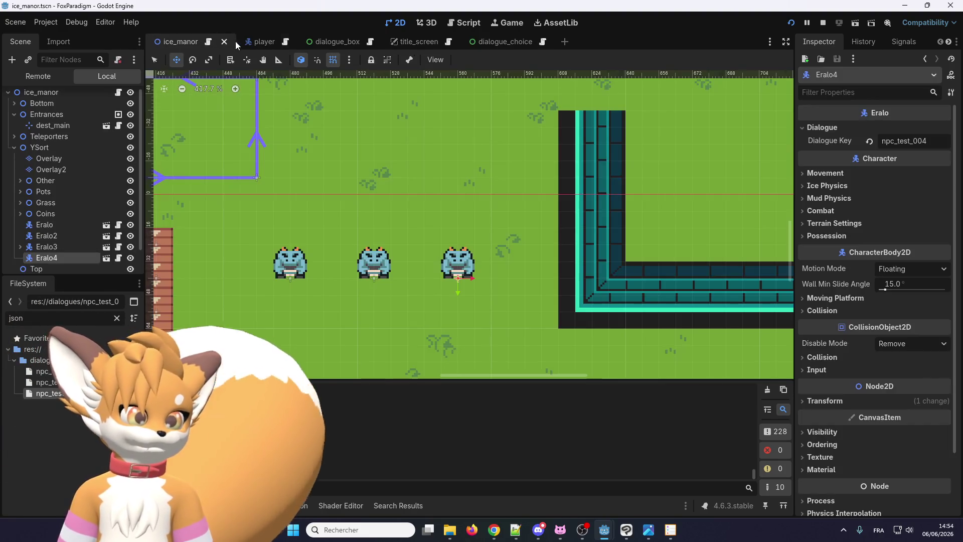
Duplicate Eralo4 as Eralo5 and move it to the end of the NPC row
scroll(413, 206, up, 1)
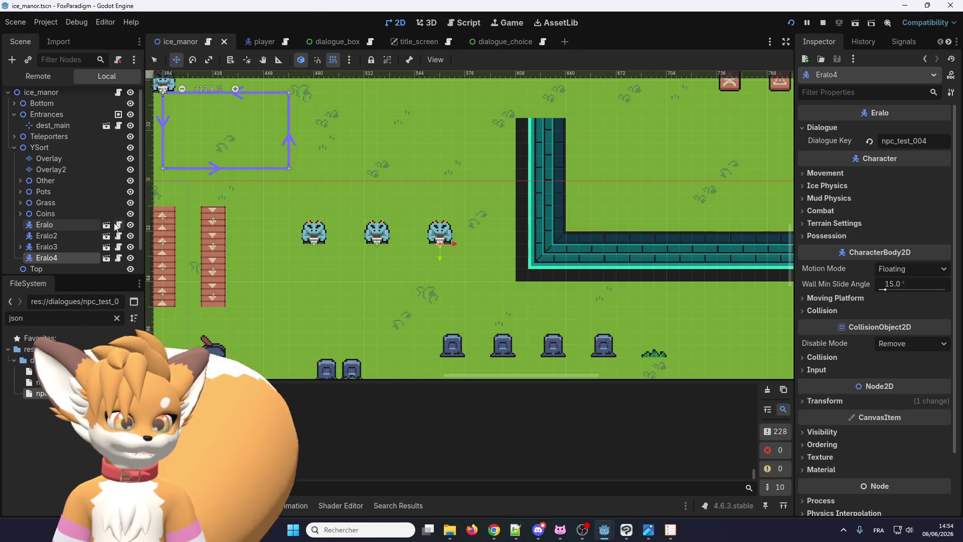
key(ctrl+d)
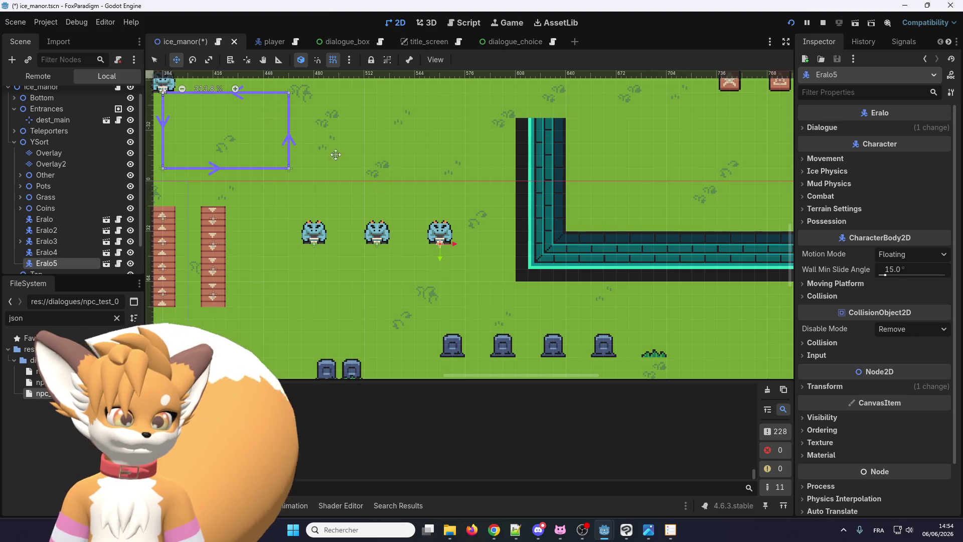
drag(441, 238, 504, 238)
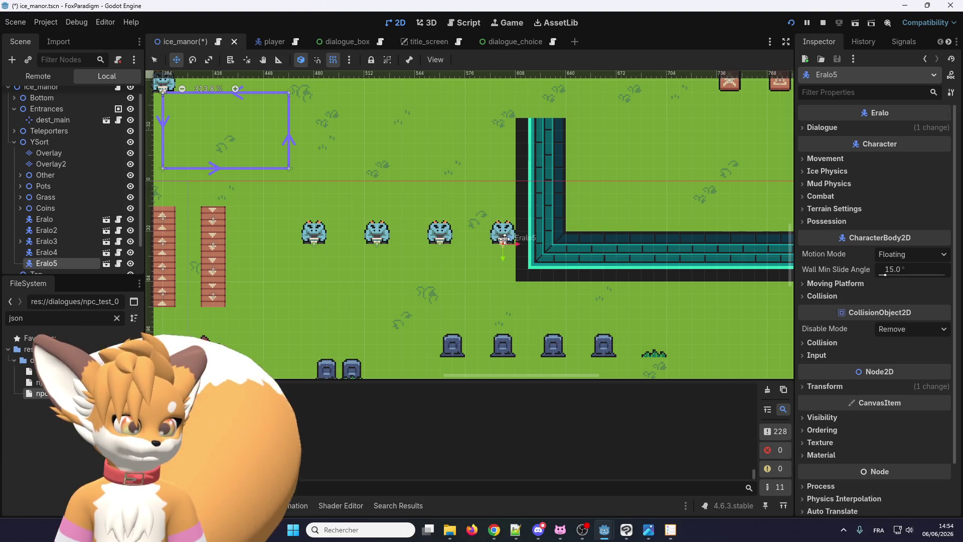
scroll(322, 198, down, 1)
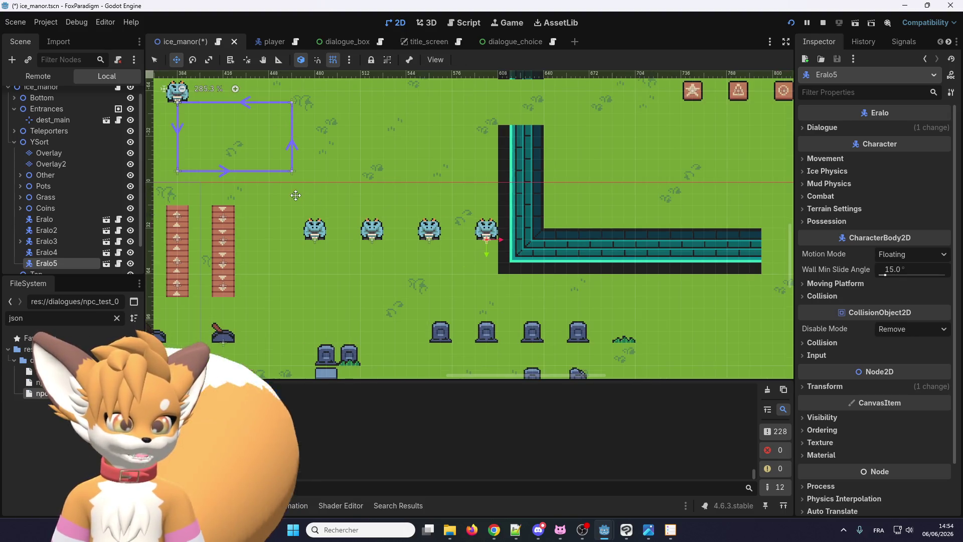
scroll(398, 206, down, 1)
scroll(433, 223, up, 1)
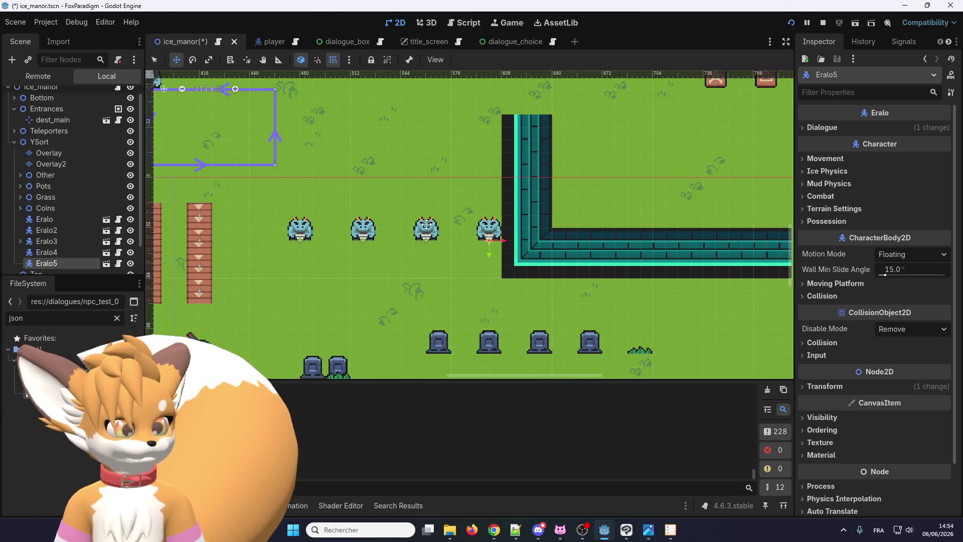
Select four of the Eralo NPCs and shift them slightly left together
click(291, 232)
shift+click(363, 229)
shift+click(425, 228)
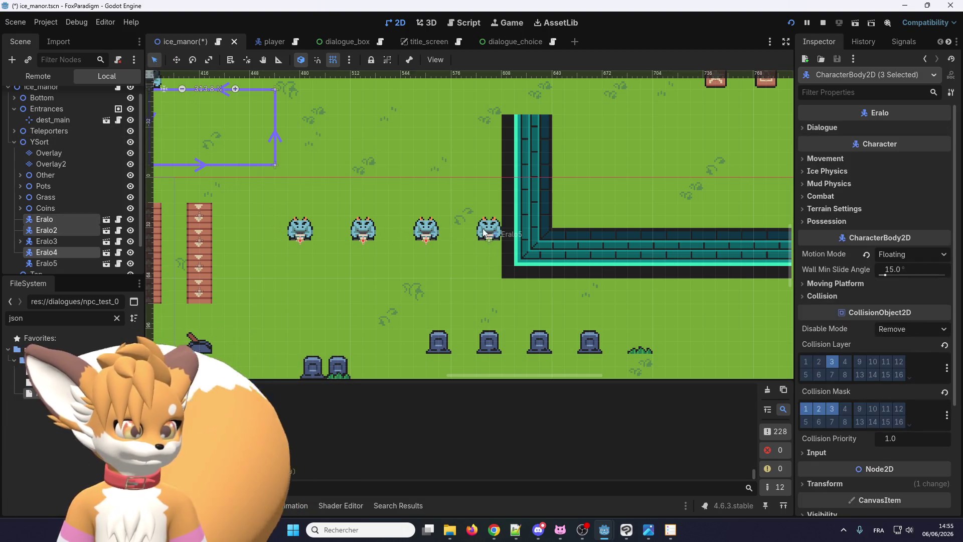
shift+click(482, 227)
drag(426, 232, 414, 231)
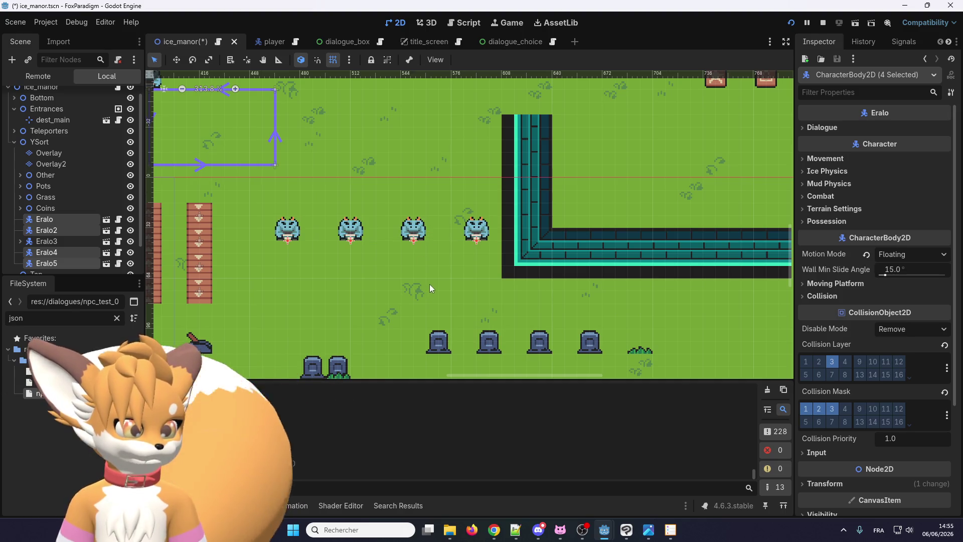
scroll(430, 282, down, 1)
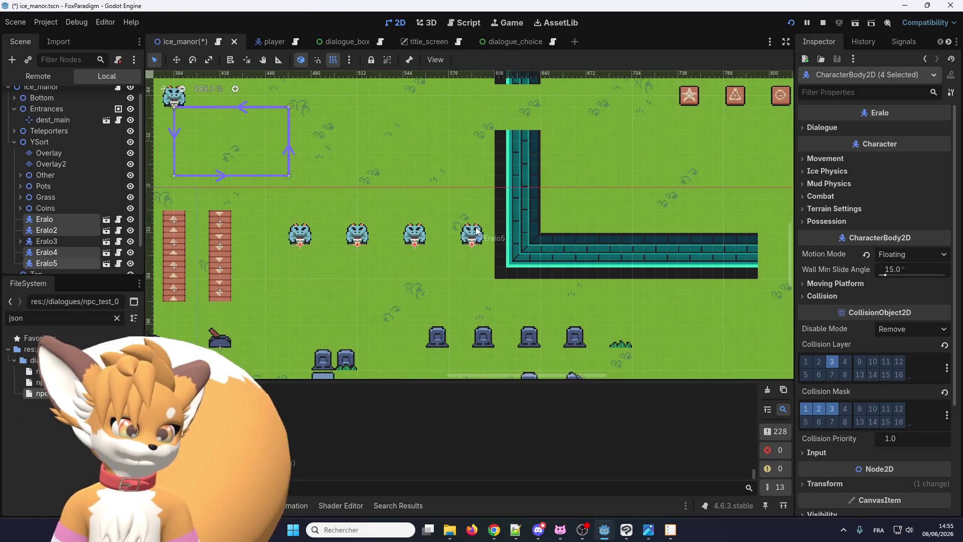
Set Eralo5's Dialogue Key to npc_test_005
click(70, 260)
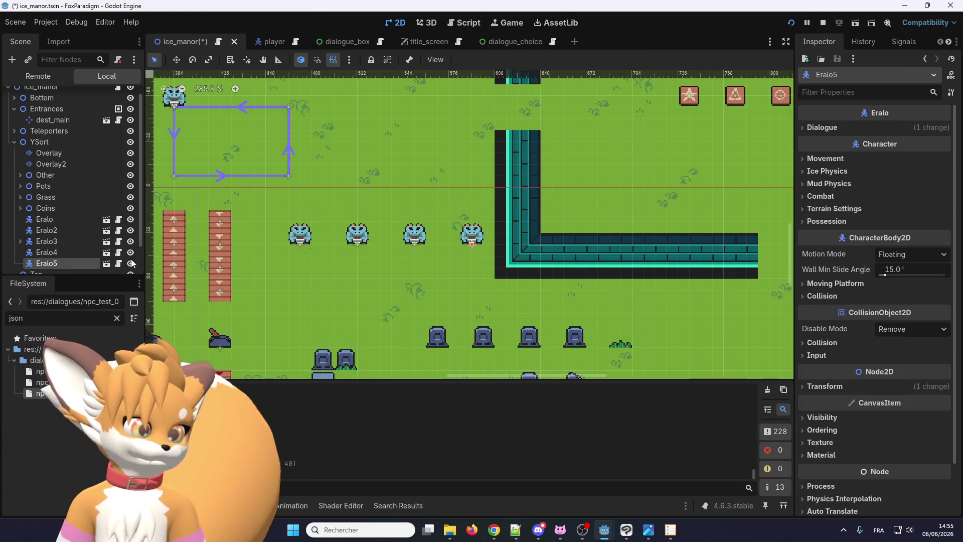
click(877, 128)
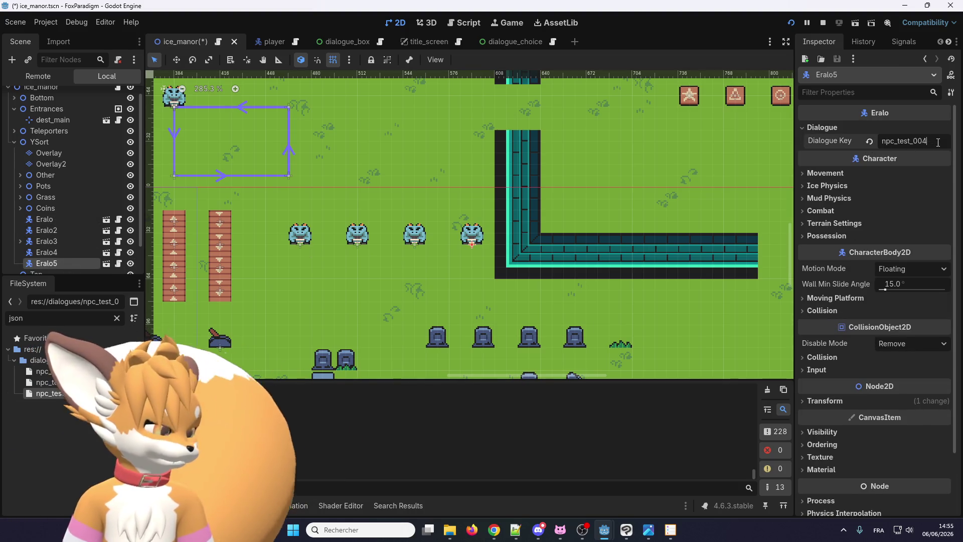
key(BackSpace)
text(5)
key(Return)
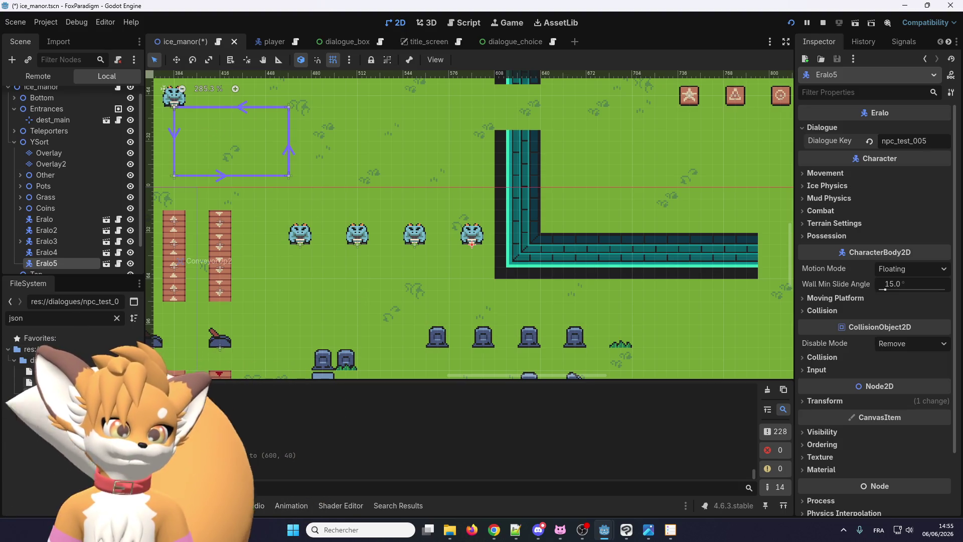
Duplicate npc_test_004.json as npc_test_005.json and open it in the script editor
key(ctrl+d)
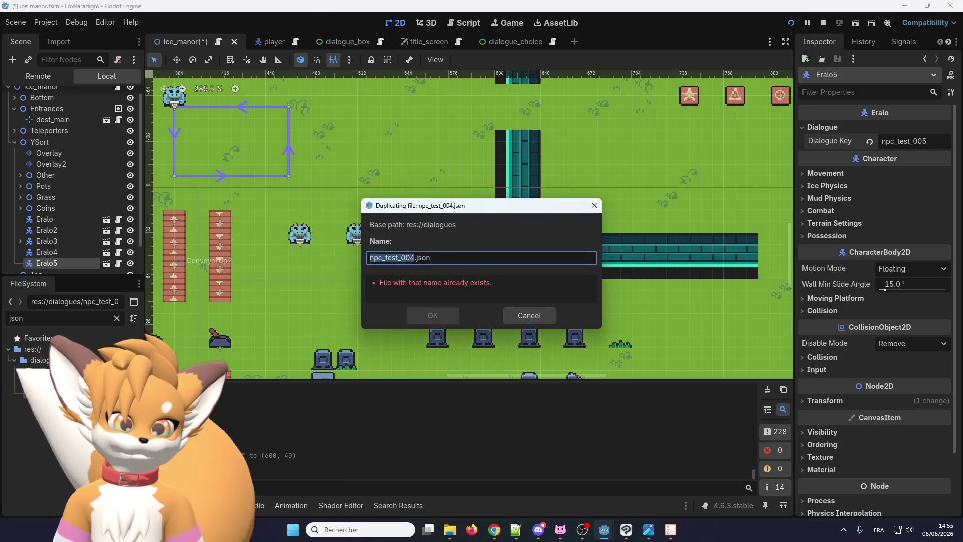
text(npc_test_005)
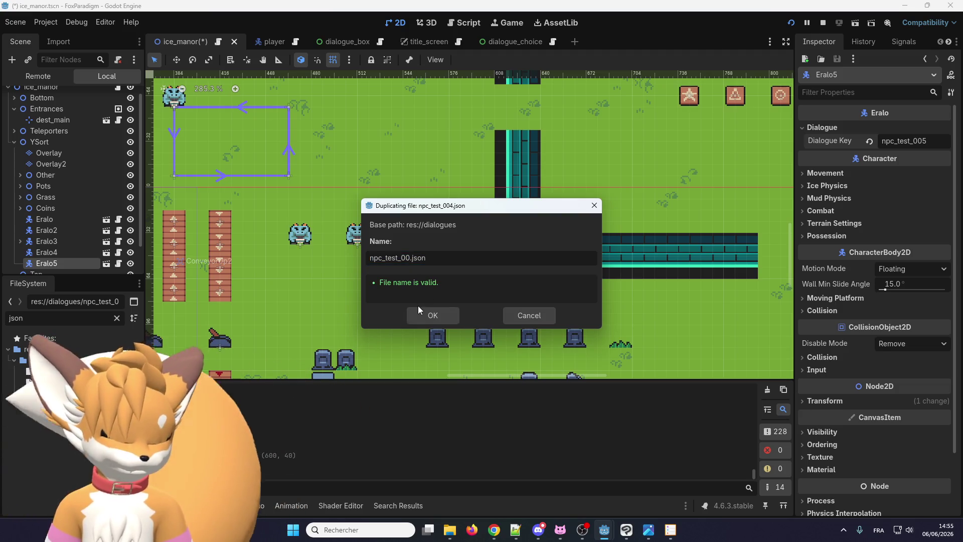
key(Return)
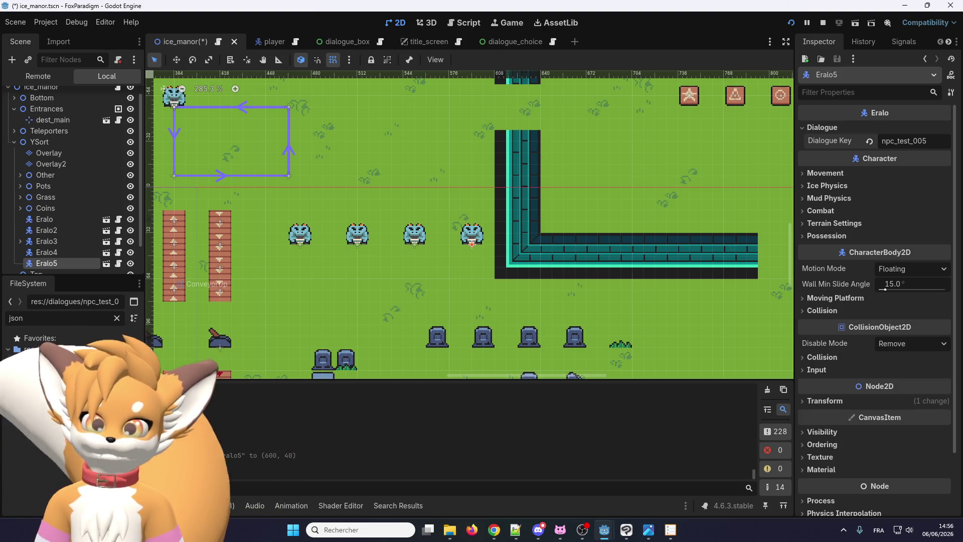
key(ctrl+F3)
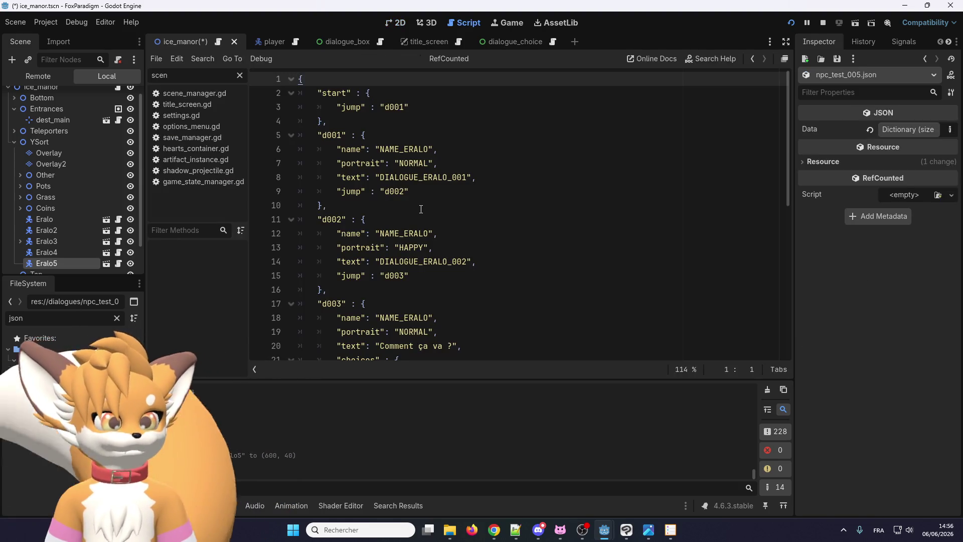
Try deleting the d002 through d006 blocks in npc_test_005.json, then undo it
scroll(421, 209, down, 4)
click(381, 232)
scroll(376, 251, down, 5)
scroll(381, 271, up, 10)
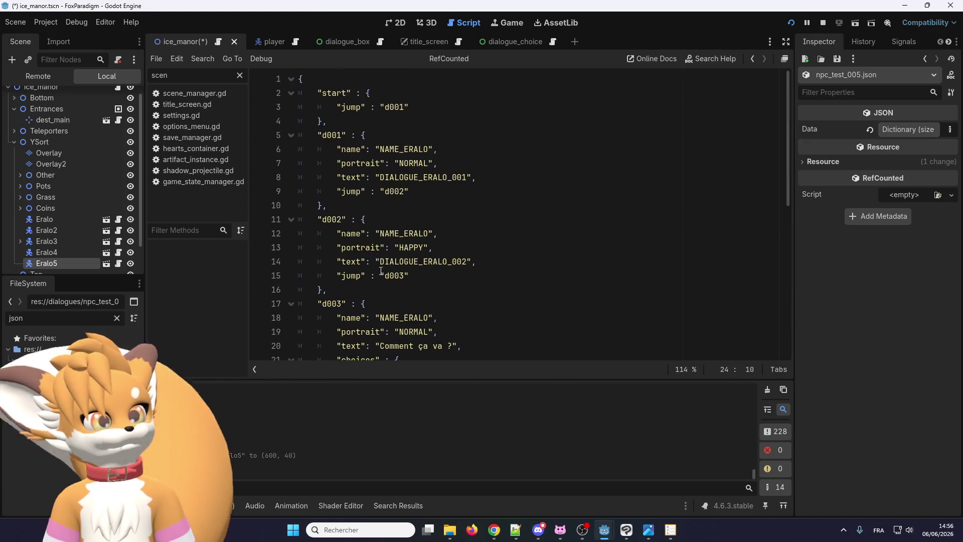
click(389, 92)
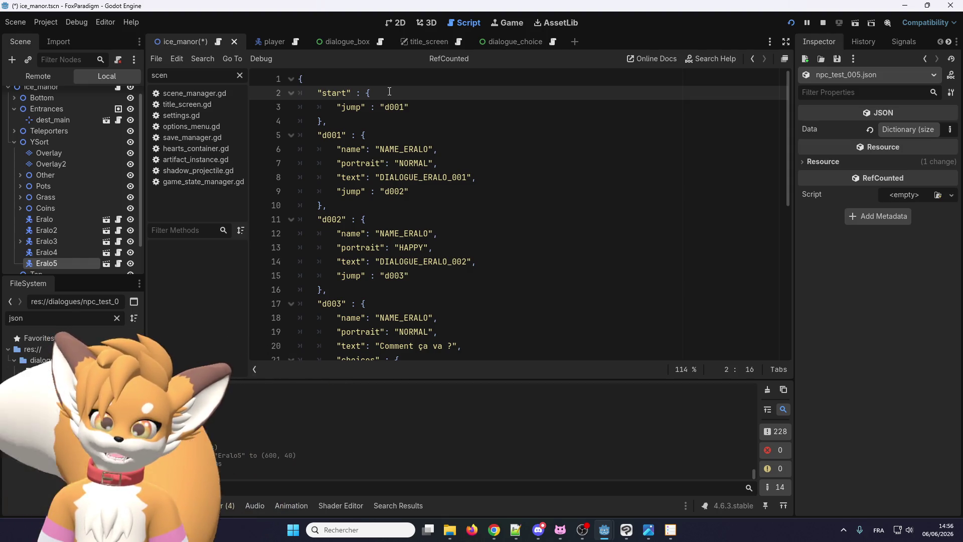
scroll(448, 239, down, 8)
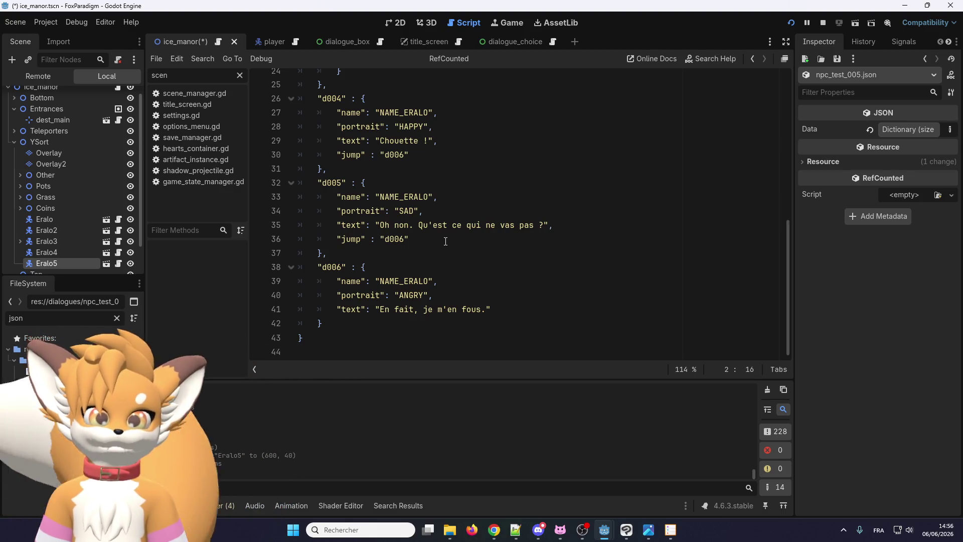
scroll(430, 179, up, 4)
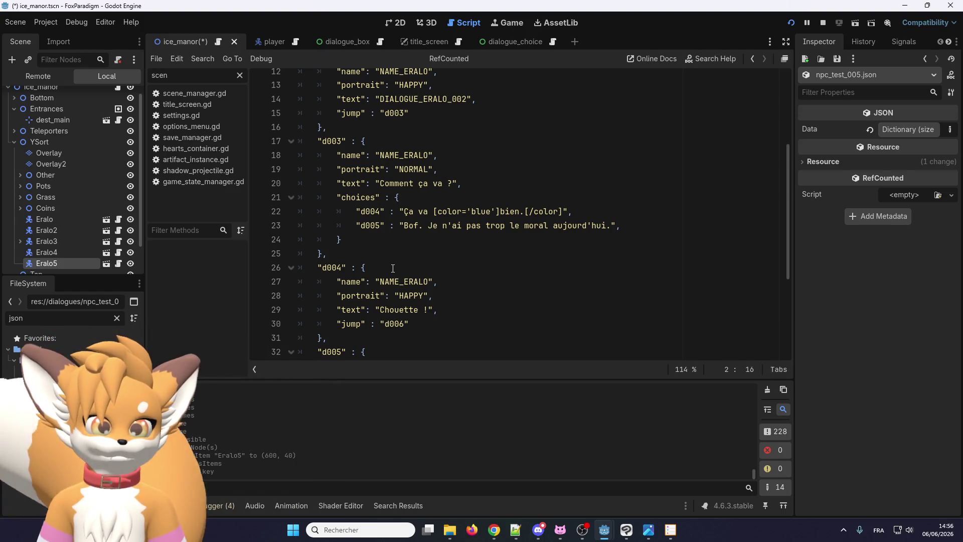
scroll(392, 268, down, 3)
scroll(388, 264, up, 7)
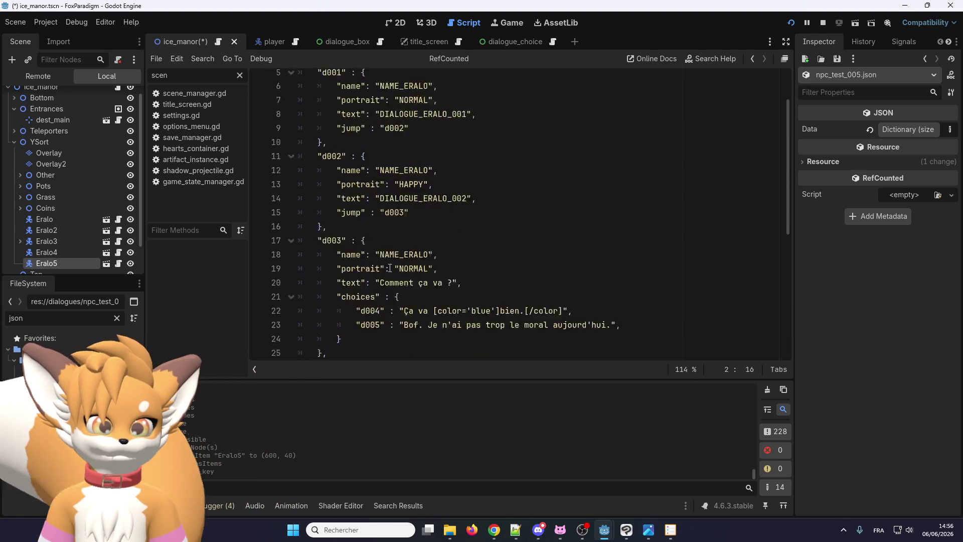
scroll(391, 258, down, 8)
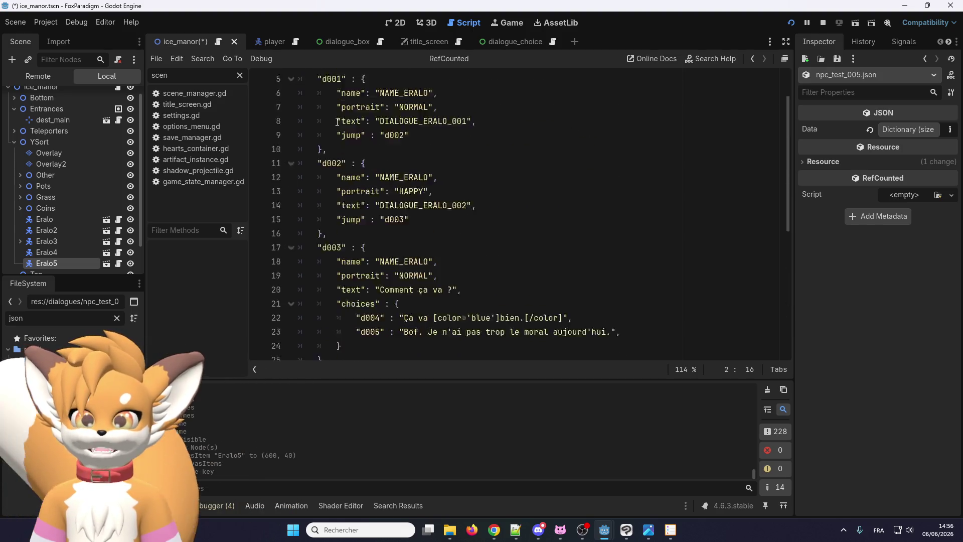
mouse_move(491, 308)
mouse_down()
mouse_move(321, 309)
mouse_move(369, 210)
mouse_move(362, 199)
mouse_move(275, 213)
mouse_up()
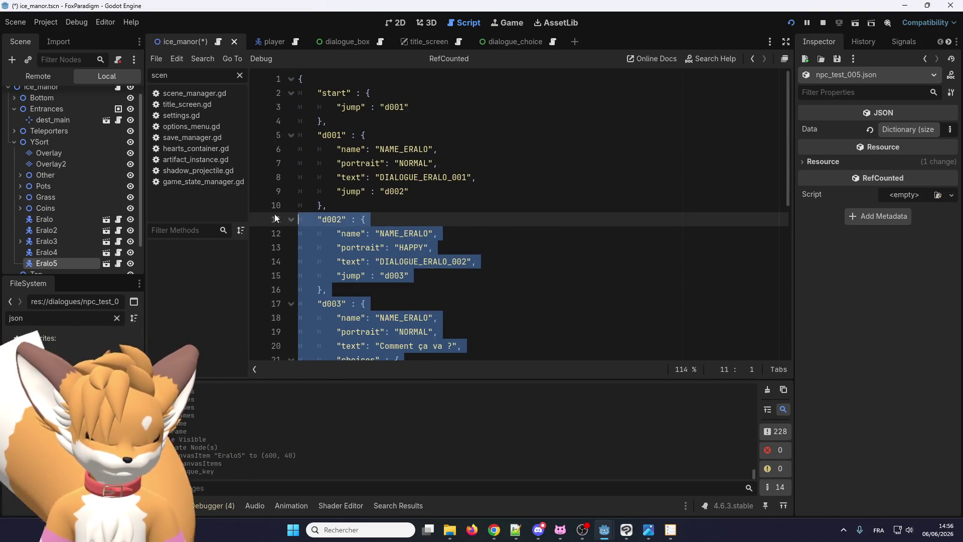
key(BackSpace)
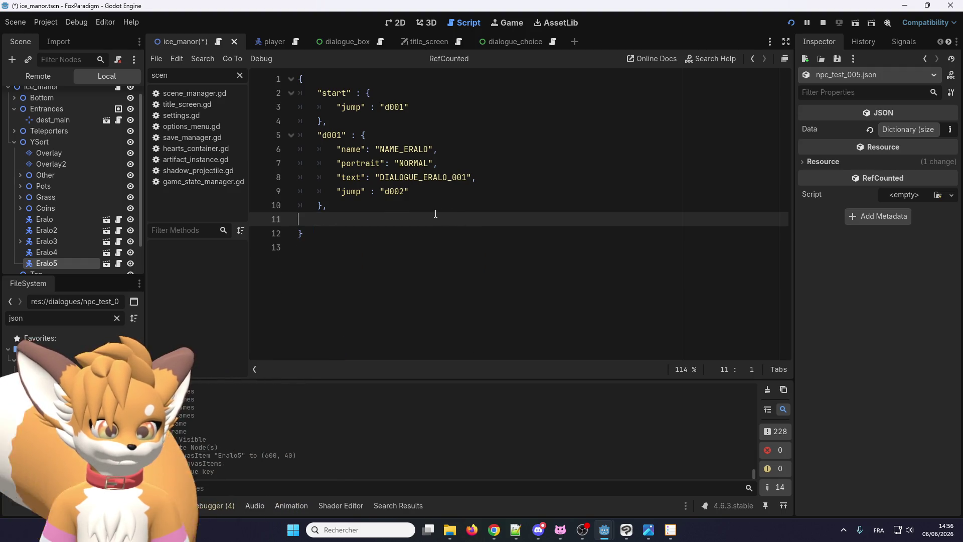
key(ctrl+z)
Delete only the d003 through d006 blocks, keeping start, d001 and d002
scroll(401, 251, down, 5)
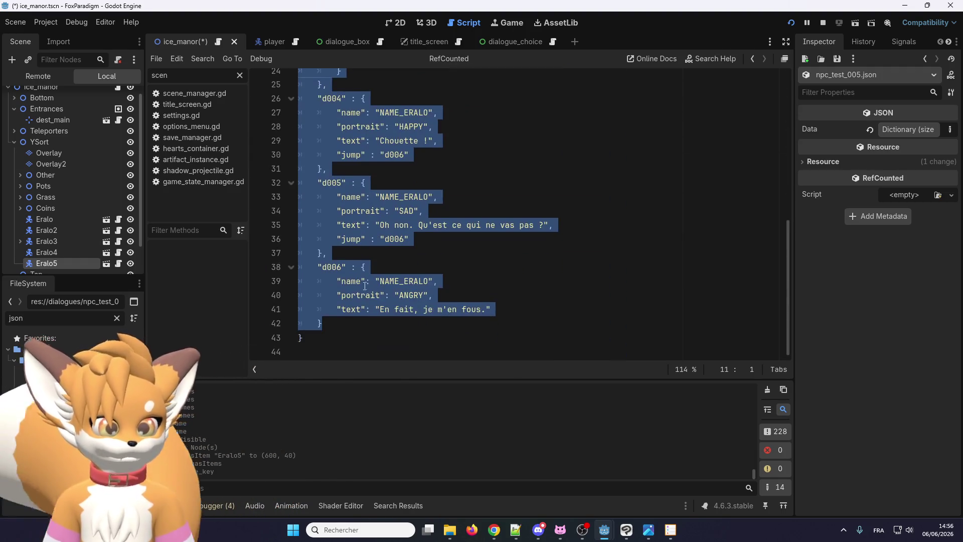
click(349, 313)
mouse_move(349, 313)
mouse_down()
mouse_move(301, 177)
mouse_move(279, 271)
mouse_up()
key(BackSpace)
key(BackSpace)
key(BackSpace)
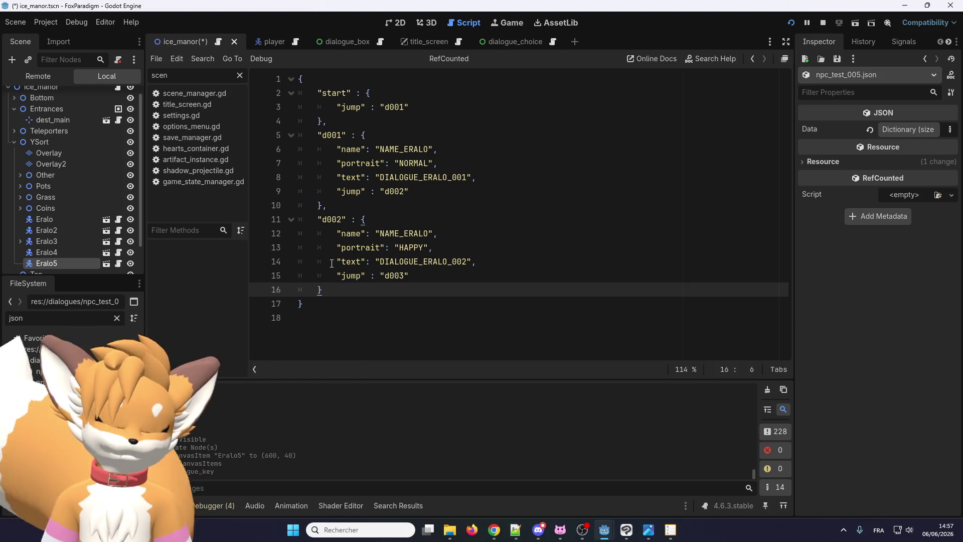
Replace d001's placeholder text with "Tu as l'air en forme aujourd'hui."
double_click(412, 163)
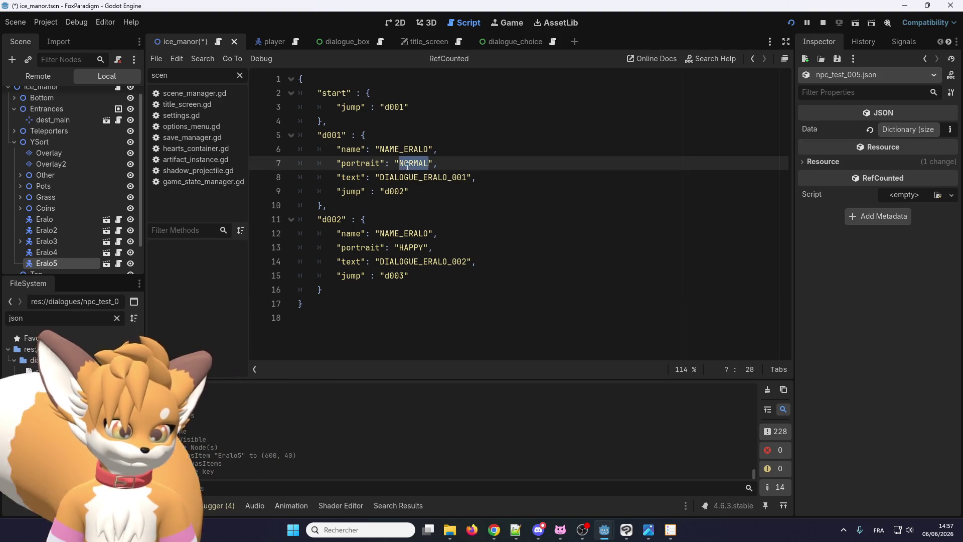
double_click(411, 178)
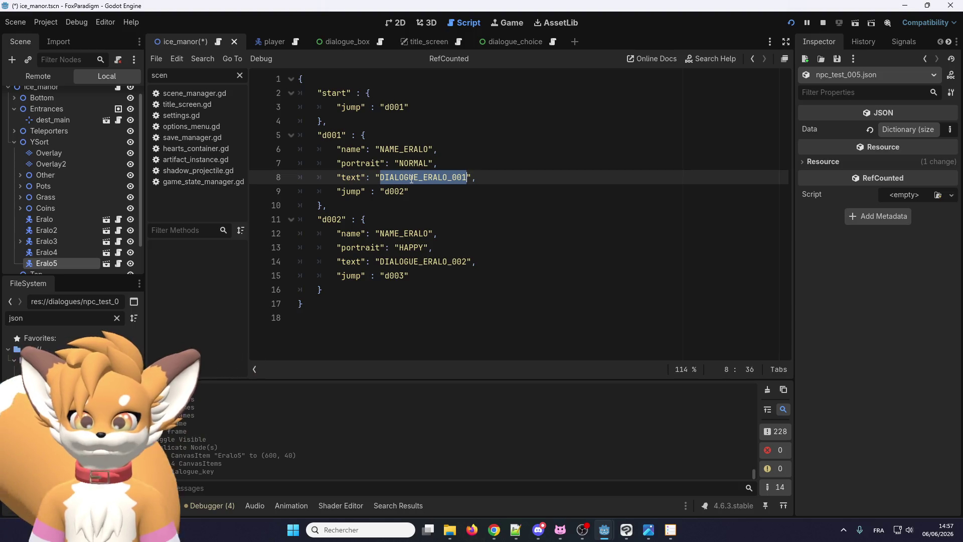
text(Tu )
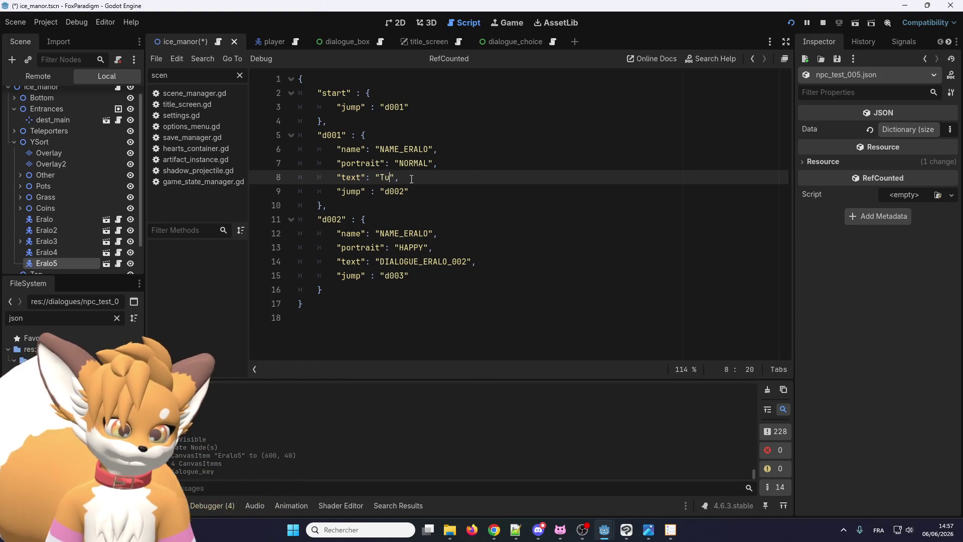
text(as l'air)
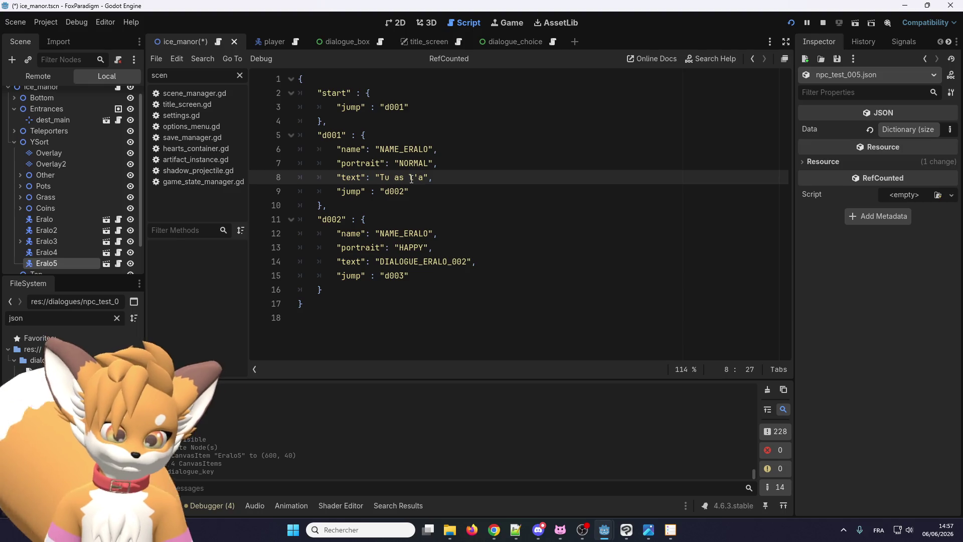
text( en forme )
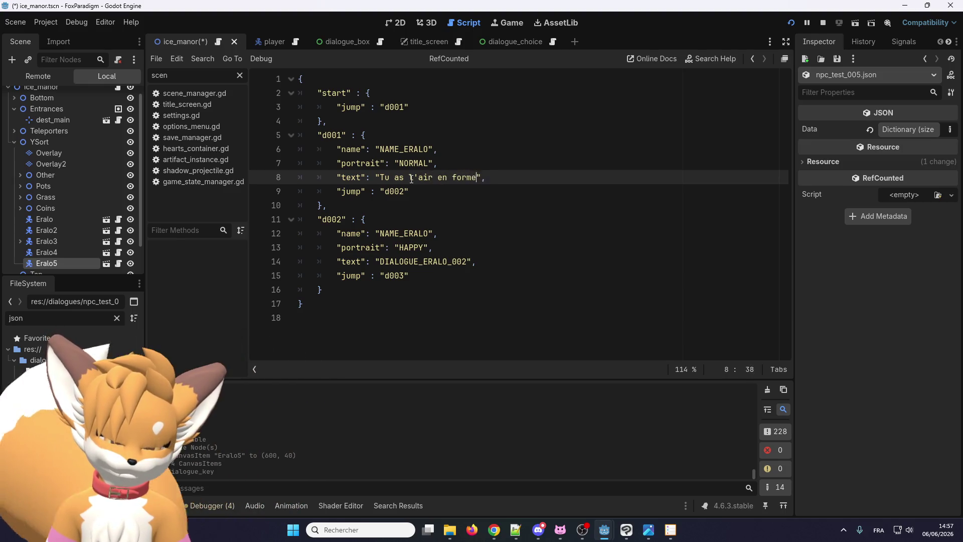
text(aujou'rdhu)
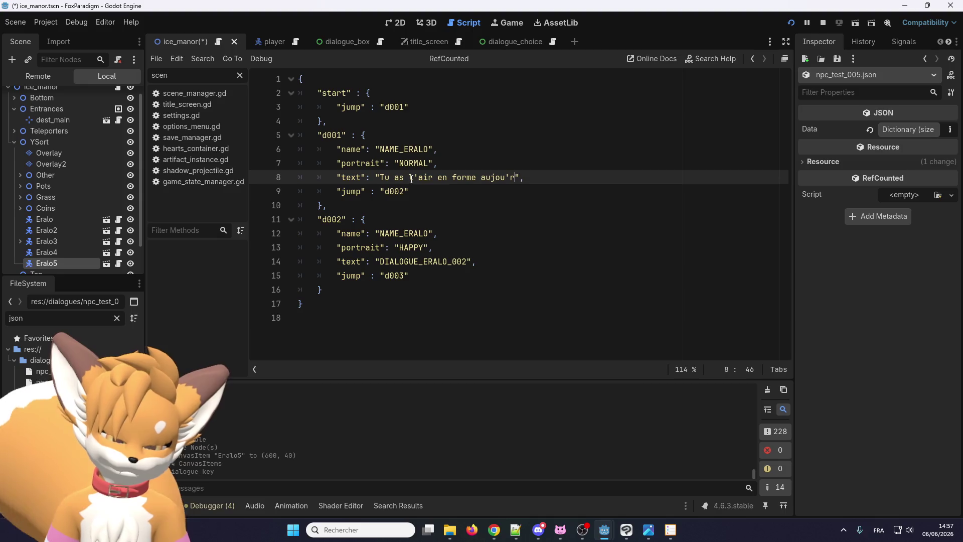
text(i.)
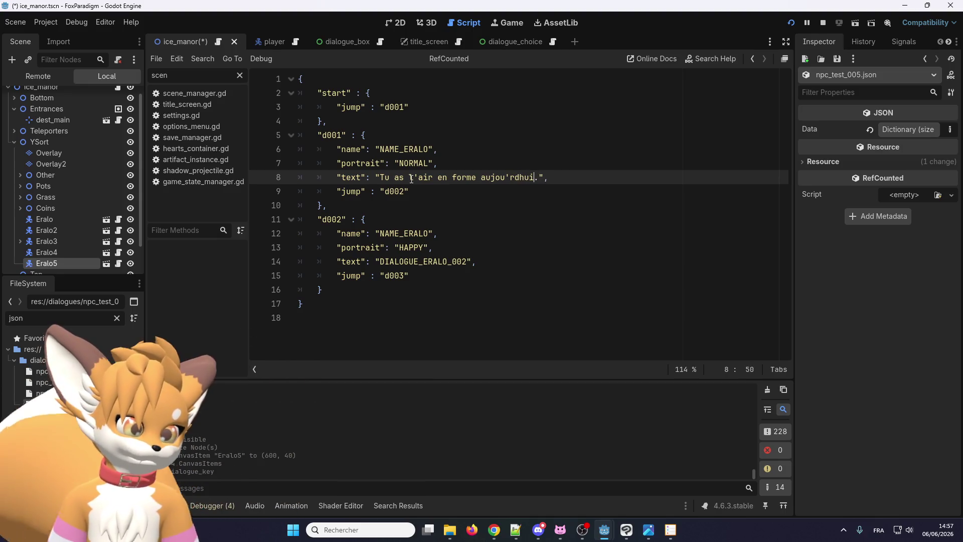
key(BackSpace)
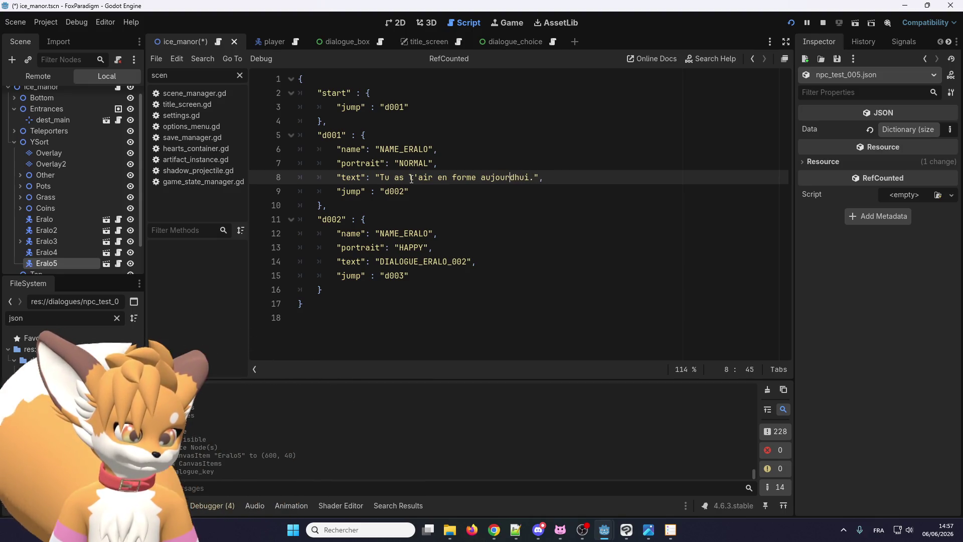
key(Right)
text(')
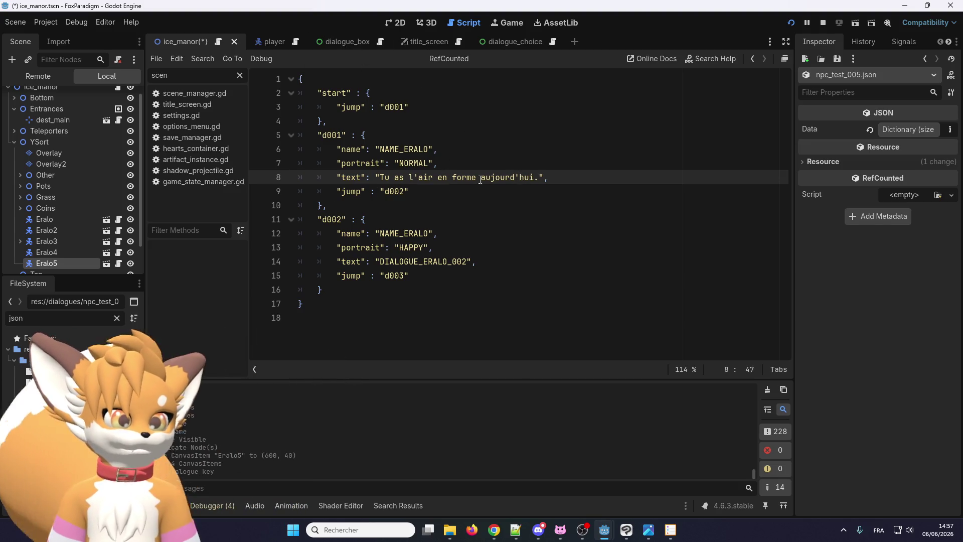
Set d002's portrait to SAD and d001's portrait to HAPPY
drag(466, 262, 379, 261)
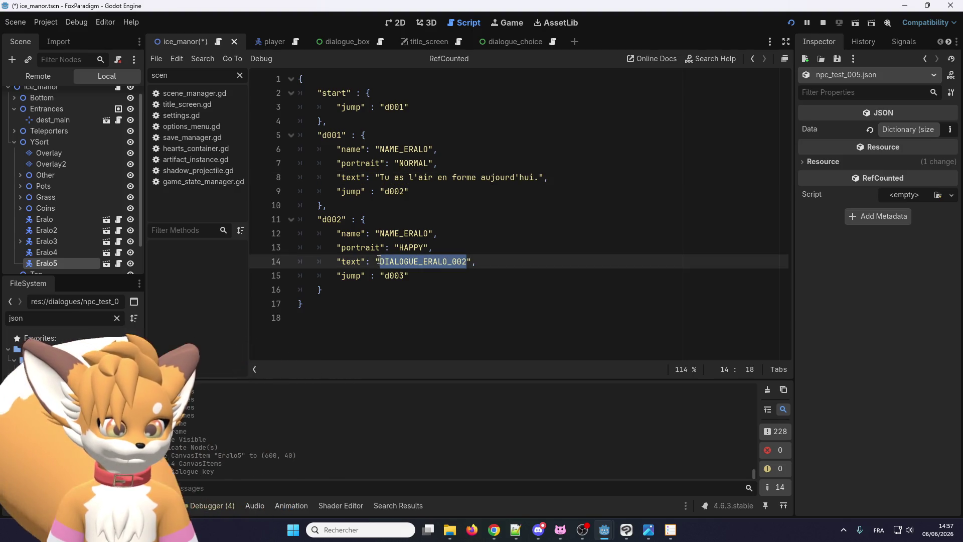
double_click(411, 163)
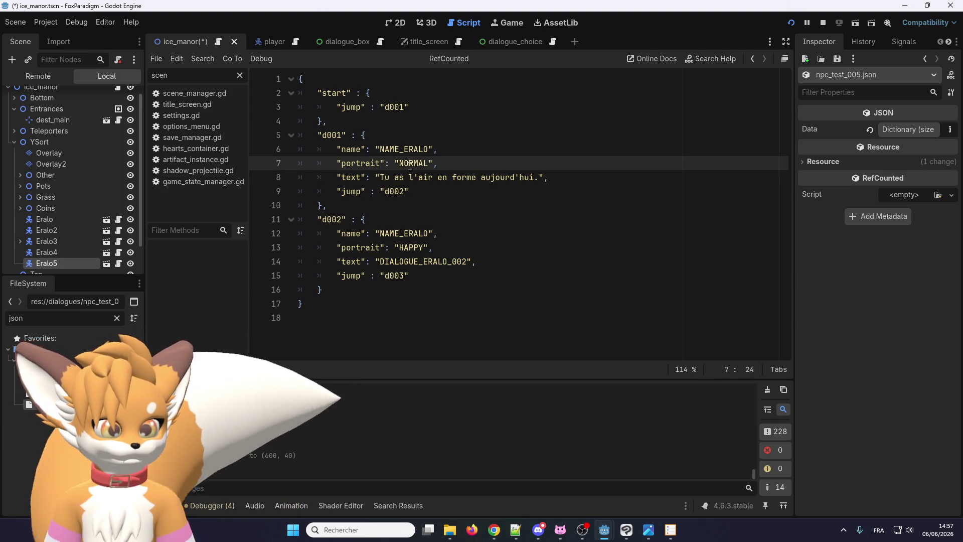
double_click(411, 247)
text(SAD)
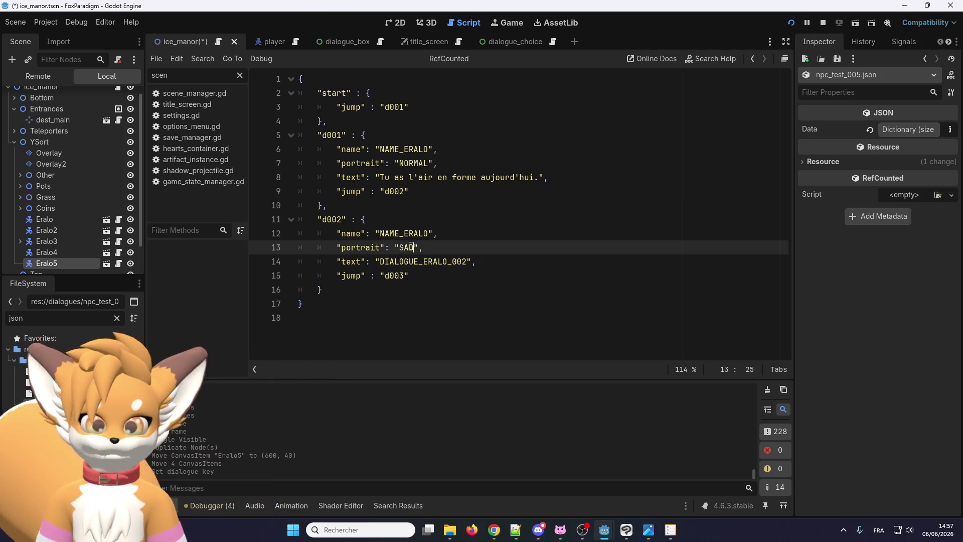
double_click(412, 163)
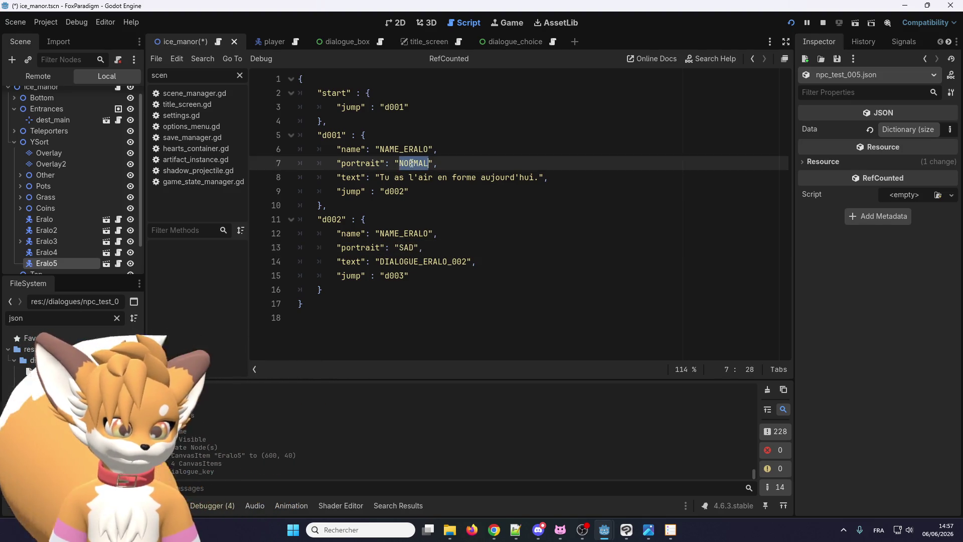
text(HAPPY)
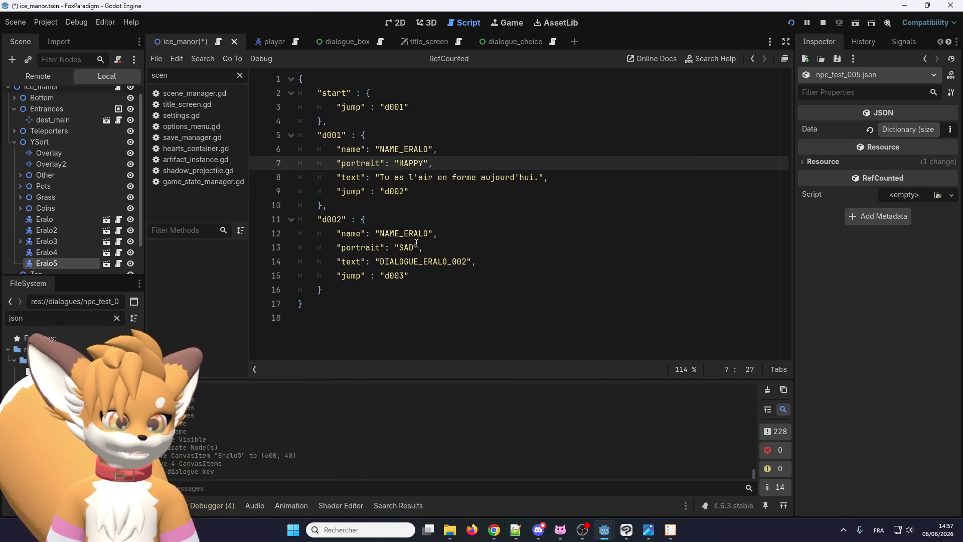
Replace d002's placeholder text with "Tu n'as pas l'air d'aller bien"
double_click(422, 261)
mouse_move(380, 177)
mouse_down()
mouse_move(506, 173)
mouse_move(475, 177)
mouse_up()
double_click(455, 261)
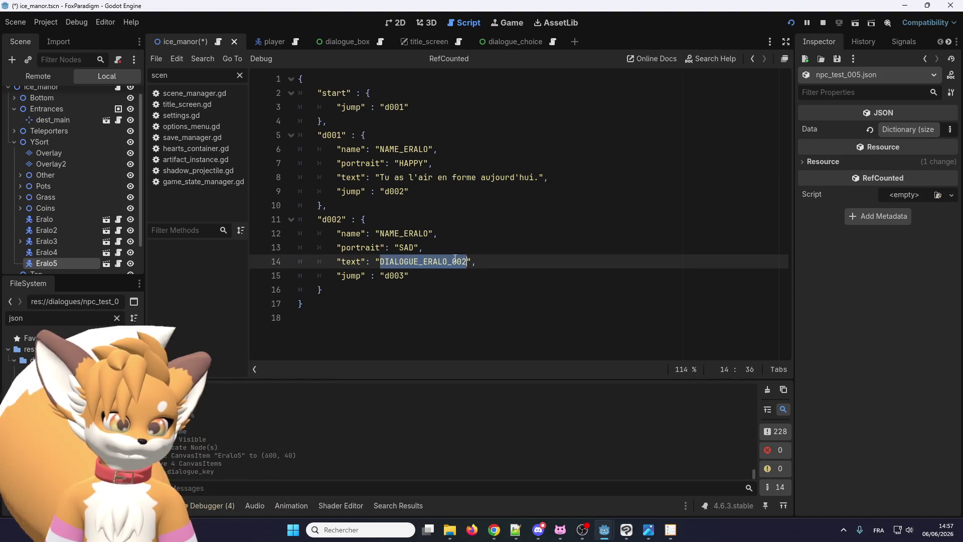
text(Tu n'as p)
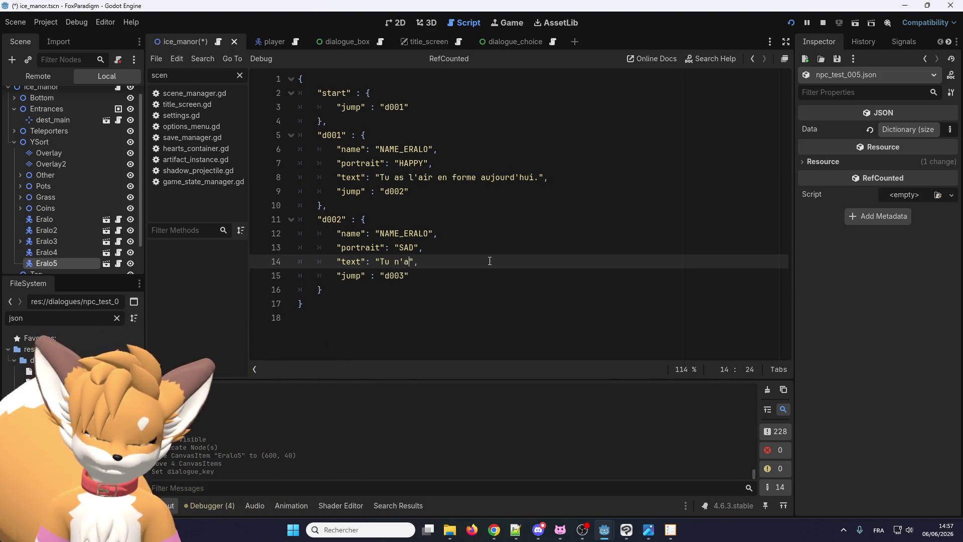
text(as l'air d'aller )
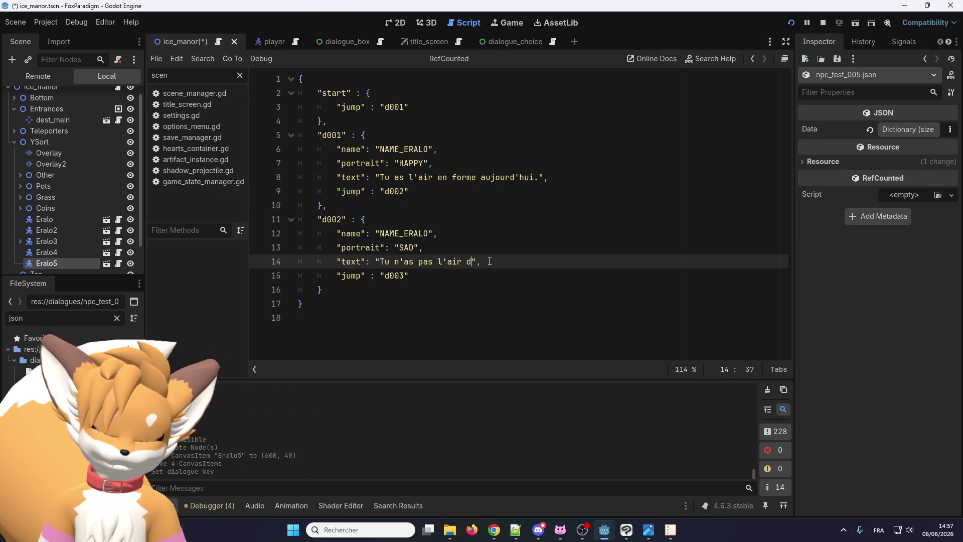
text(bien)
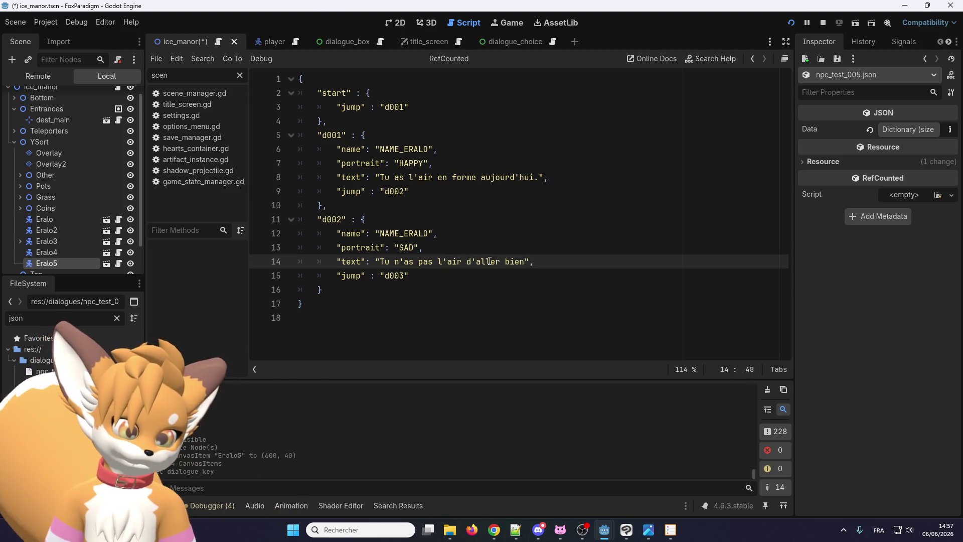
Change d001's line to "Tu as la patate !" and remove the stray period
mouse_move(535, 177)
mouse_down()
mouse_move(387, 176)
mouse_move(409, 177)
mouse_up()
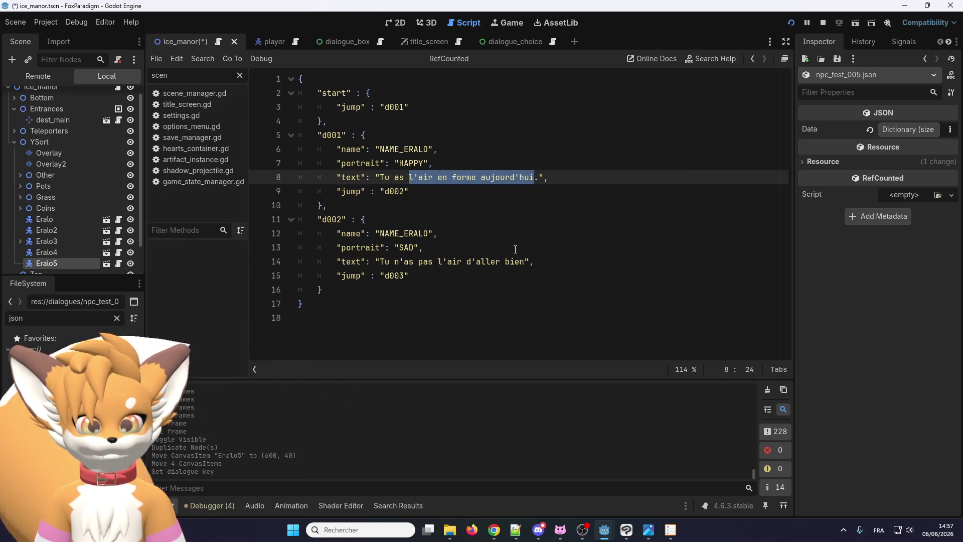
text(la pata)
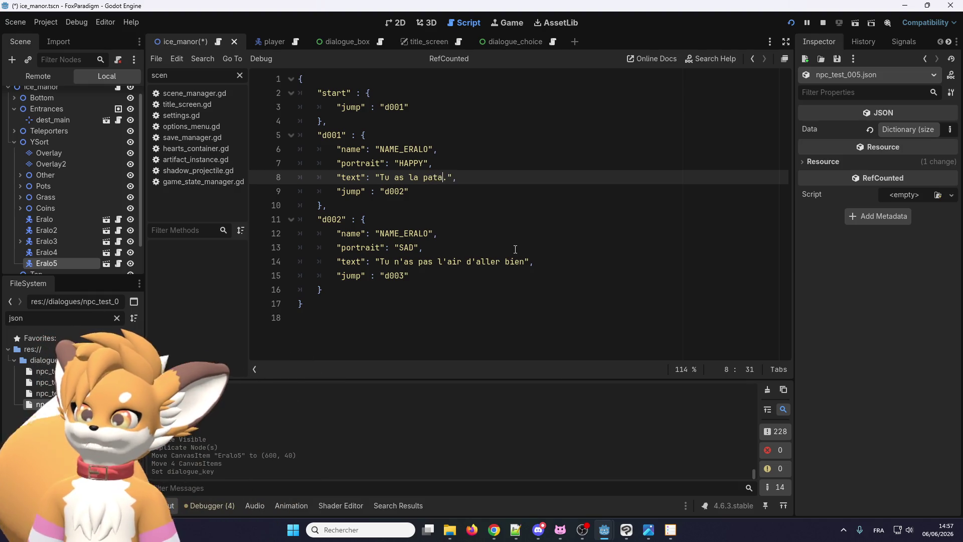
text(te !)
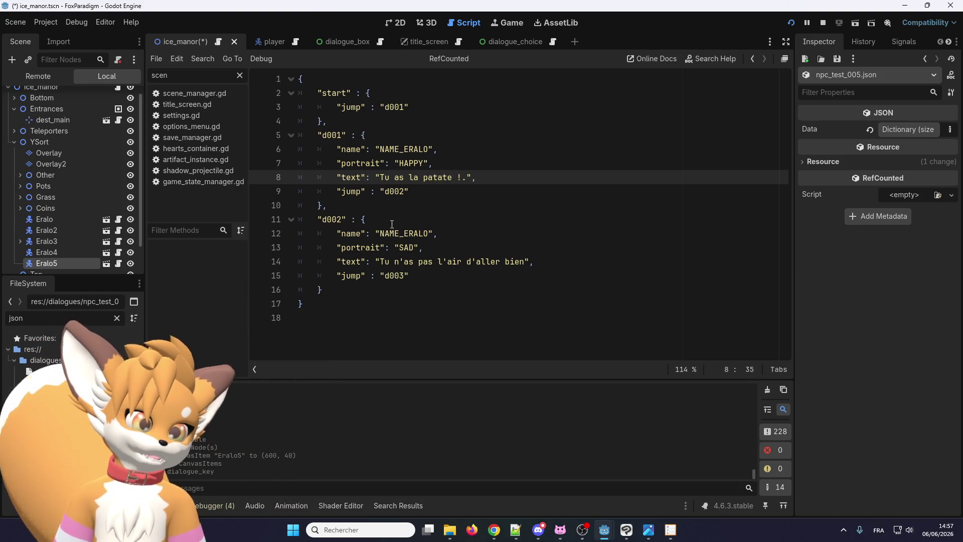
click(477, 258)
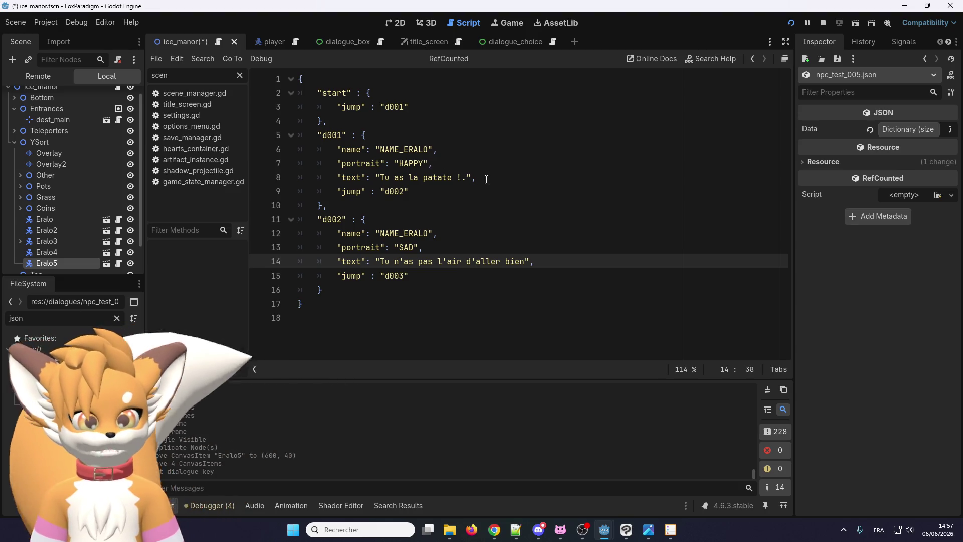
click(461, 177)
key(Delete)
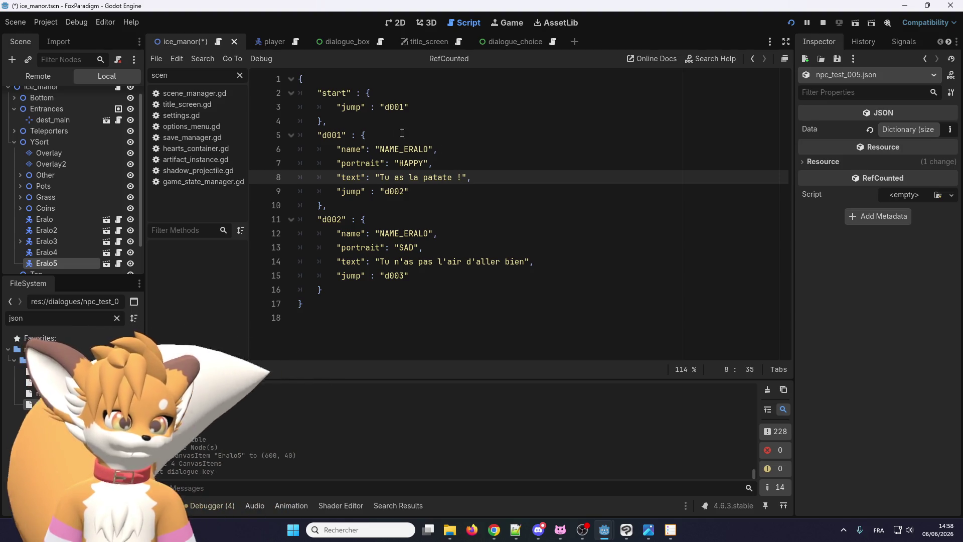
click(382, 134)
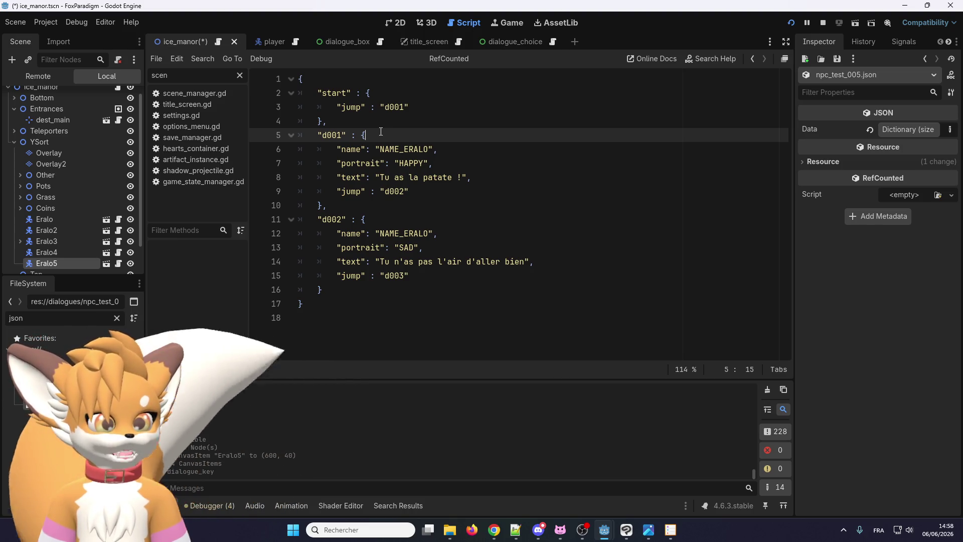
Rename the start block's "jump" key to "condition" and clear its d001 value
click(337, 93)
drag(336, 107, 409, 107)
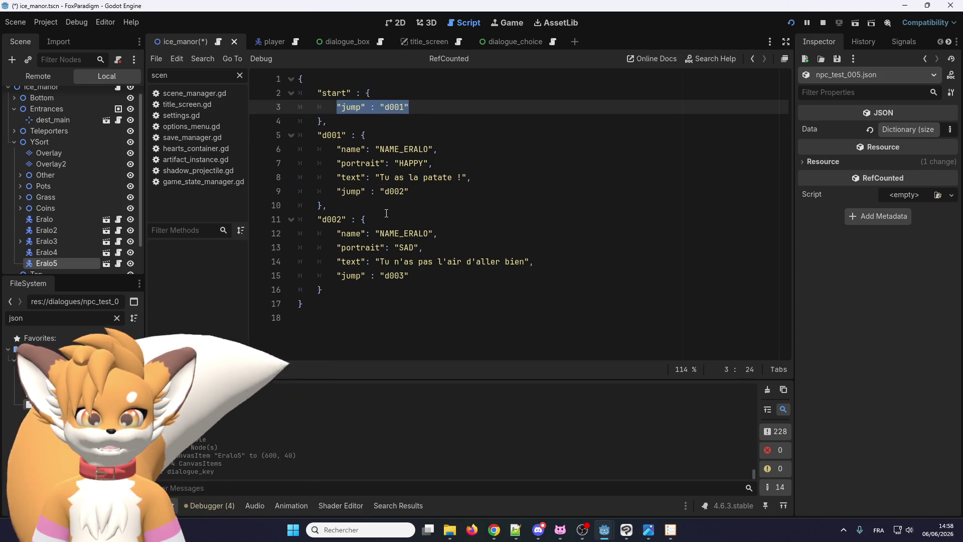
click(412, 108)
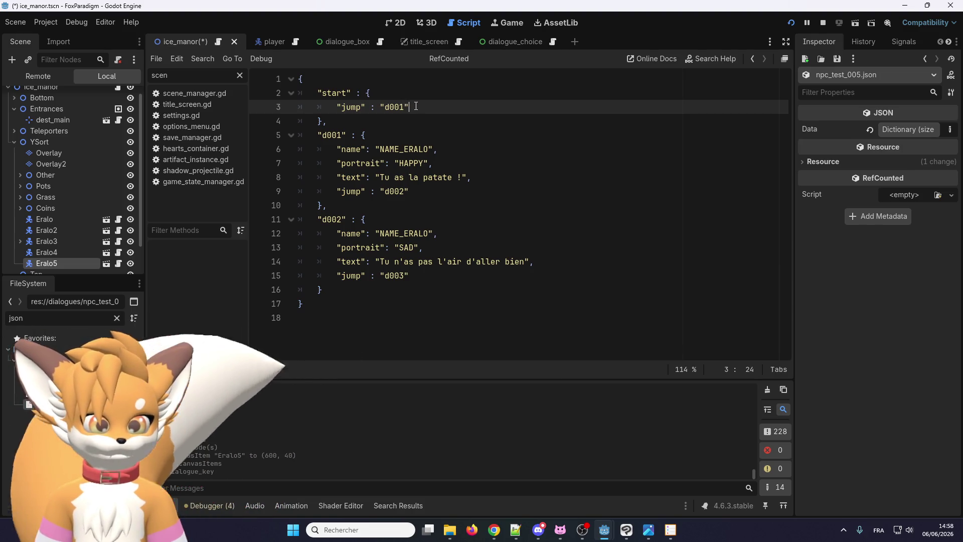
drag(415, 106, 332, 113)
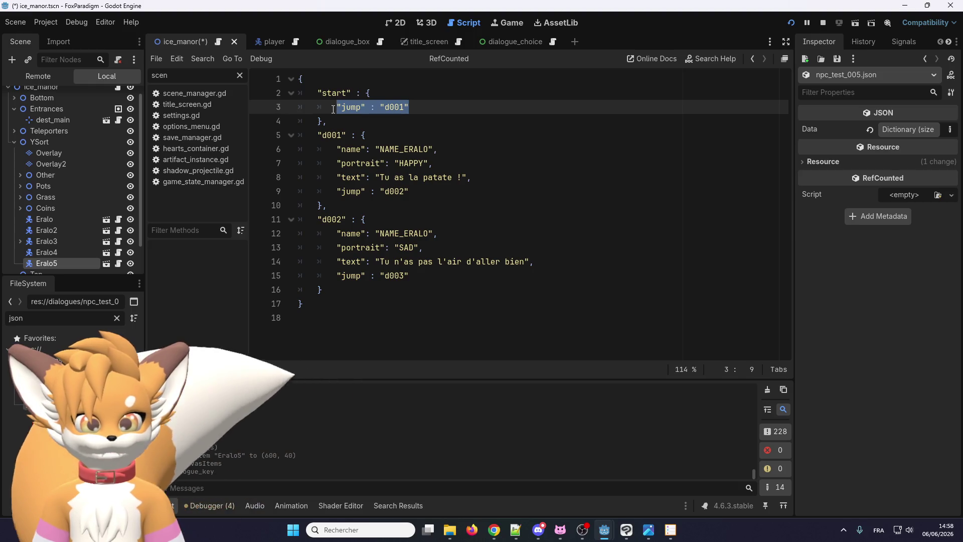
double_click(352, 108)
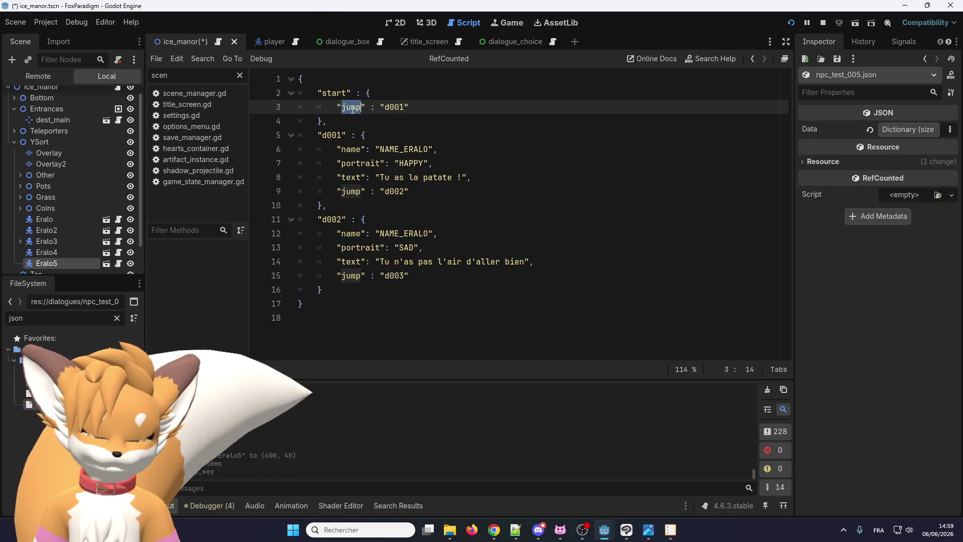
text(con)
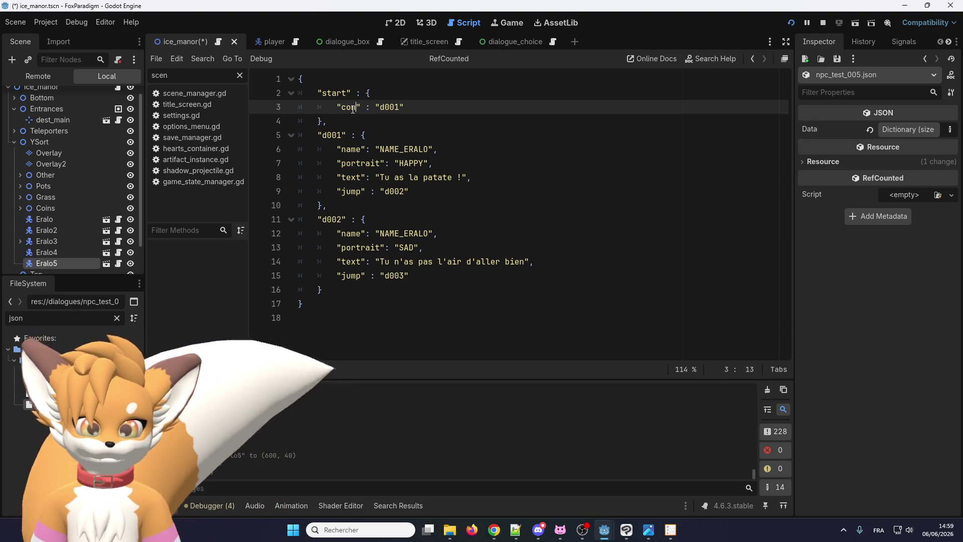
text(dition)
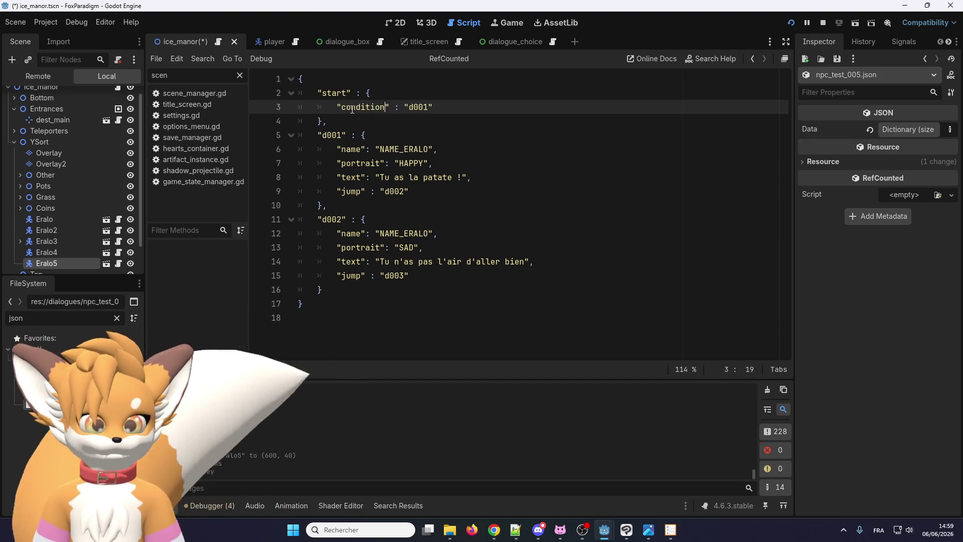
double_click(419, 107)
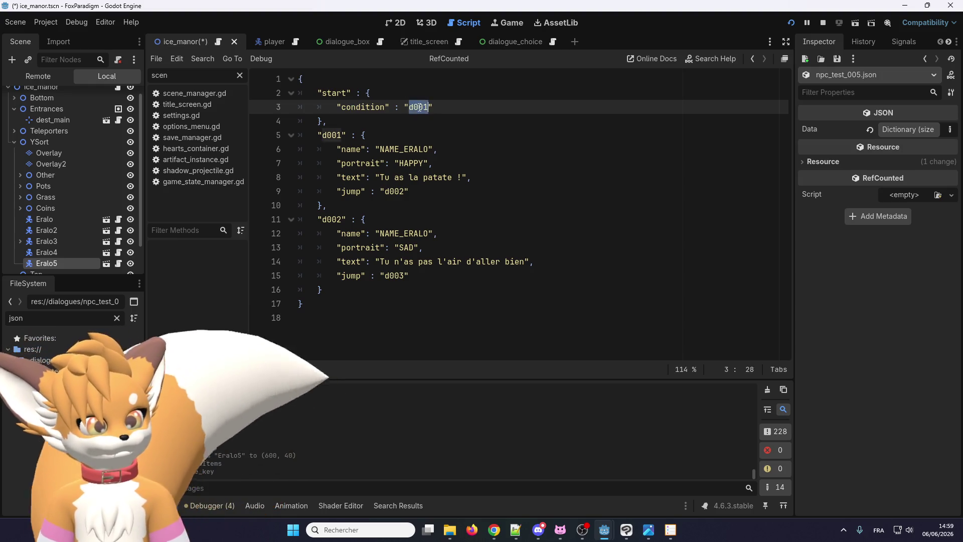
key(BackSpace)
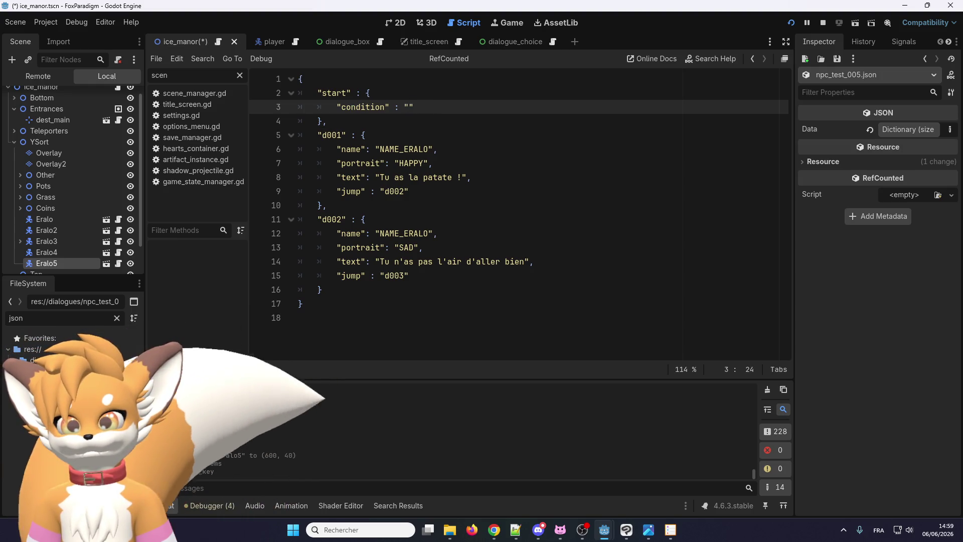
key(alt+Tab)
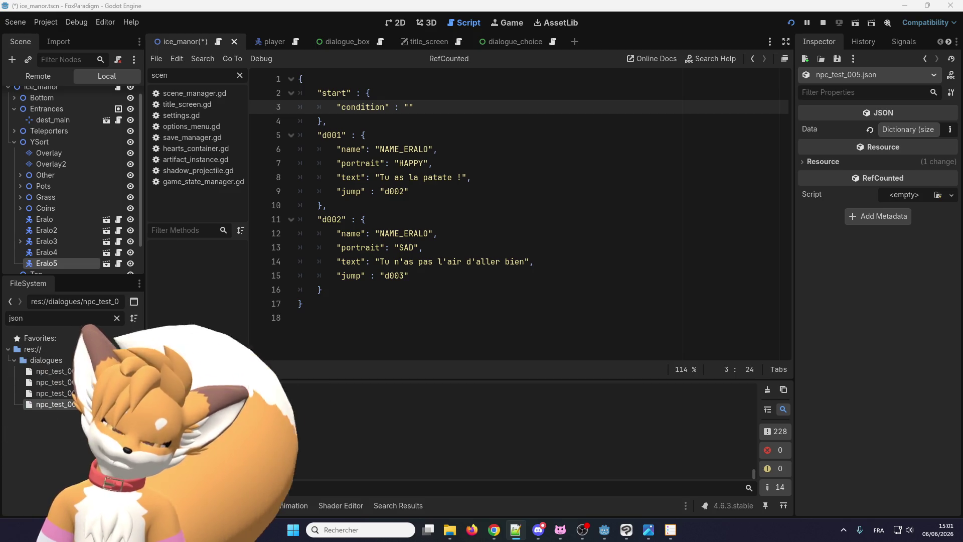
Fill the start entry's empty condition string with low_hp
key(alt+Tab)
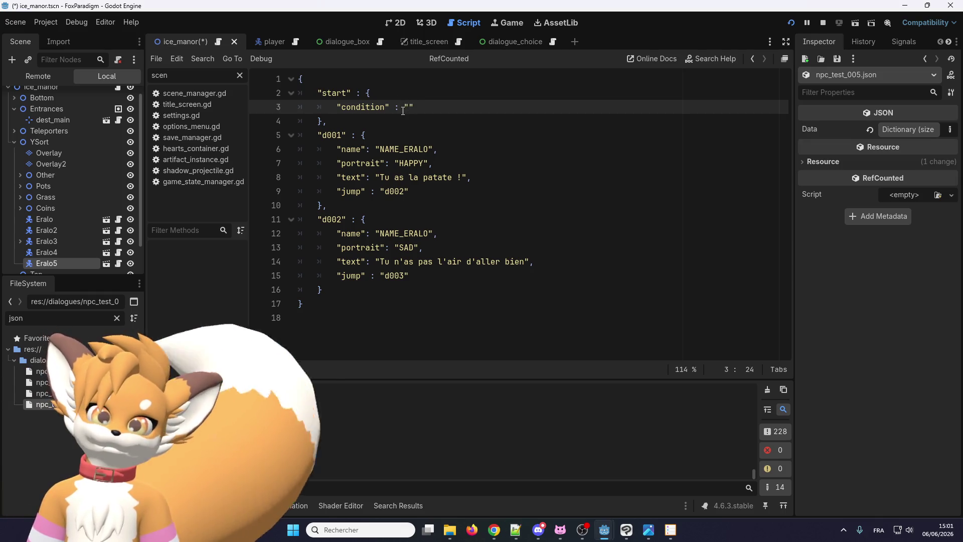
text(low_hp)
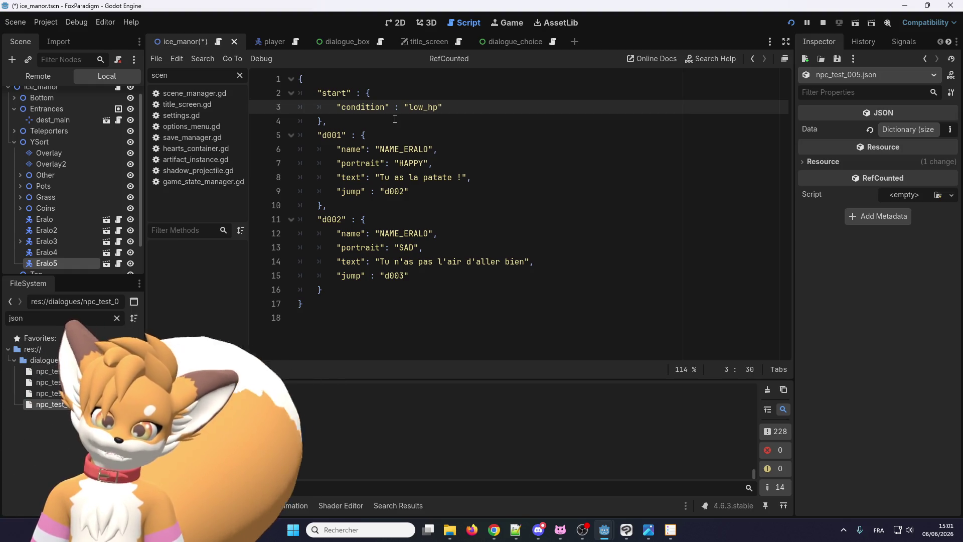
key(Up)
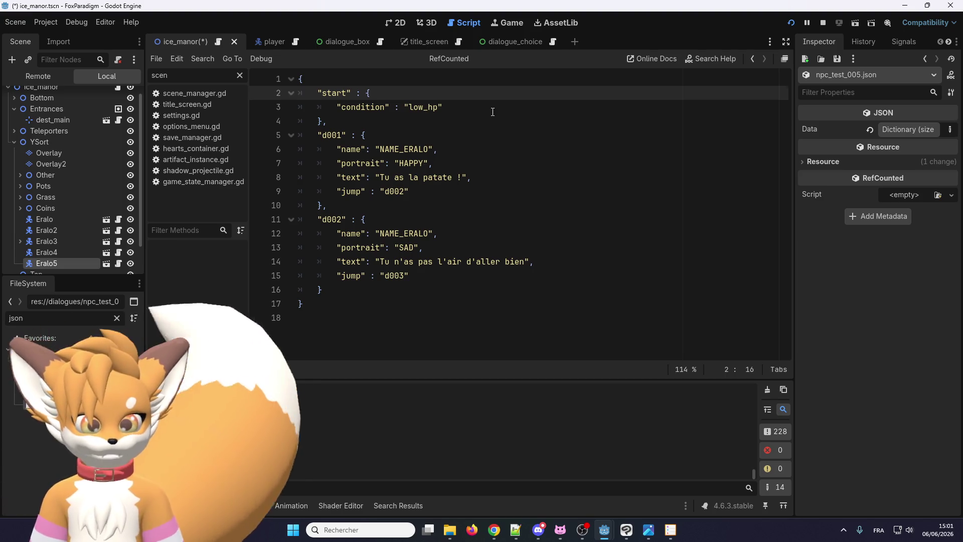
click(464, 109)
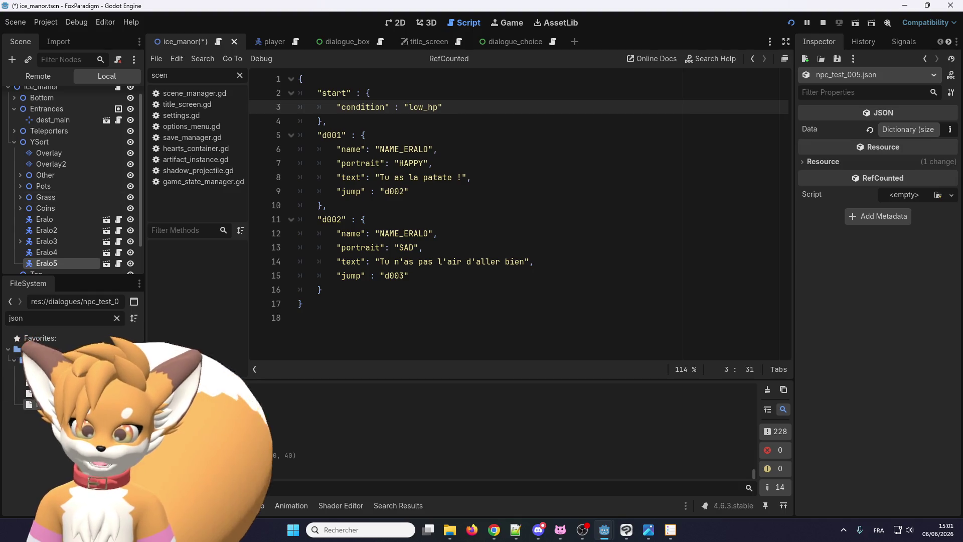
key(alt+Tab)
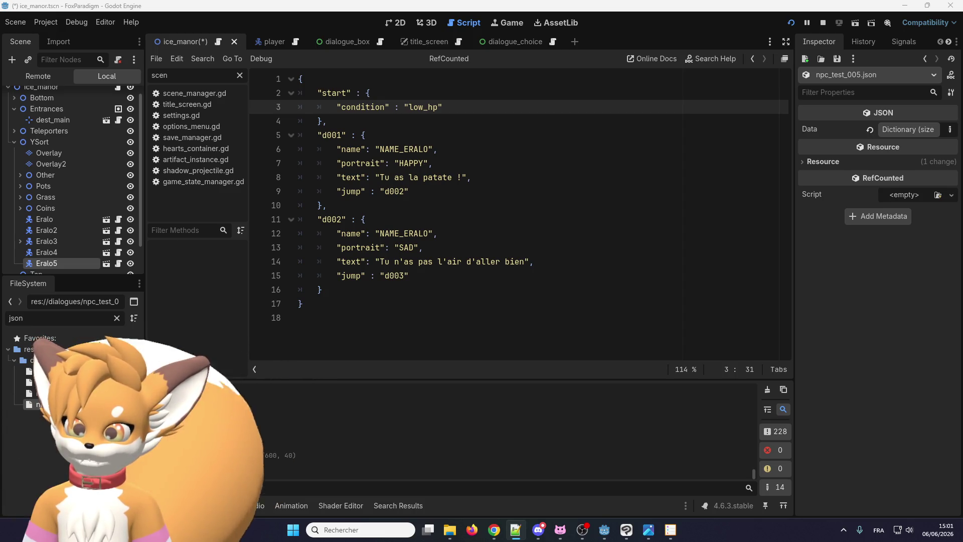
click(446, 112)
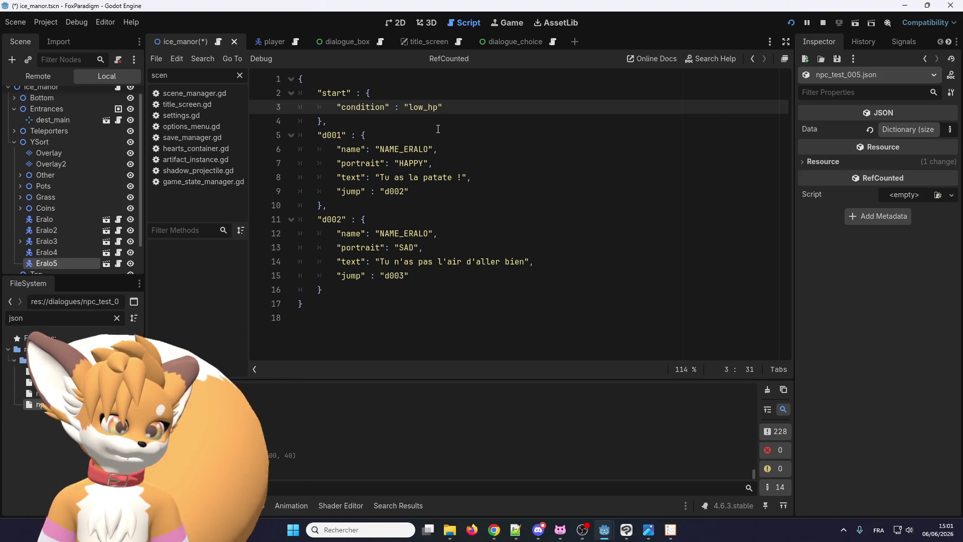
Add a "jump": "d002" line after the low_hp condition in the start block
text(,)
key(Return)
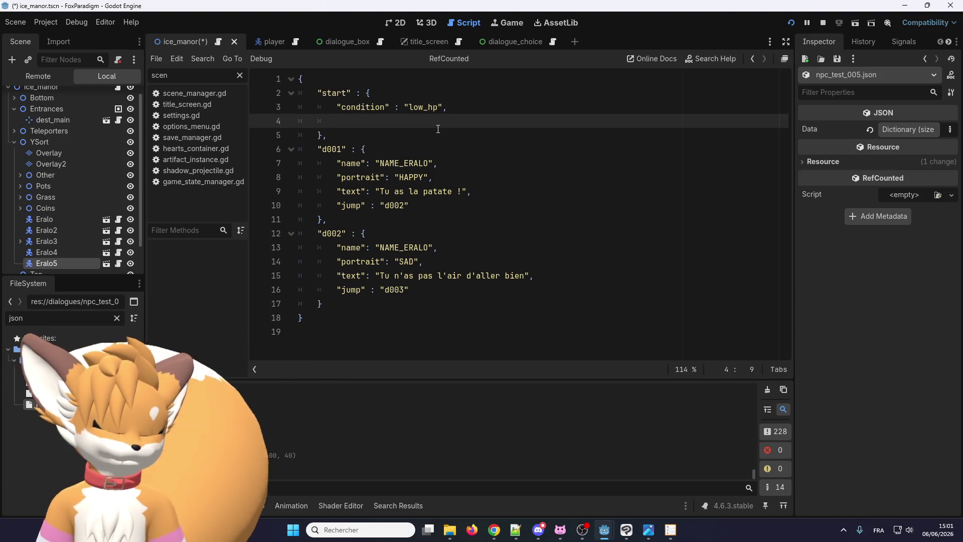
text(")
key(BackSpace)
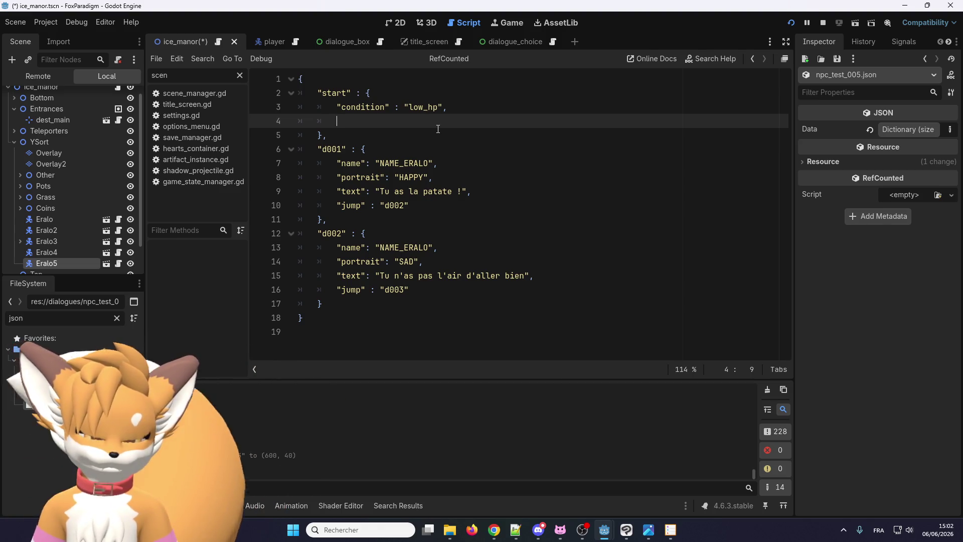
text("j)
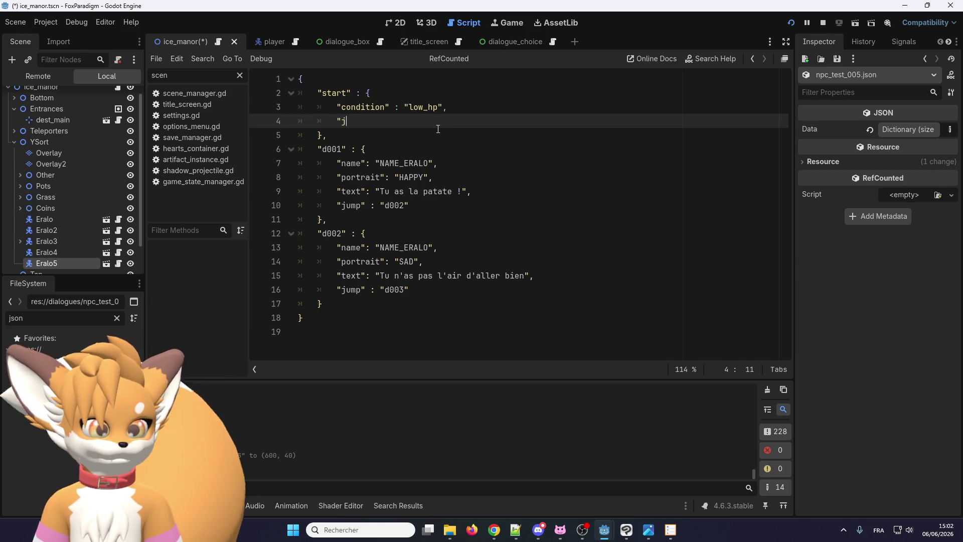
text(ump)
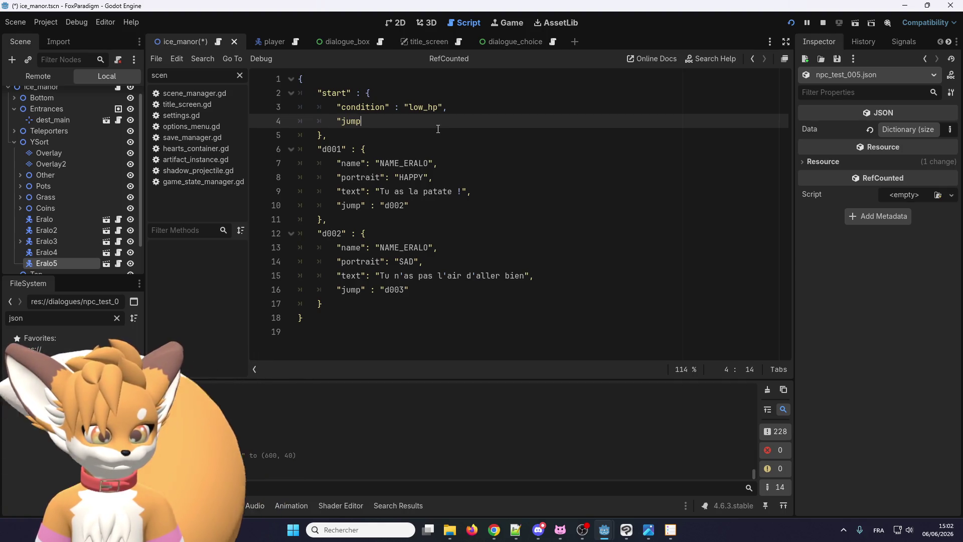
text(":)
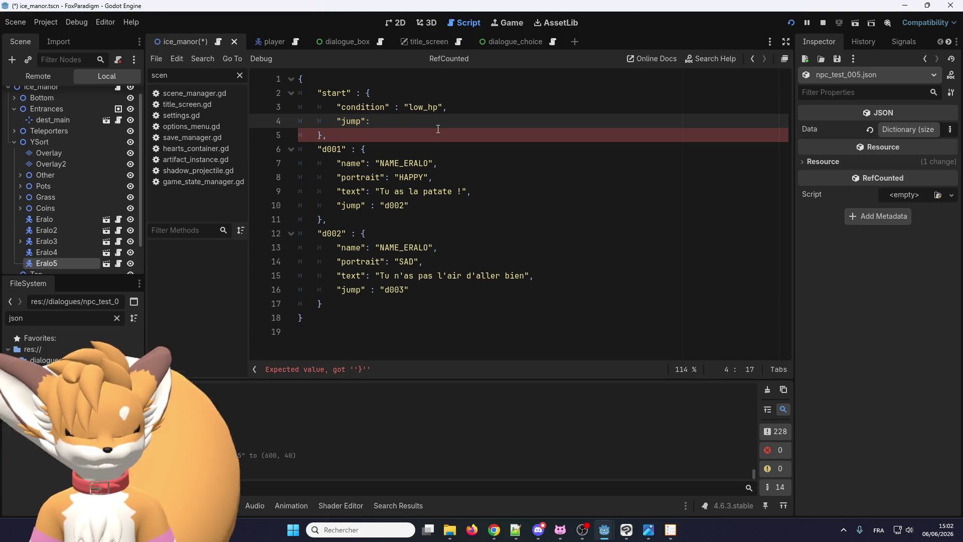
text("d001)
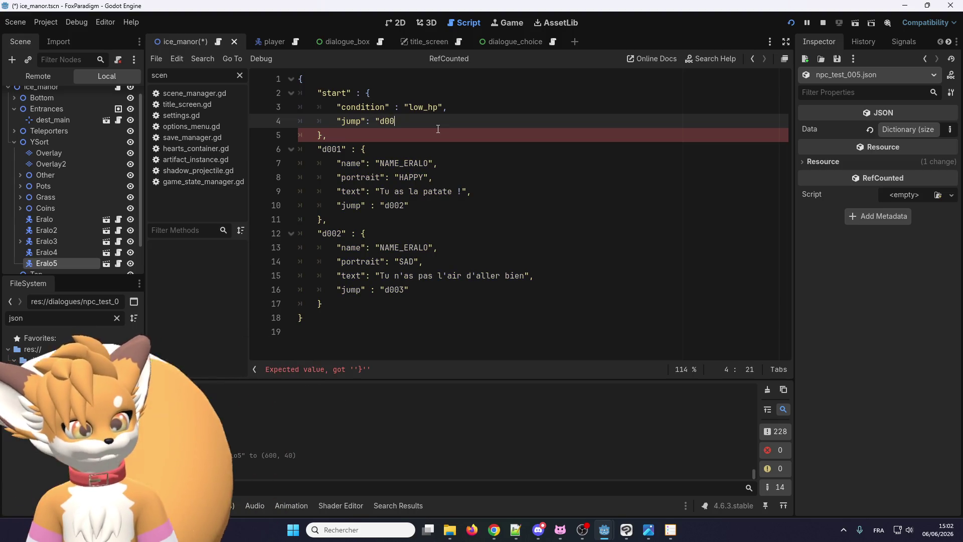
text(")
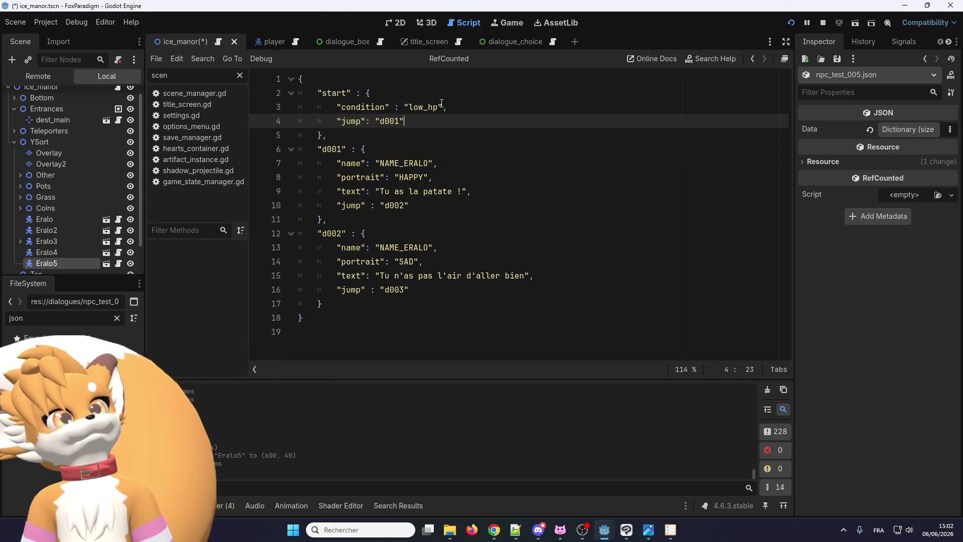
key(Left)
key(Left)
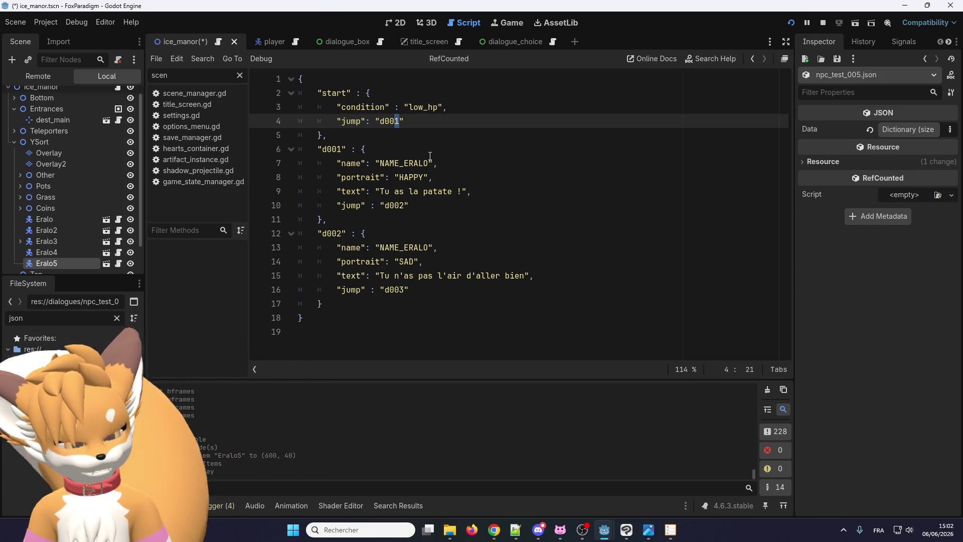
text(2)
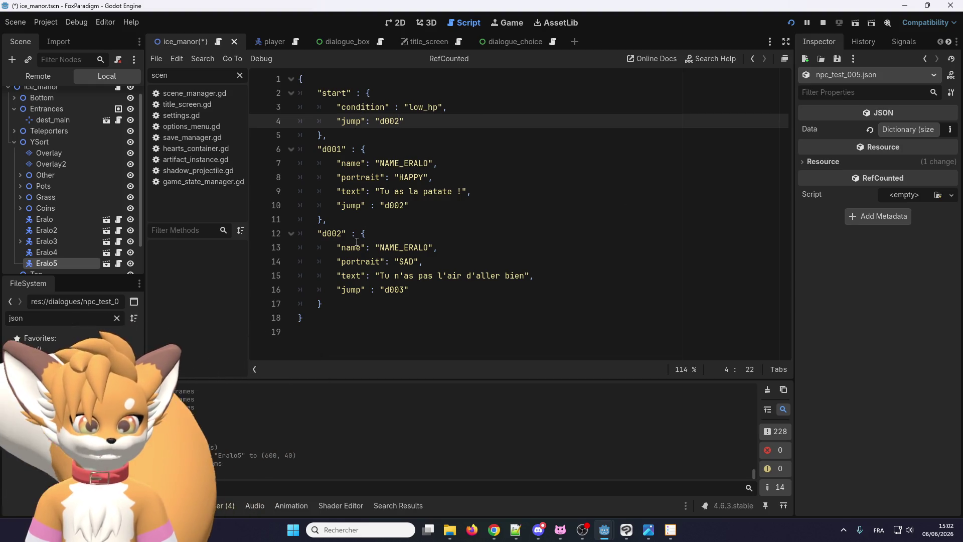
Delete the "jump" lines from the d002 and d001 dialogue blocks
drag(357, 242, 411, 290)
click(429, 288)
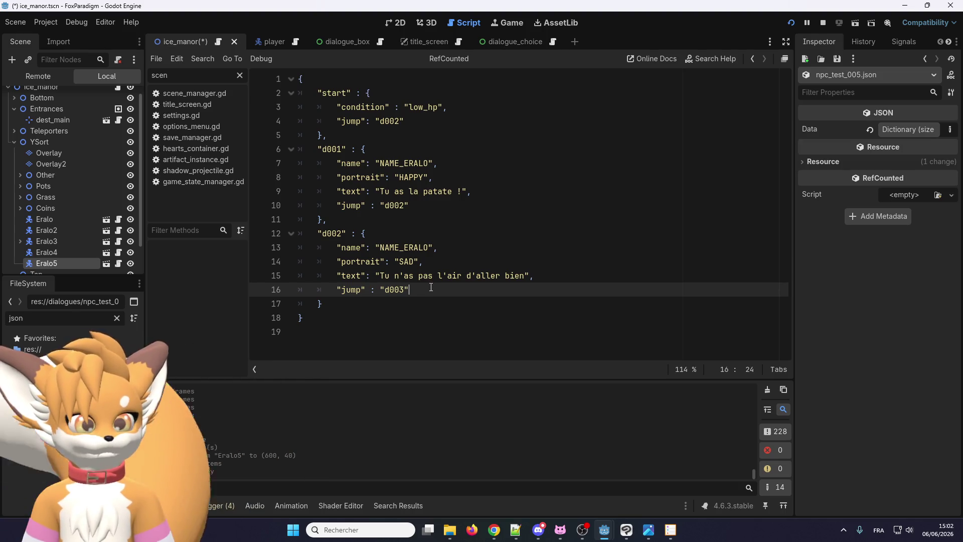
drag(431, 287, 293, 288)
key(BackSpace)
key(BackSpace)
drag(416, 205, 293, 206)
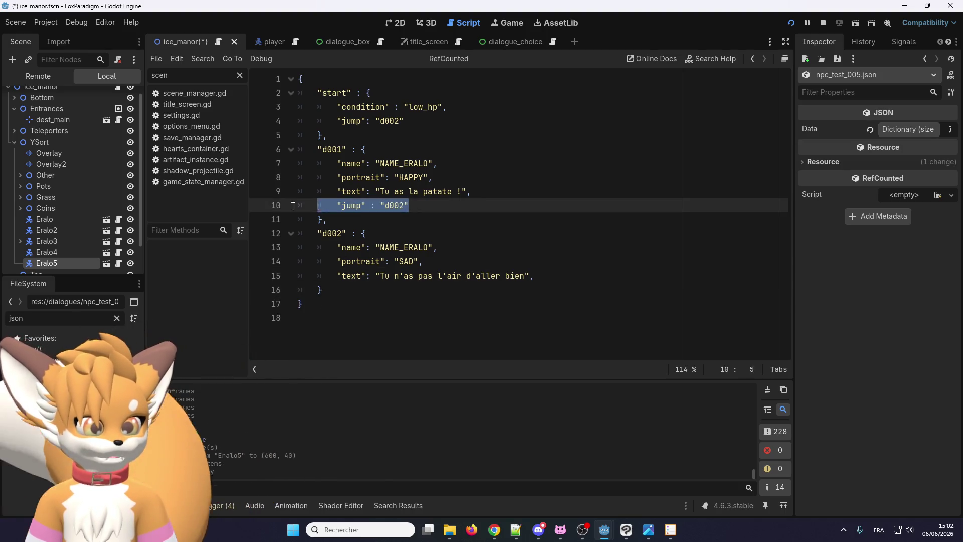
key(BackSpace)
key(BackSpace)
key(BackSpace)
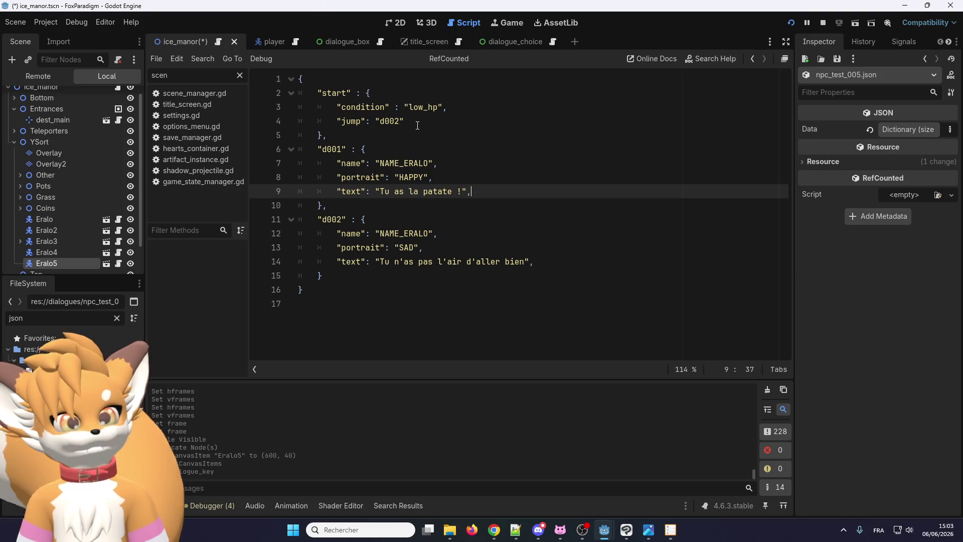
click(409, 122)
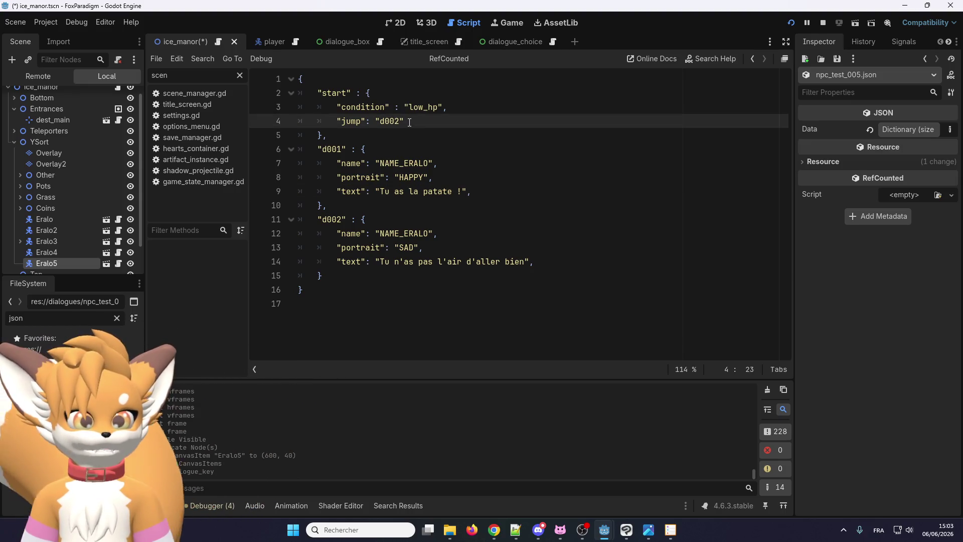
Paste "d001" on a new line below the start block's jump and prefix it with "jump
key(Return)
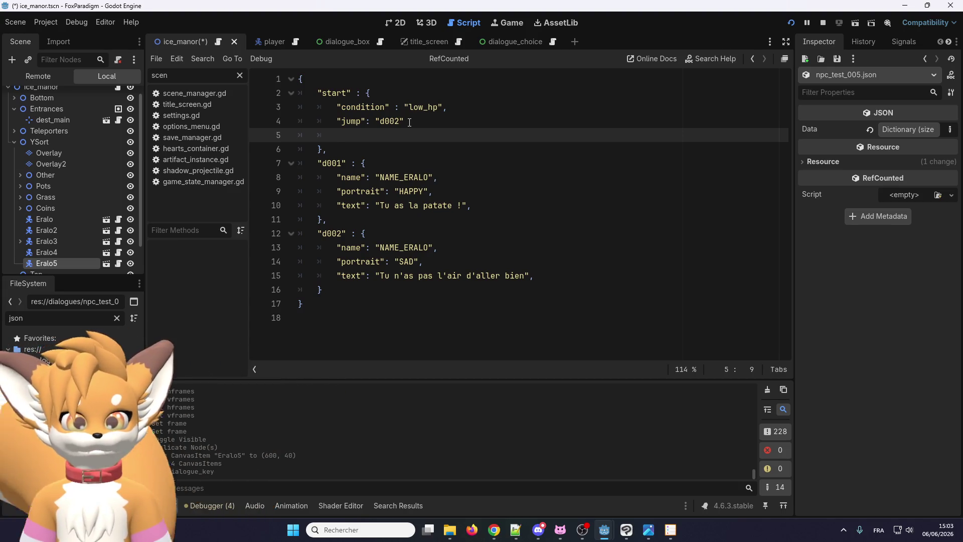
double_click(332, 163)
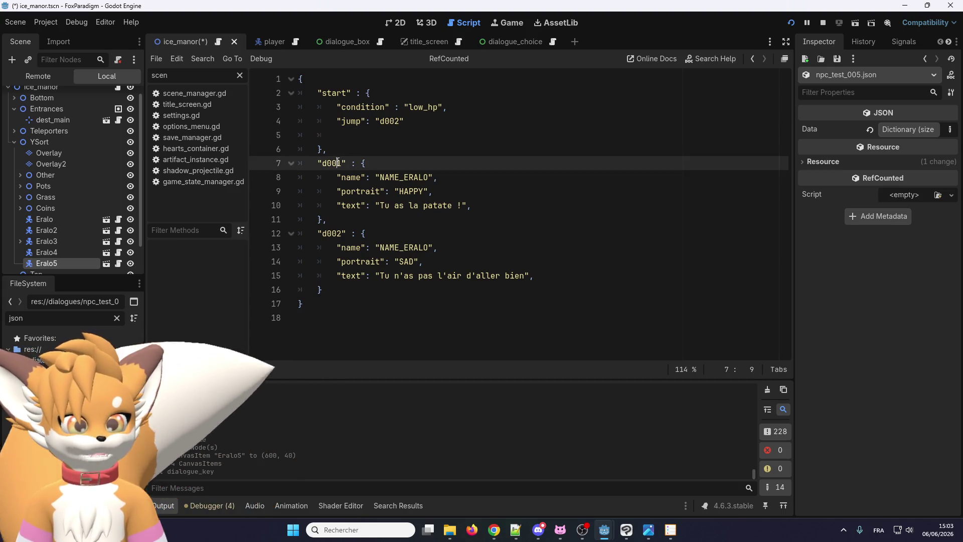
click(391, 134)
text("d001)
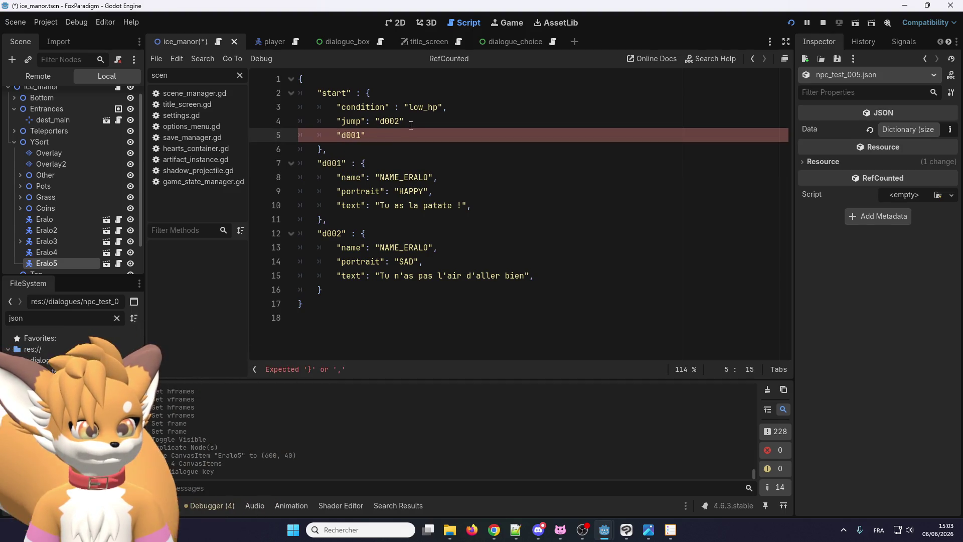
click(404, 122)
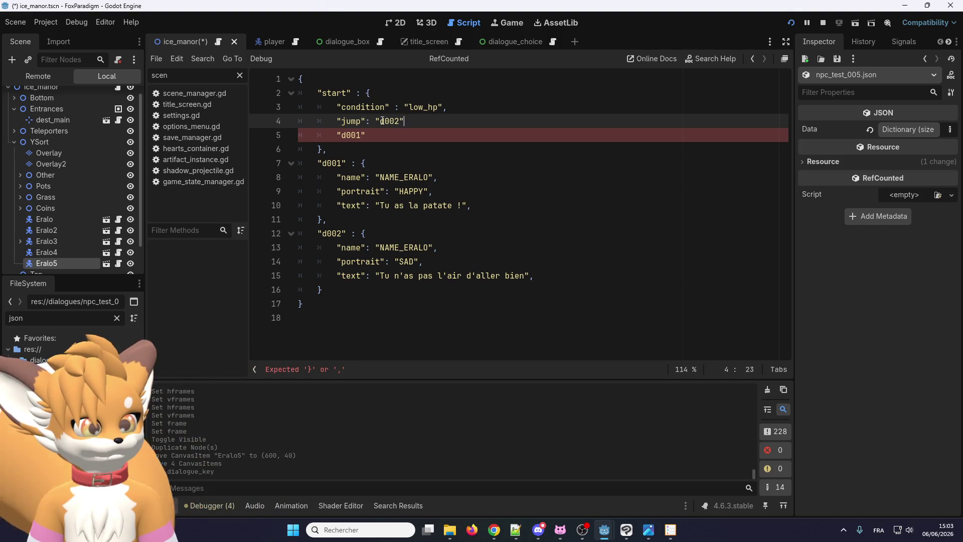
key(Down)
key(Home)
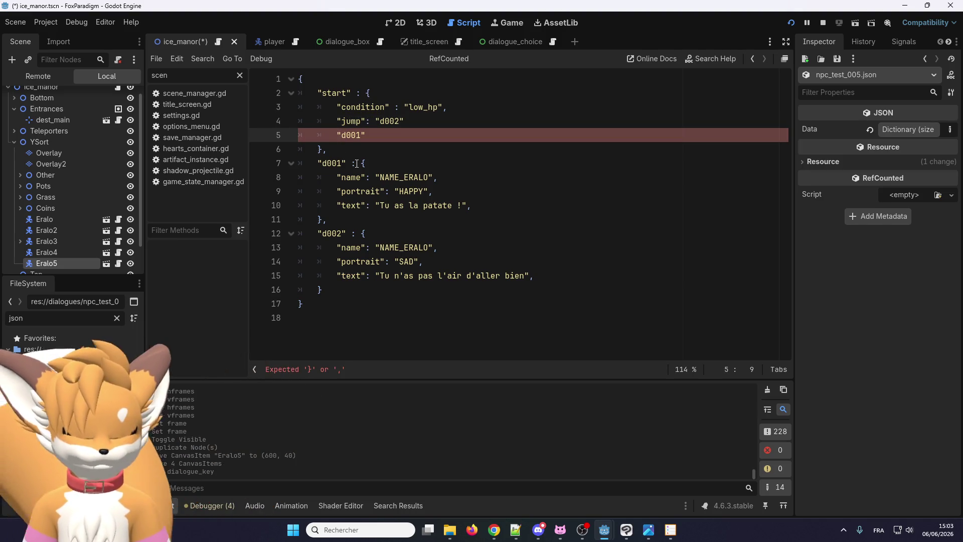
text("jump)
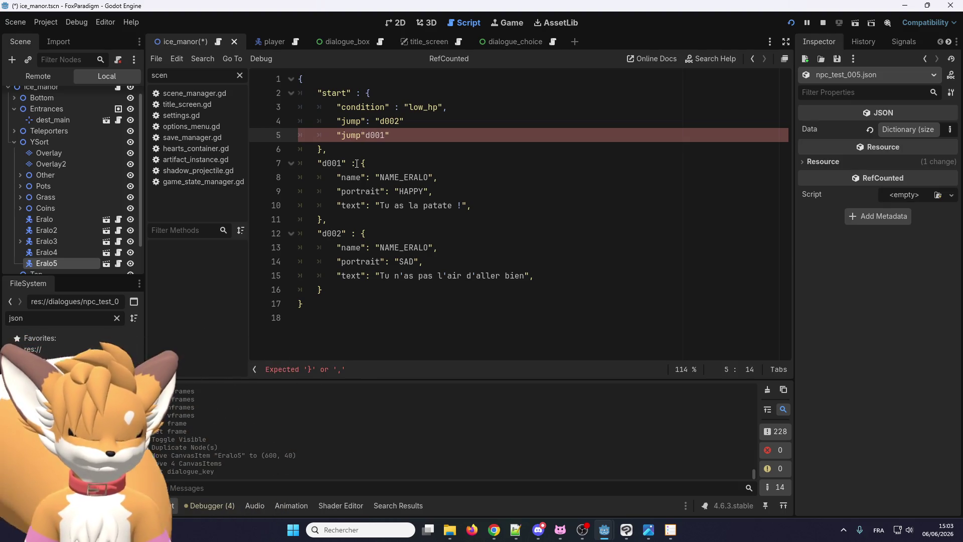
Rename line 4's key to "jump_if" and make line 5 read "jump_else": "d001"
key(Up)
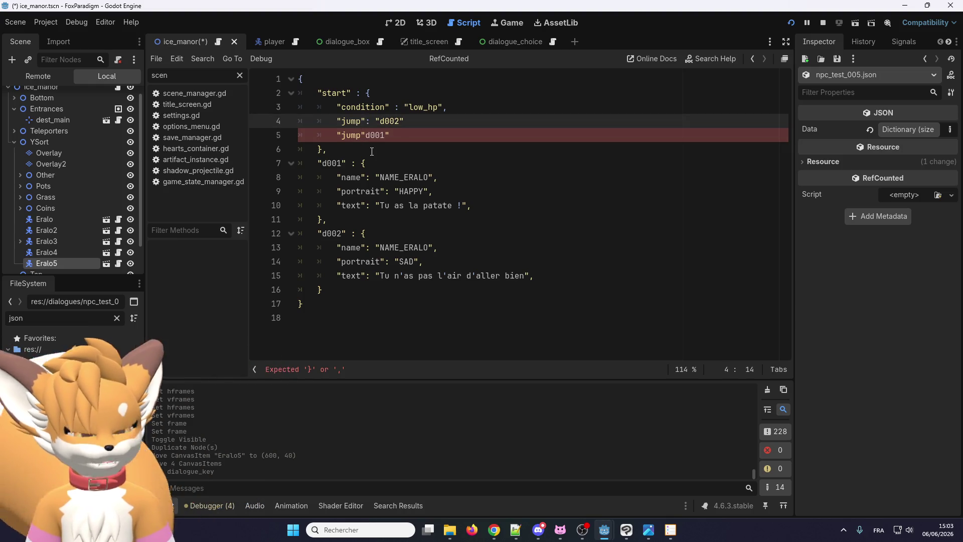
text(_if)
click(362, 133)
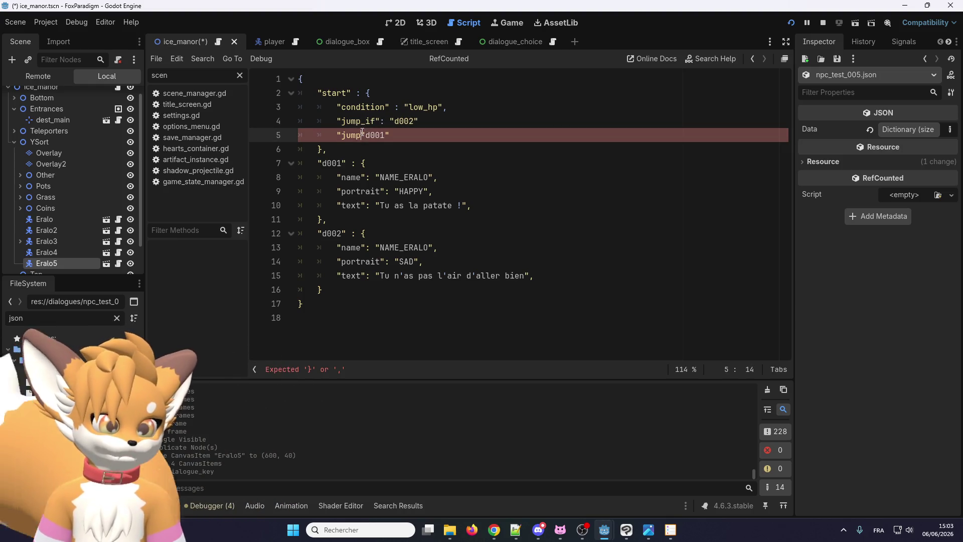
text(_else)
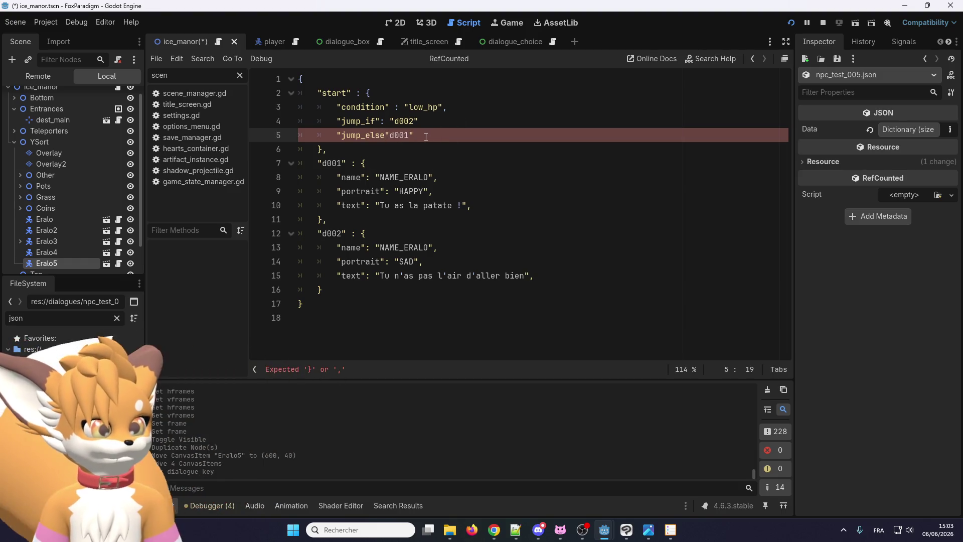
text(": ")
key(Right)
key(Right)
key(Right)
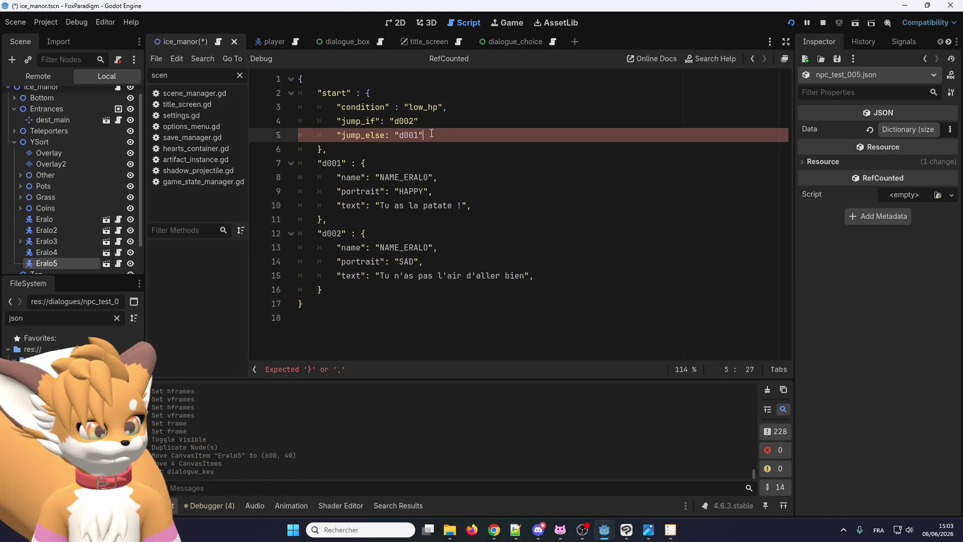
click(386, 136)
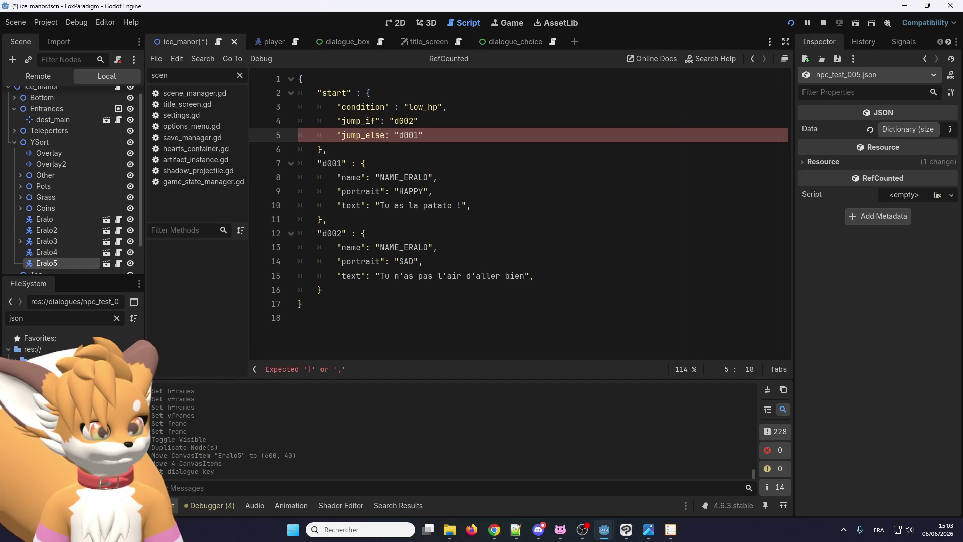
key(Right)
text(")
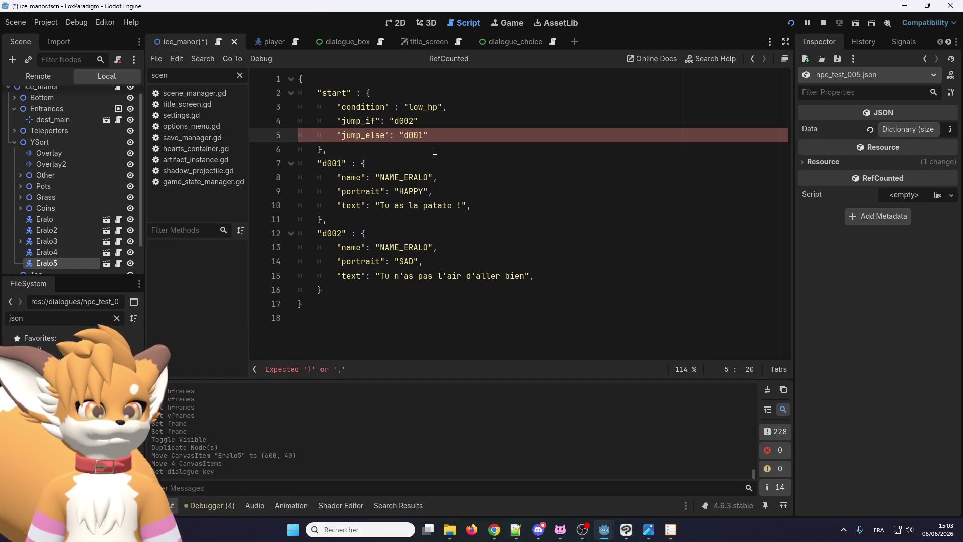
click(435, 150)
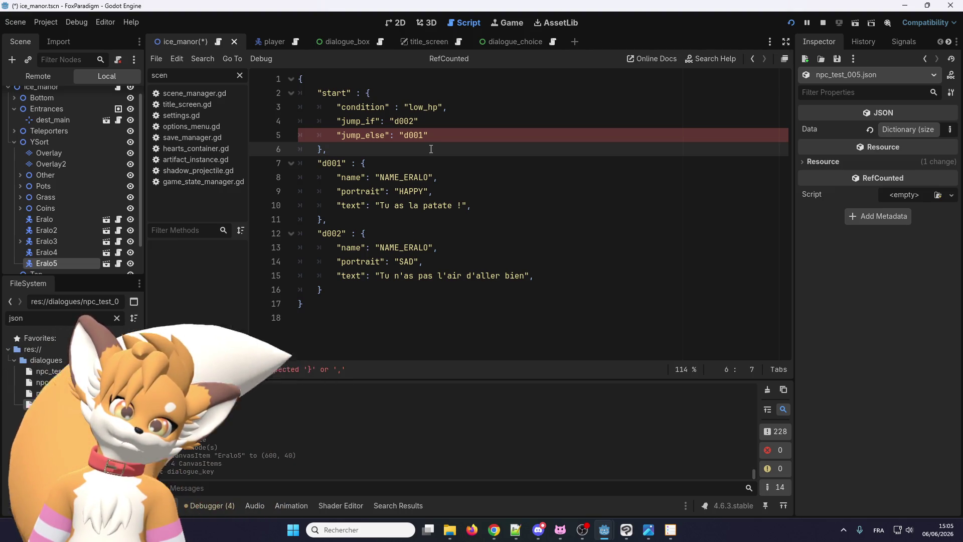
Below the closing brace, add notes 'histoire > 82' and 'histoire > 35' separated by a blank line
click(450, 339)
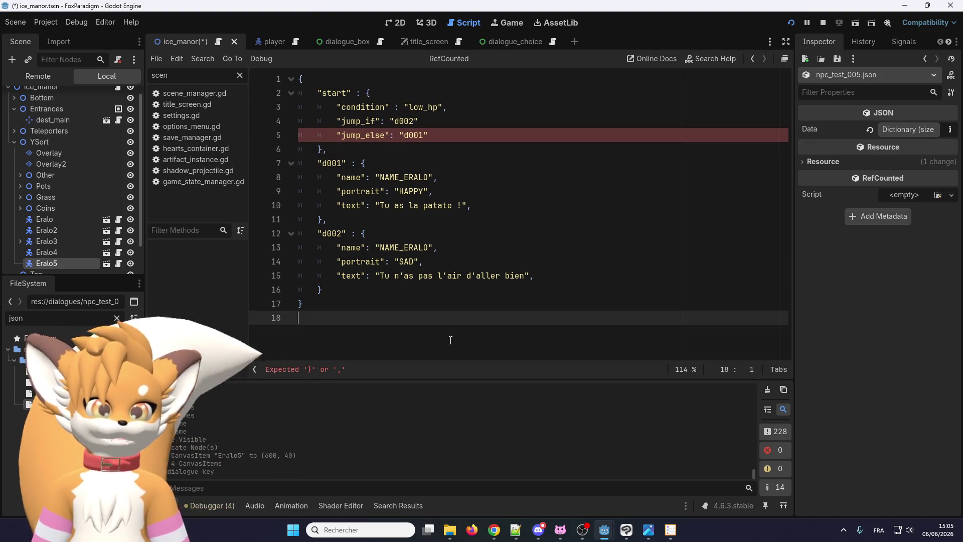
key(Return)
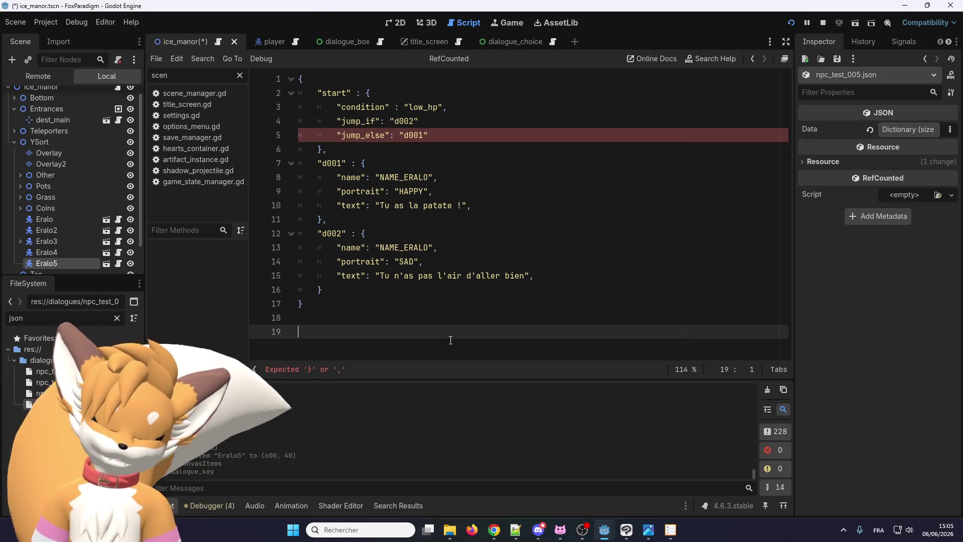
text(hist)
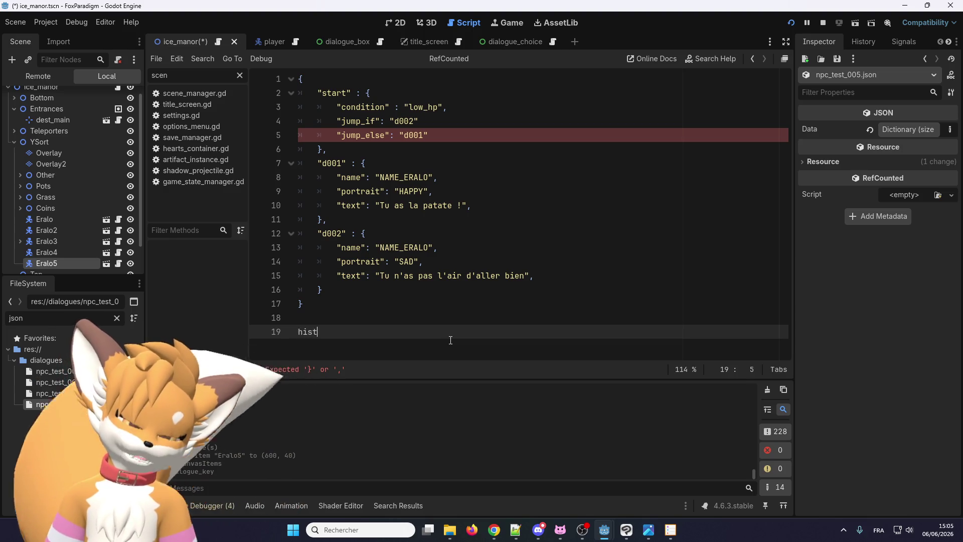
text(oire > 82)
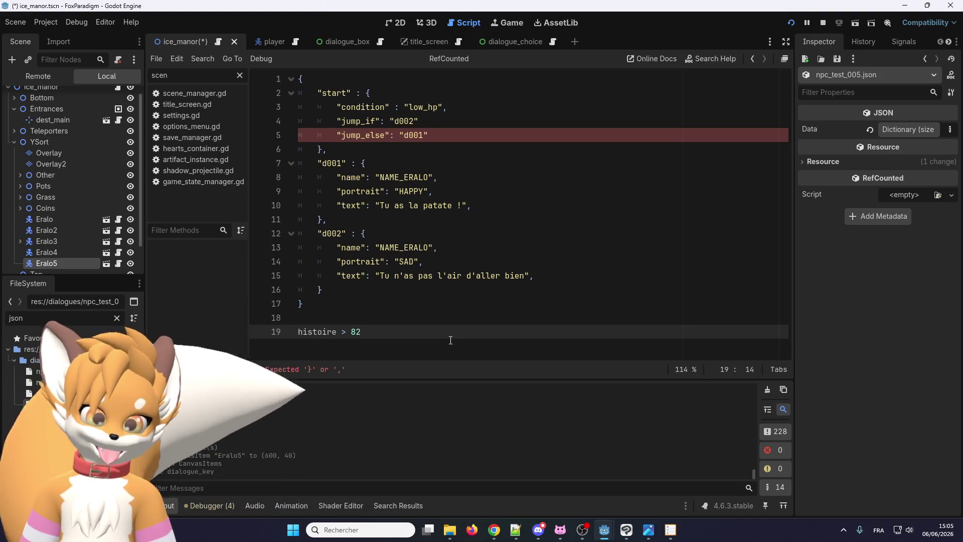
key(Return)
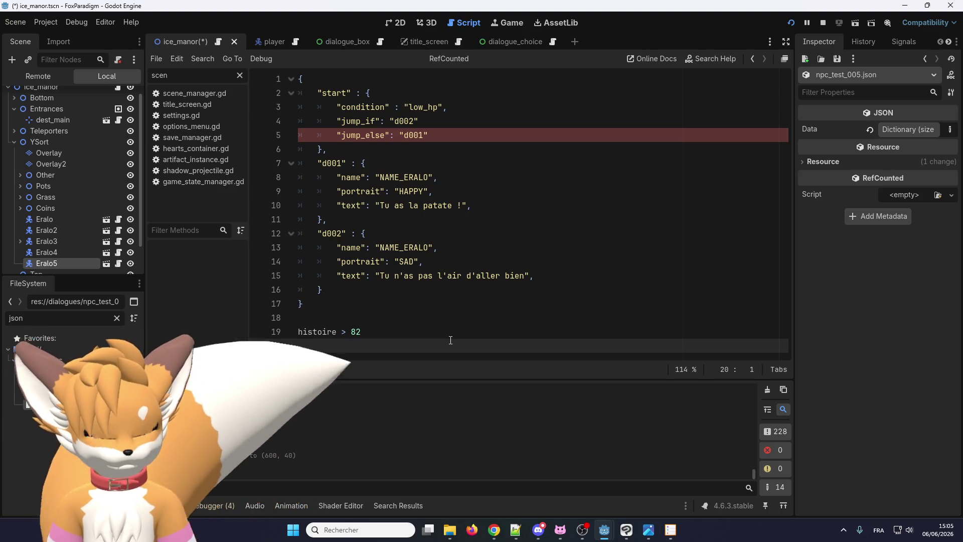
key(Up)
key(Down)
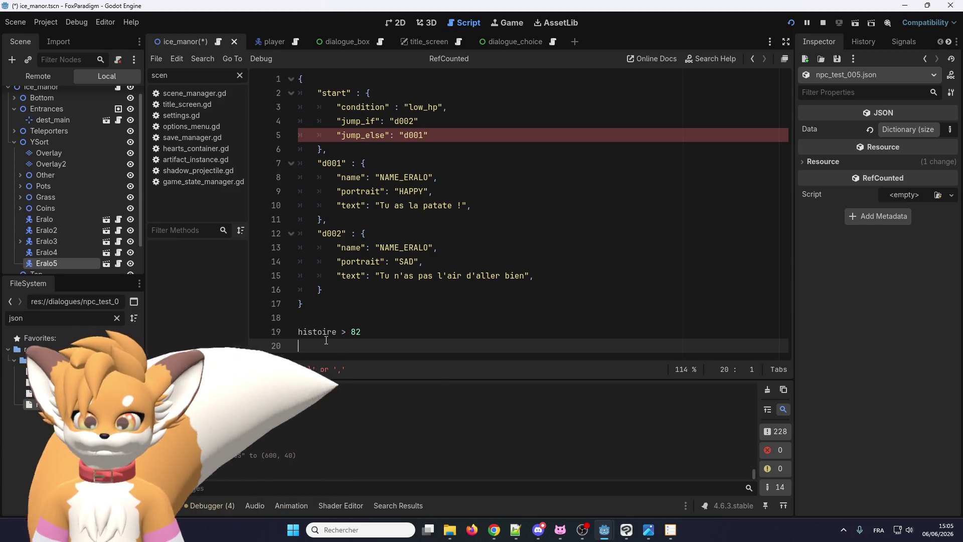
text(his)
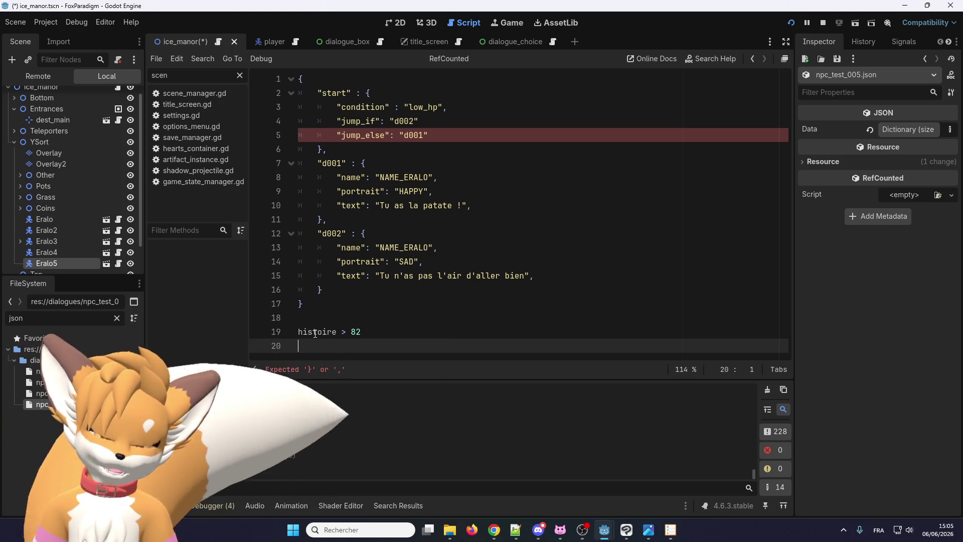
text(toire )
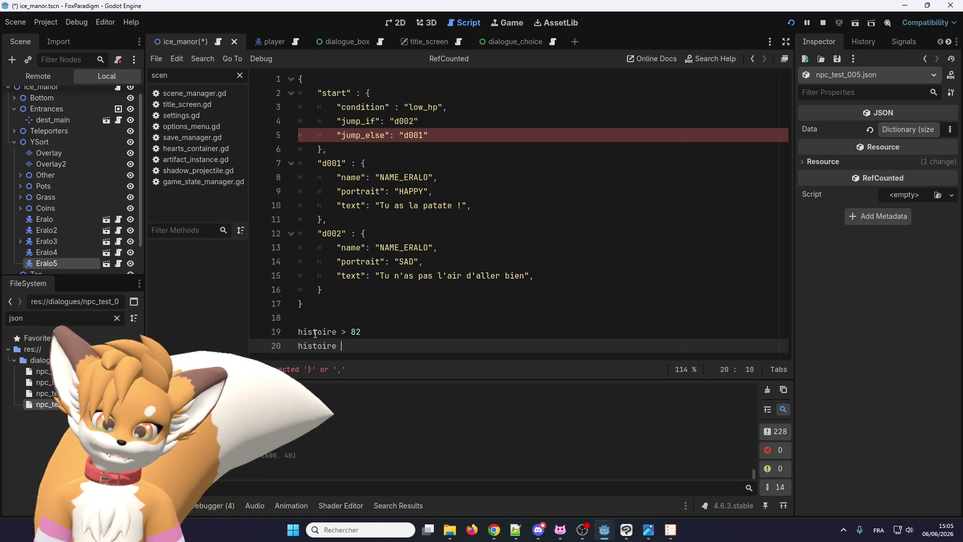
text(>)
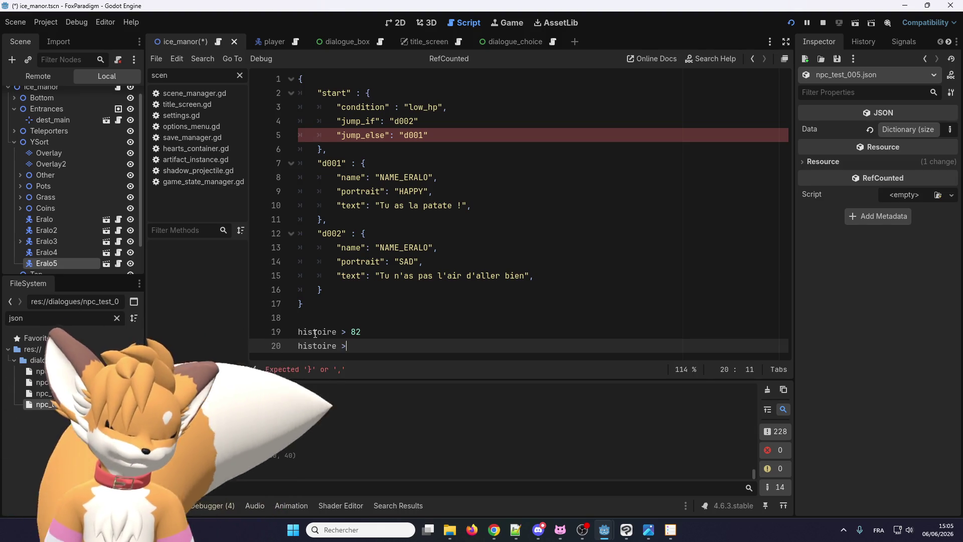
text( 35)
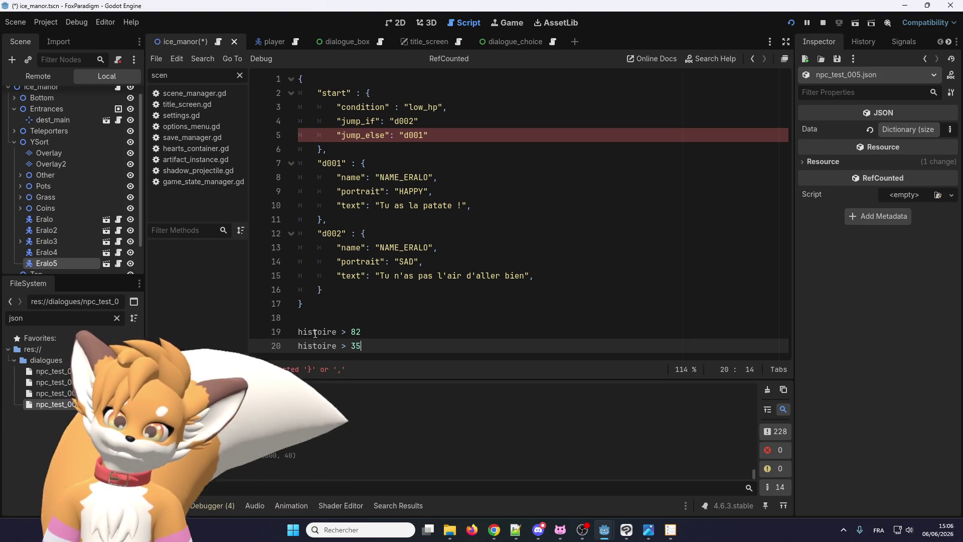
key(Up)
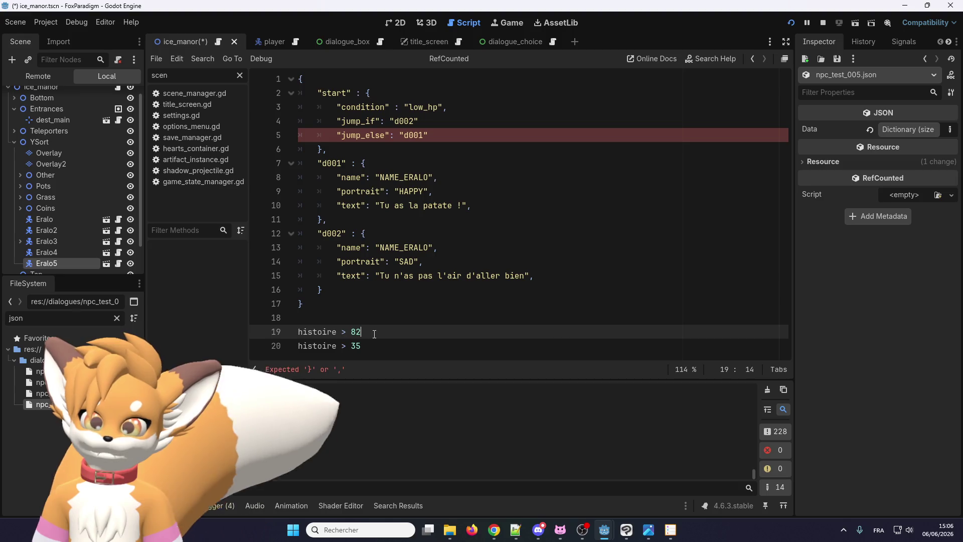
key(ctrl+z)
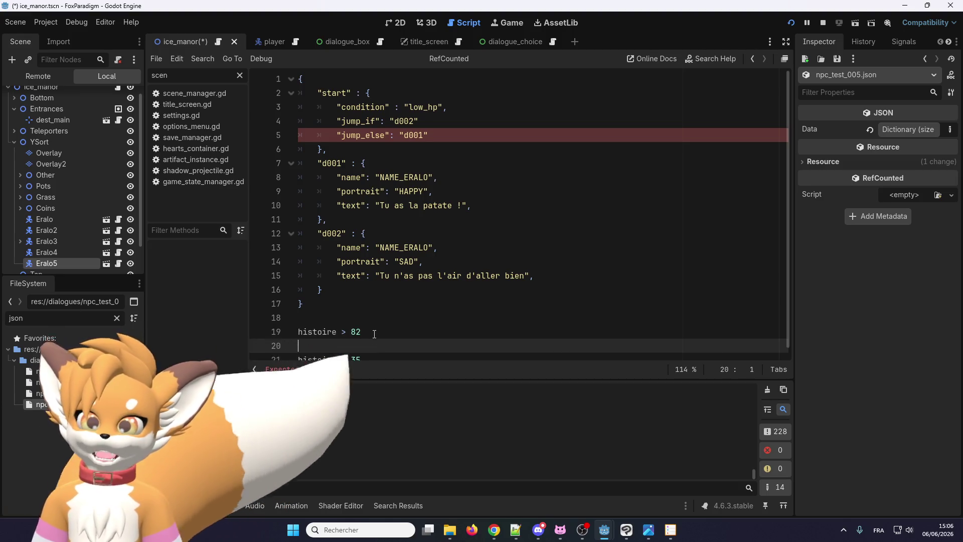
Write 'Maman, pourquoi le ciel est rouge ?' on line 20 under 'histoire > 82'
click(360, 337)
text(Tu)
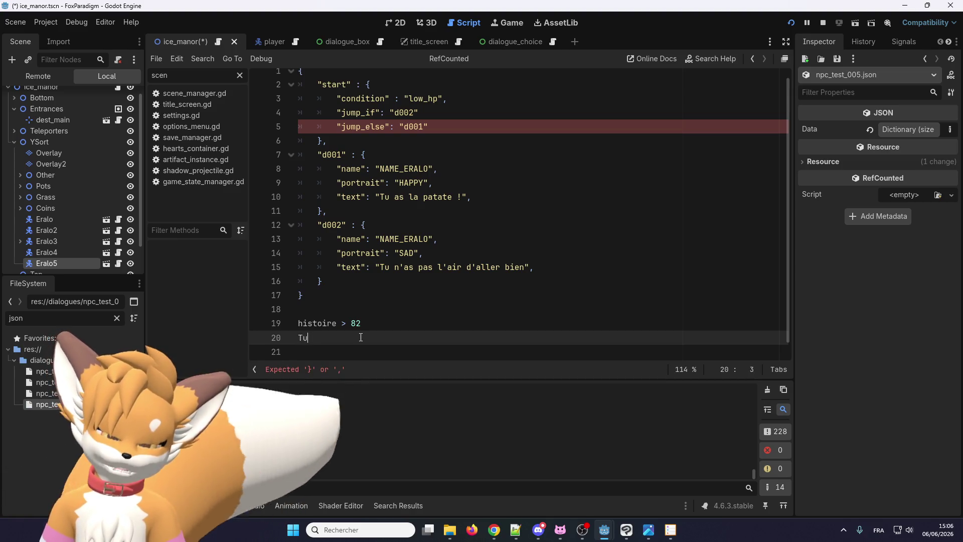
key(BackSpace)
key(BackSpace)
key(BackSpace)
text(u)
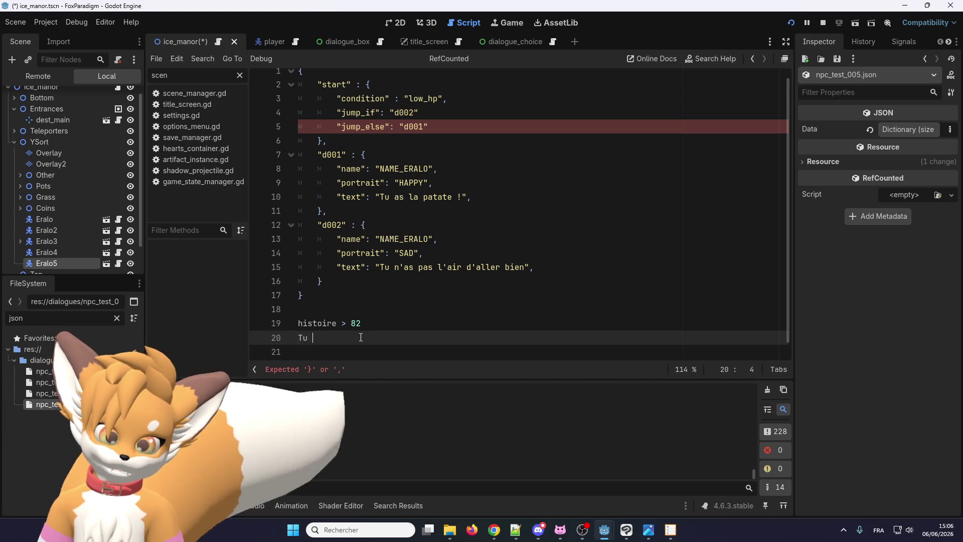
key(BackSpace)
key(BackSpace)
key(BackSpace)
text(ama)
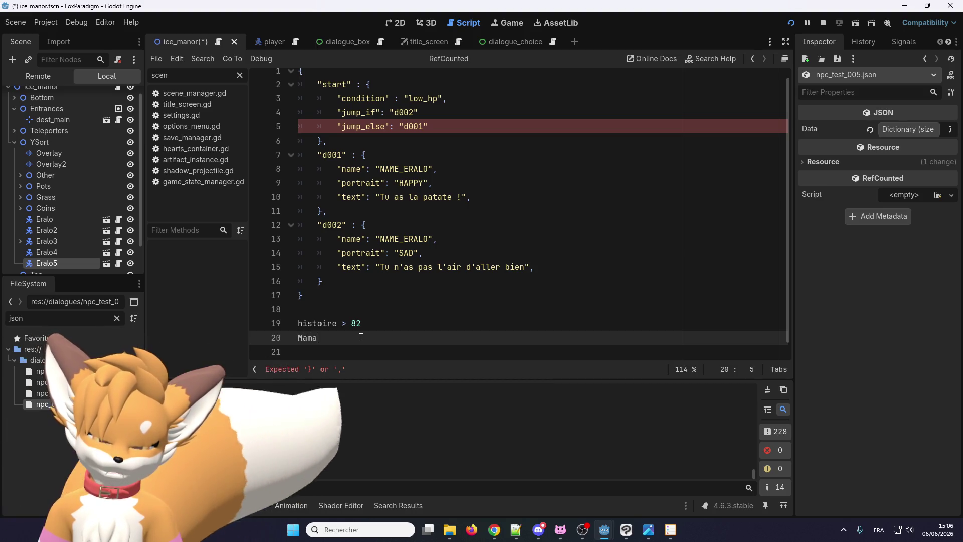
text(n, pourquoi le)
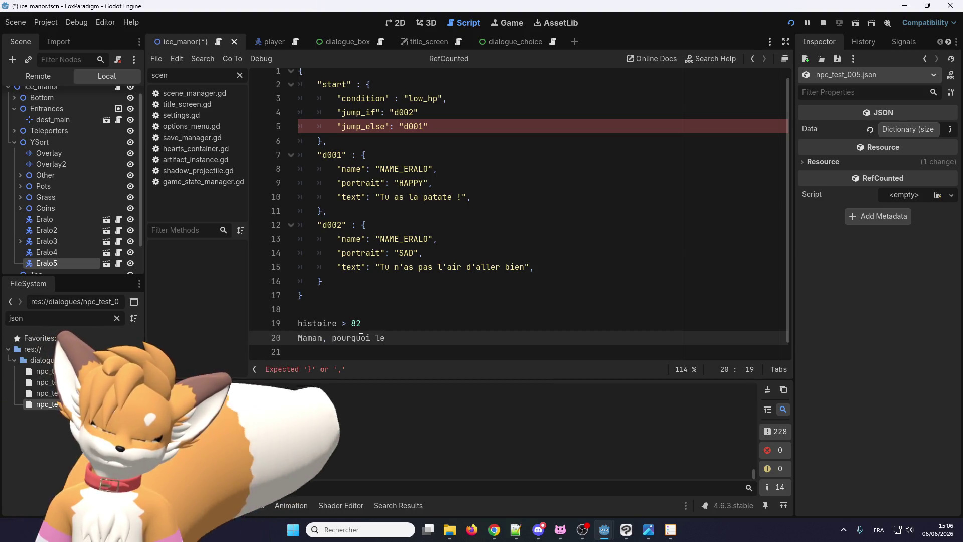
text( ciel est)
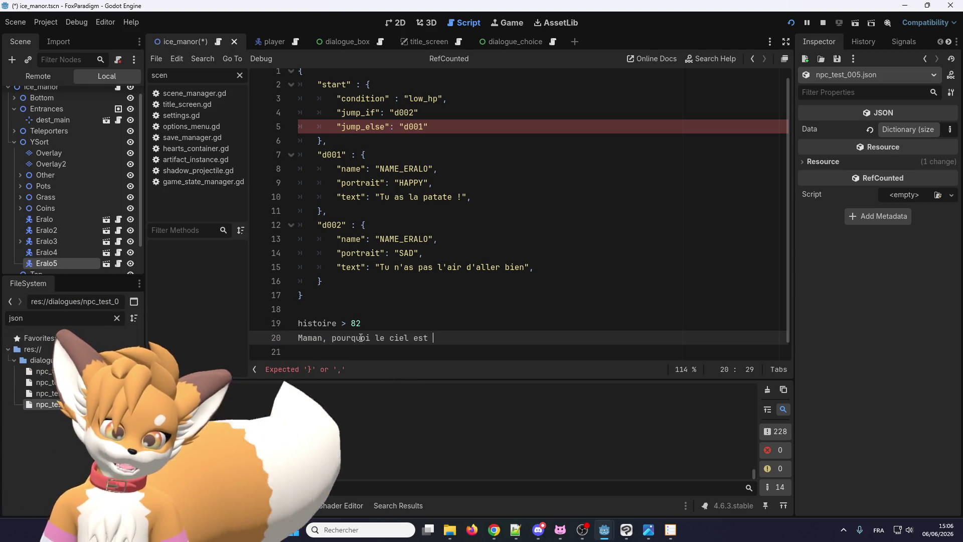
text(to)
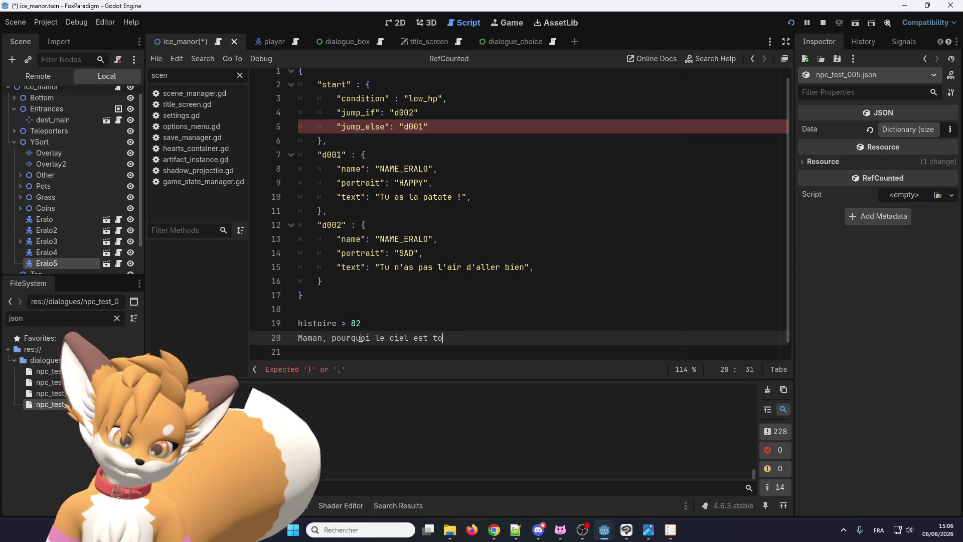
key(BackSpace)
key(BackSpace)
text(rouge ?)
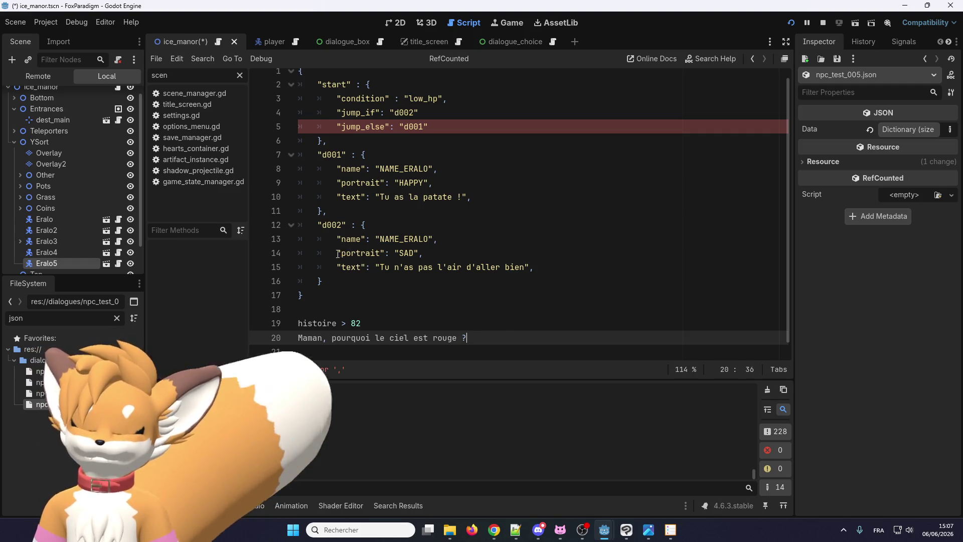
Write 'J'adore me promener dans le parc' under 'histoire > 35', followed by a blank line
scroll(355, 266, down, 1)
key(Down)
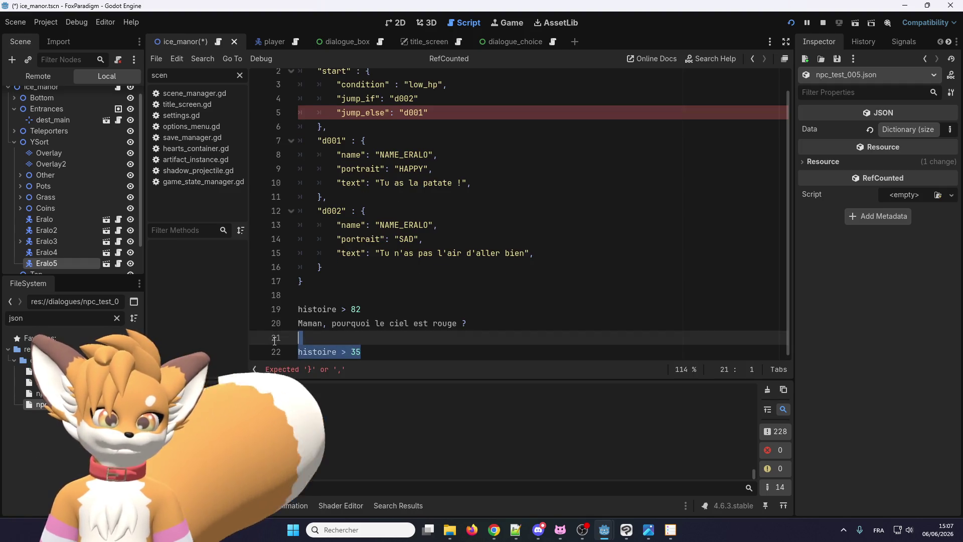
key(Down)
key(Down)
key(Down)
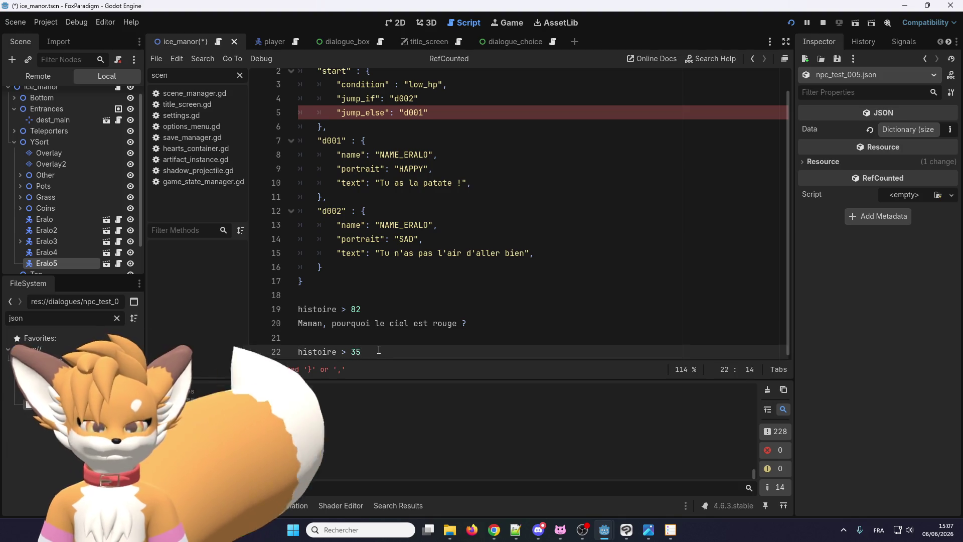
click(355, 327)
click(347, 334)
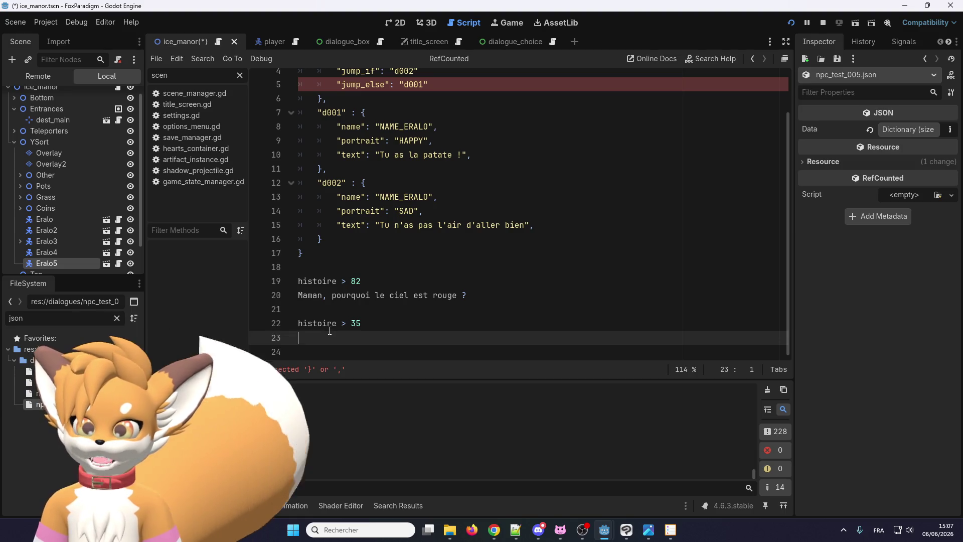
key(shift+Up)
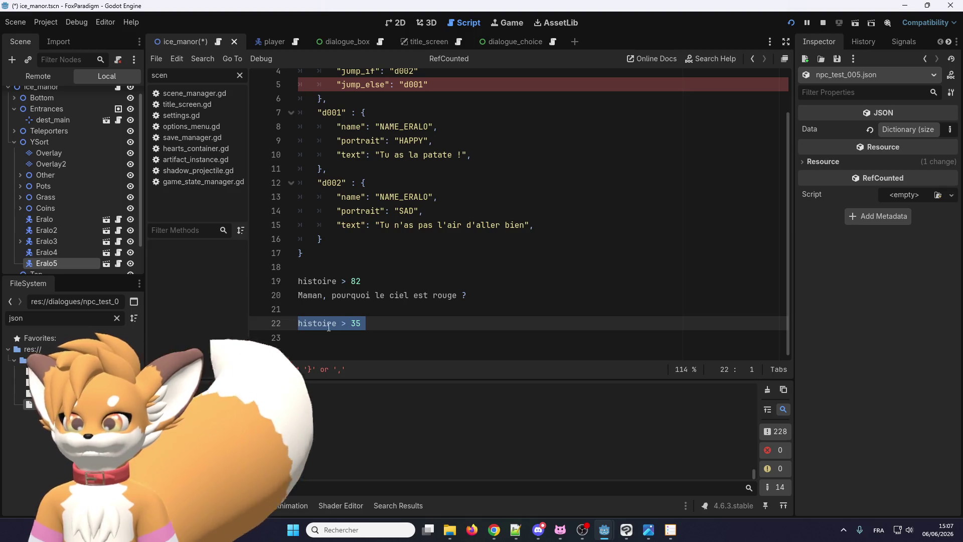
click(341, 340)
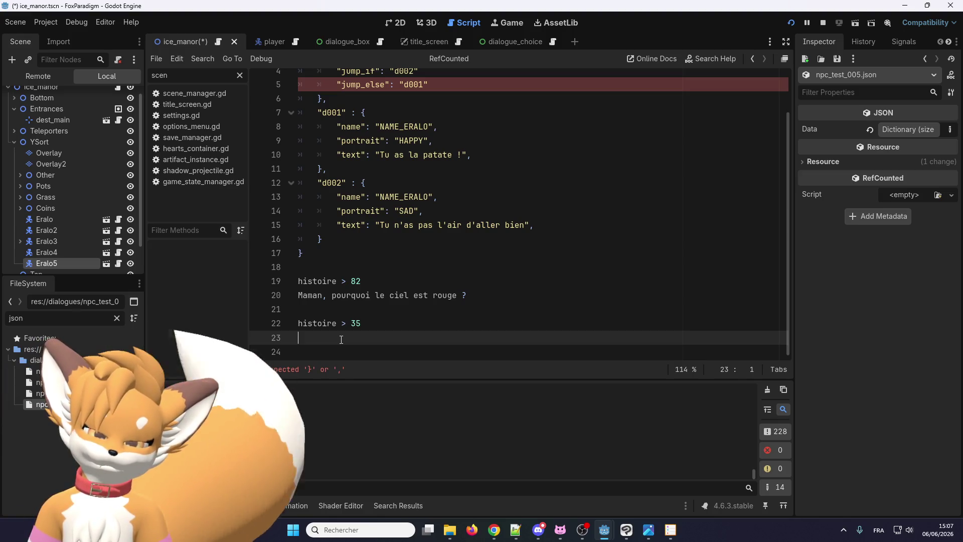
text(J')
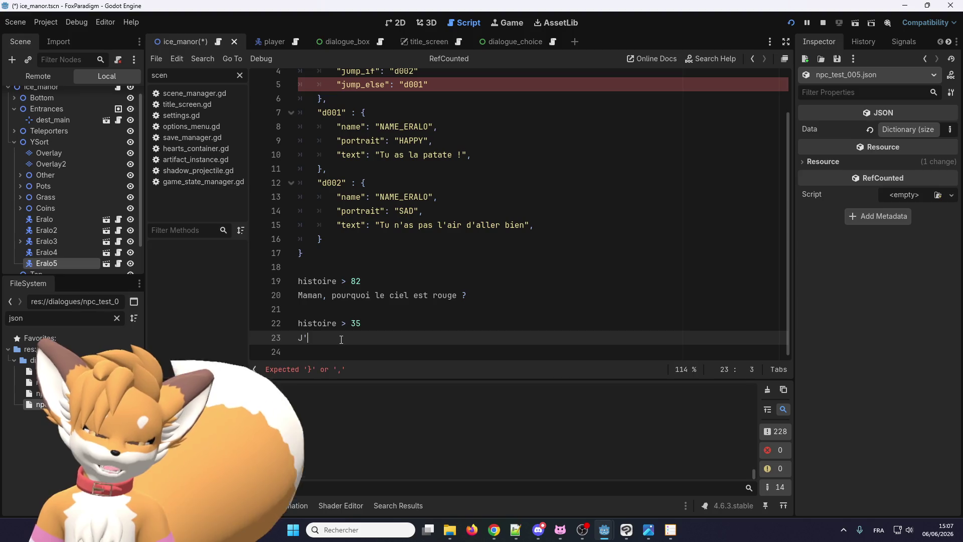
text(adore me pro)
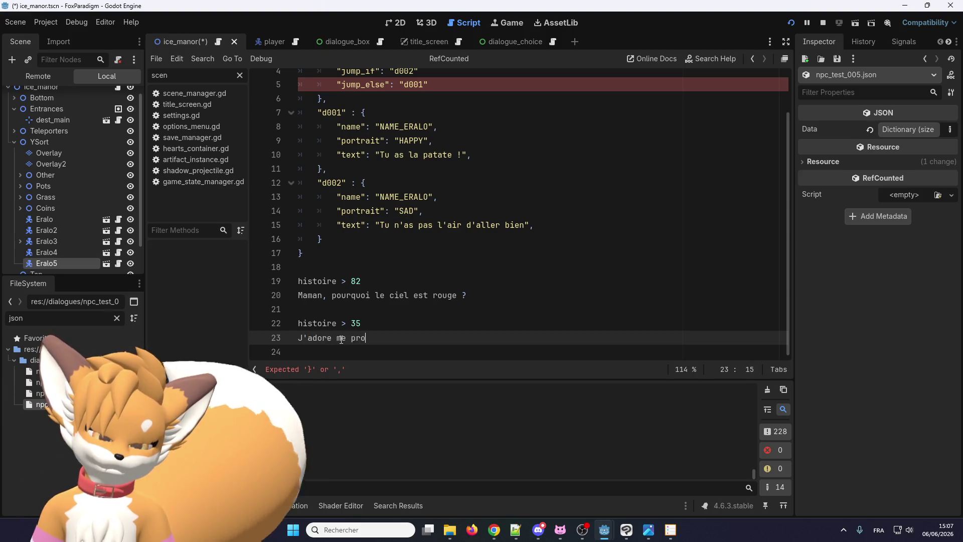
text(mener)
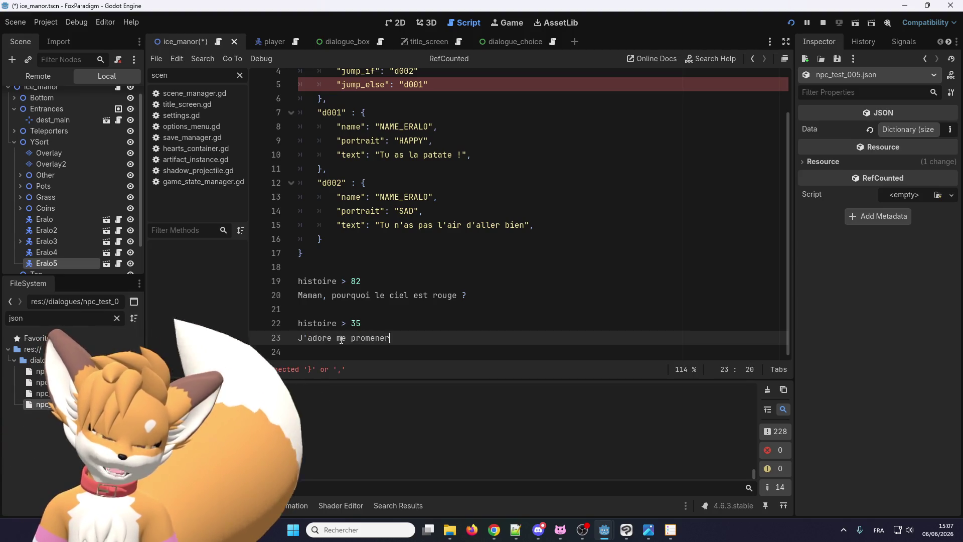
text( dans le parc)
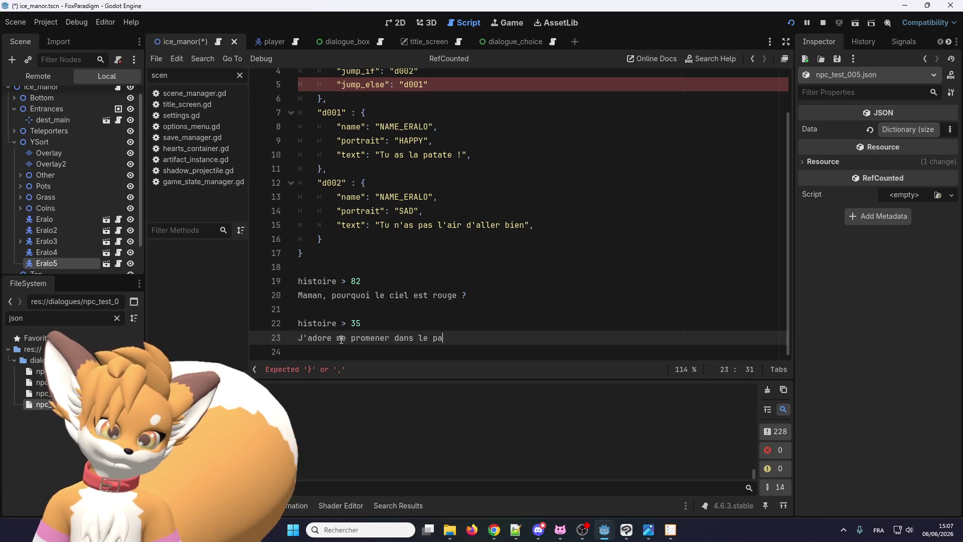
key(Return)
key(Return)
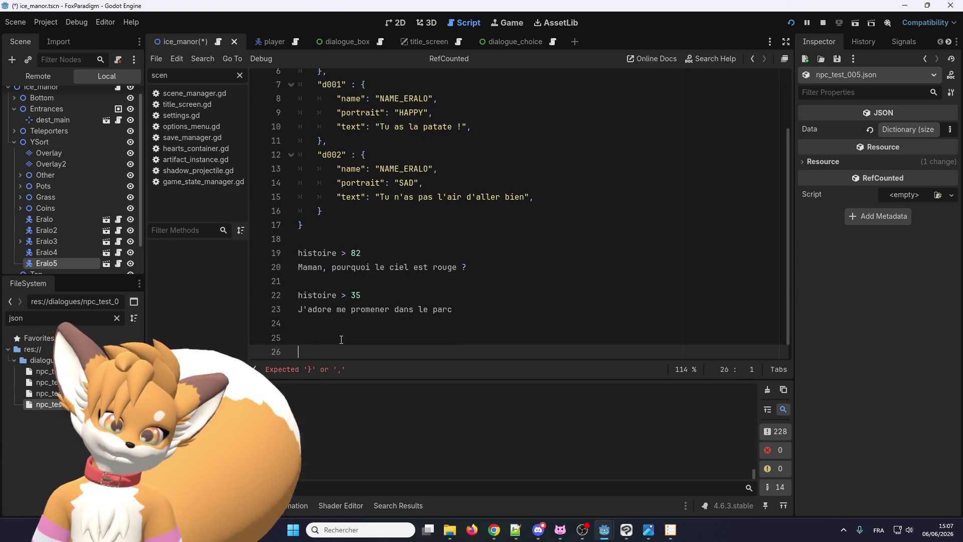